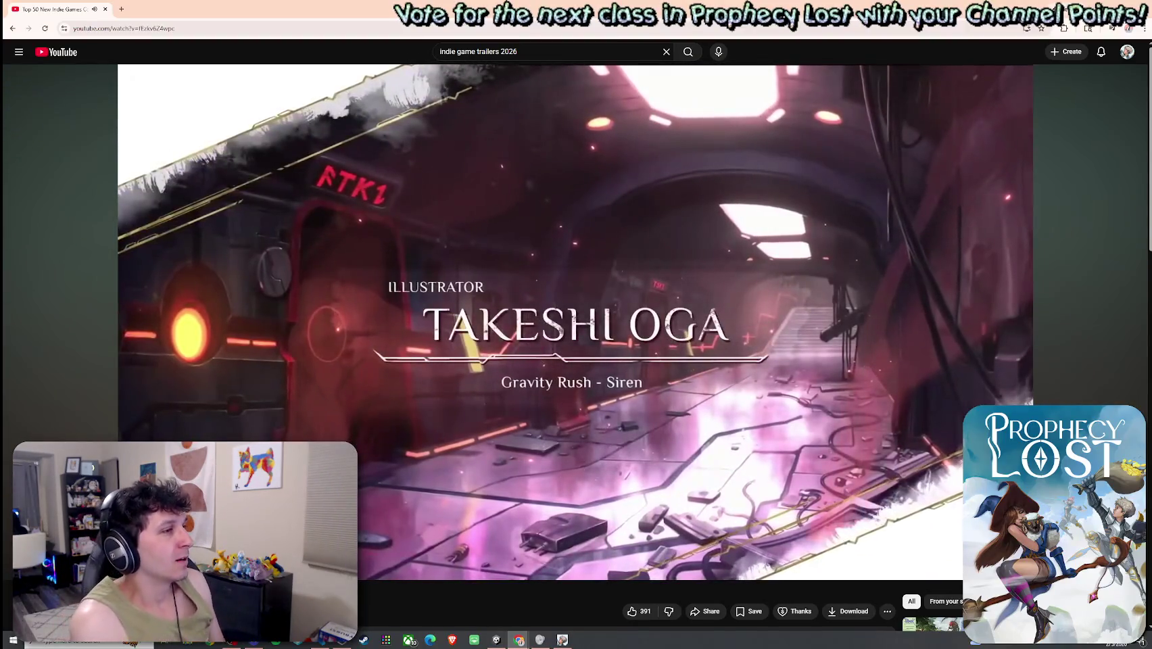
# - Rewind the trailer five seconds, then pause and resume its playback
pyautogui.press('Left')
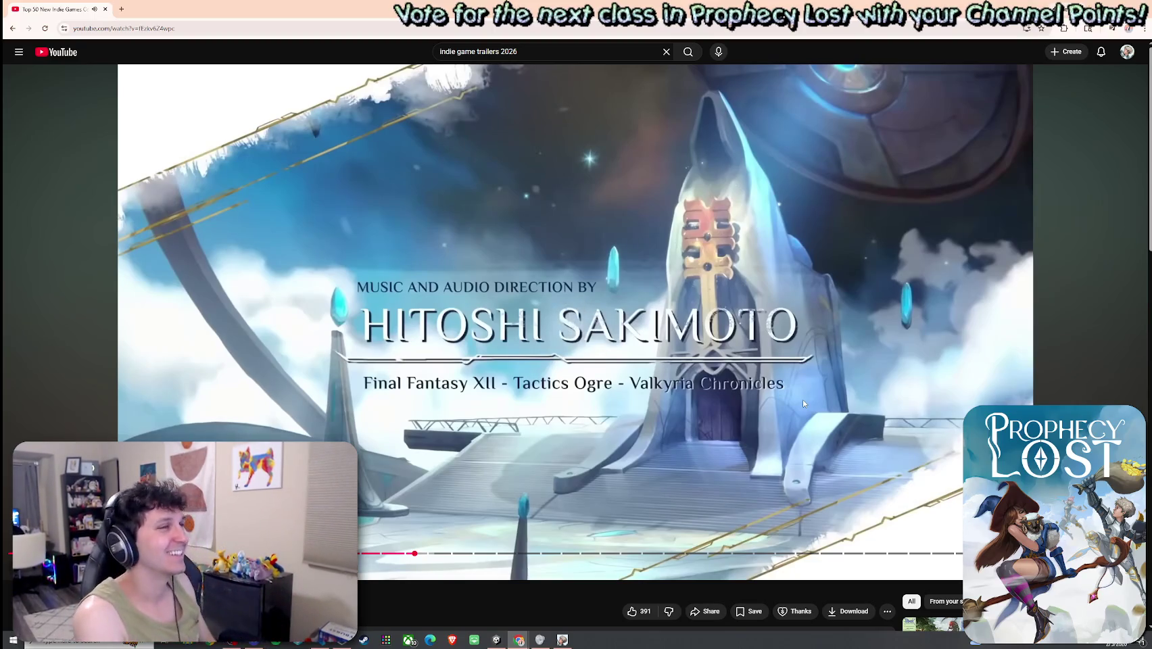
pyautogui.click(802, 403)
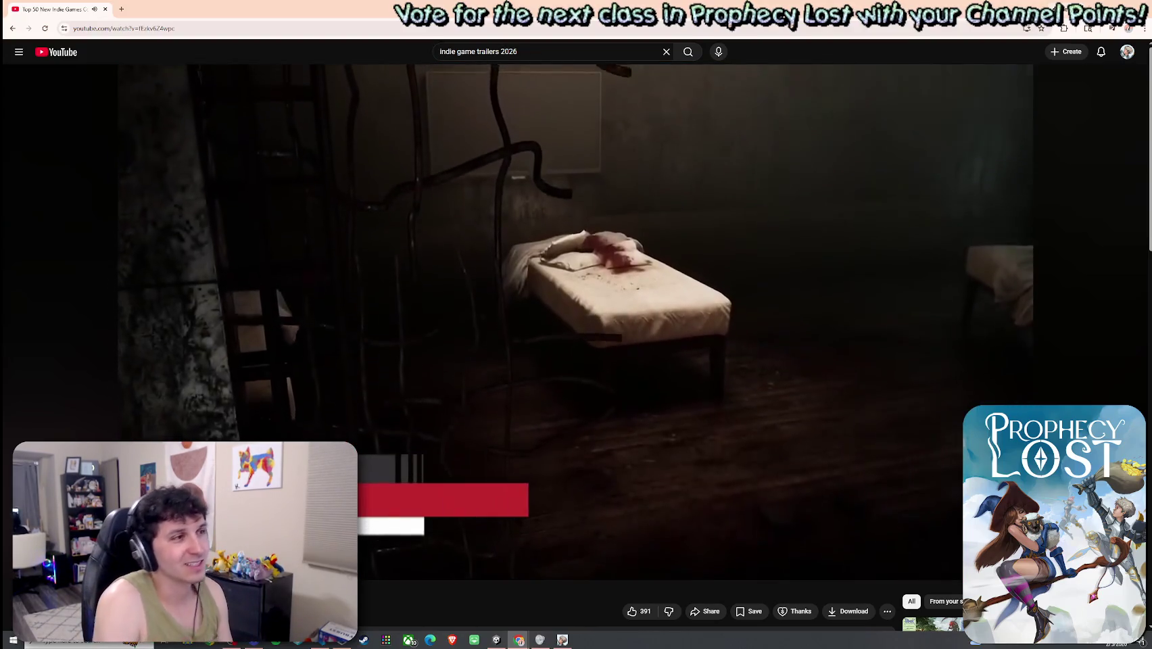
pyautogui.click(591, 320)
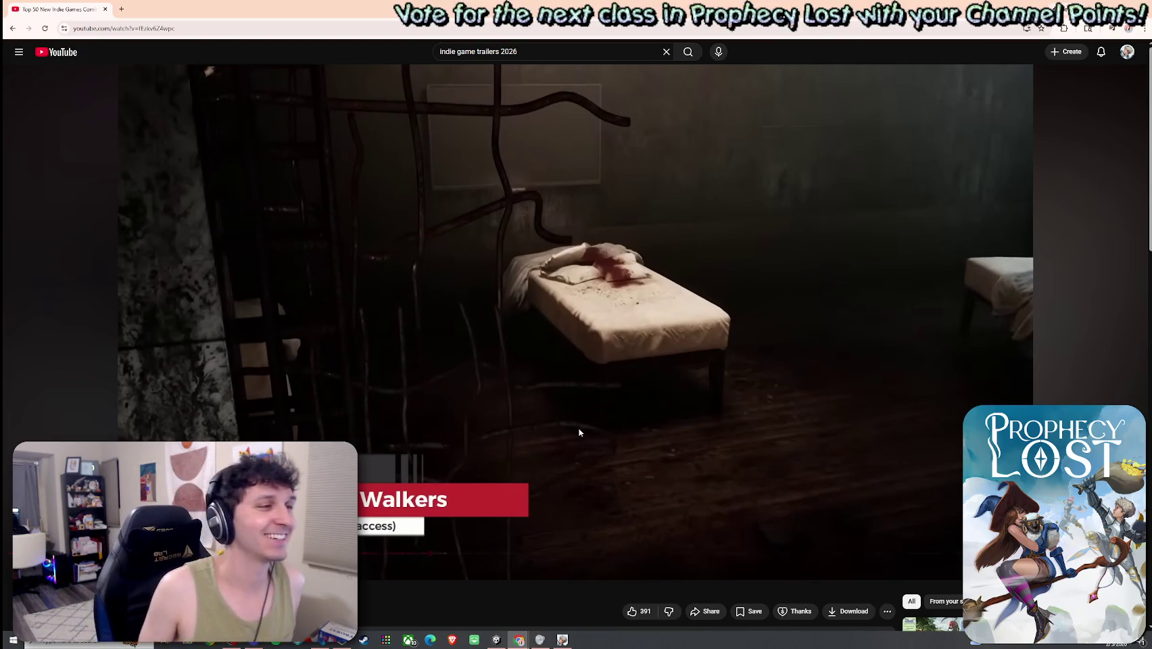
pyautogui.click(603, 367)
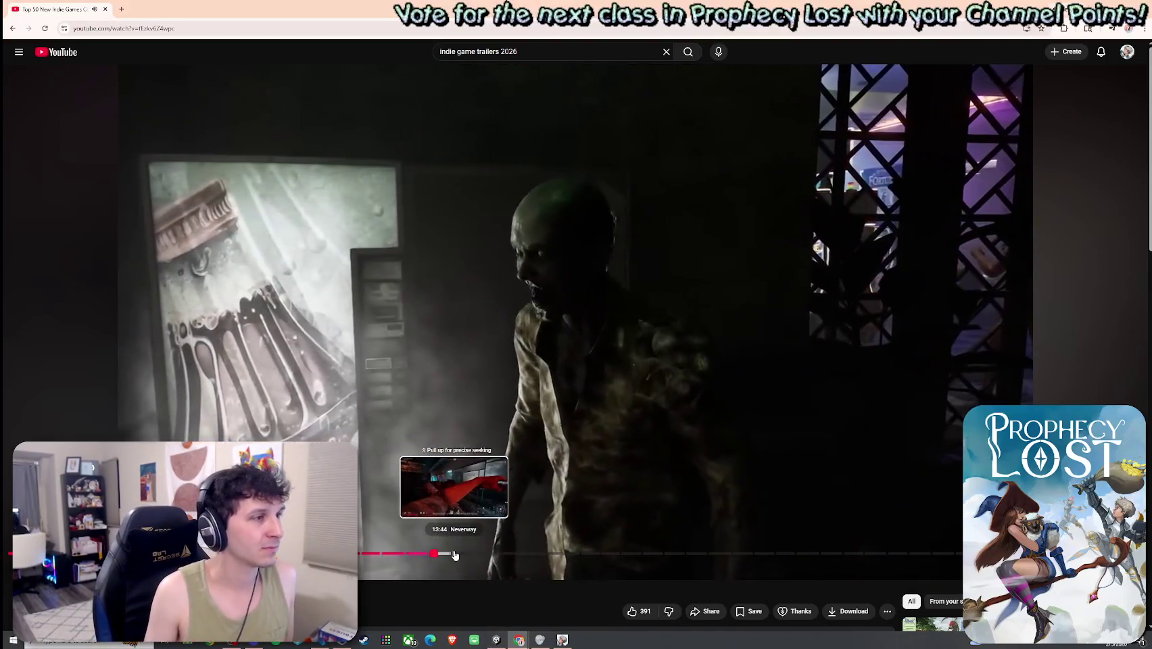
# - Skip ahead through the trailers to 13:42, Escape From Ever After, then Rubinite
pyautogui.click(453, 555)
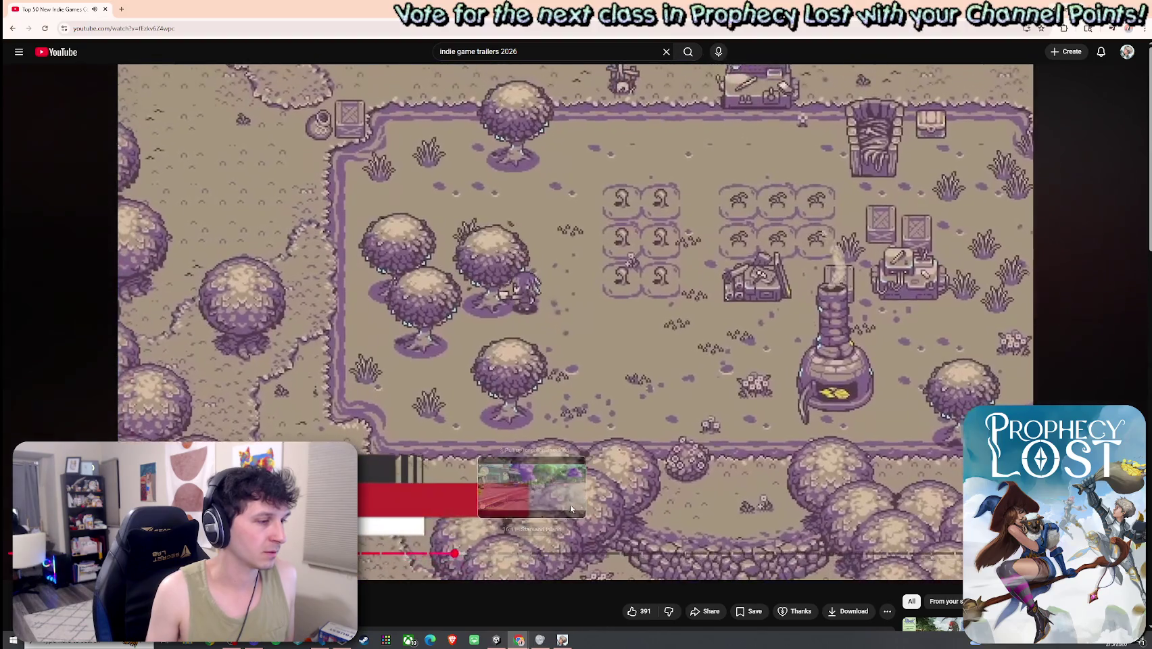
pyautogui.click(572, 508)
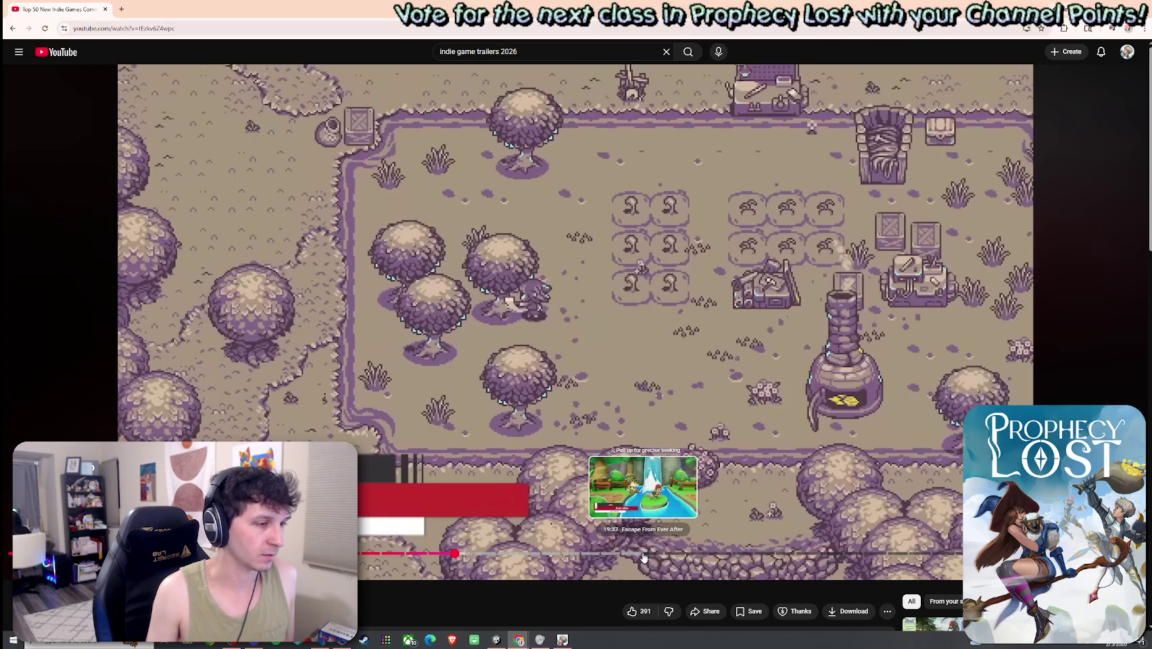
pyautogui.click(644, 554)
pyautogui.click(567, 410)
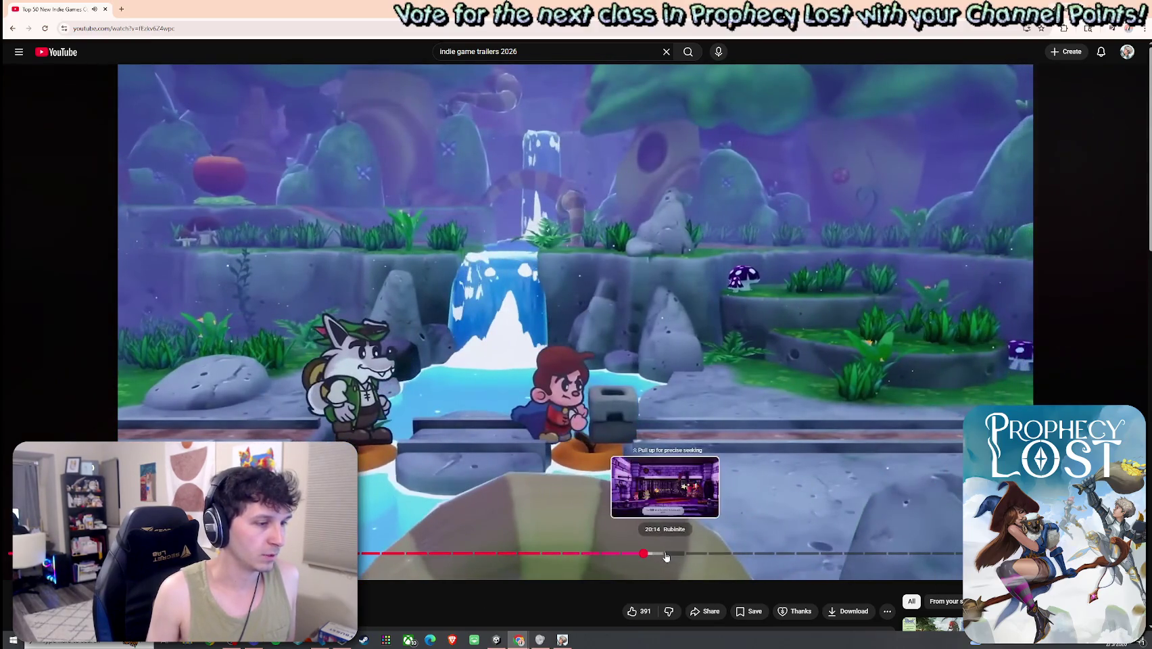
pyautogui.click(666, 553)
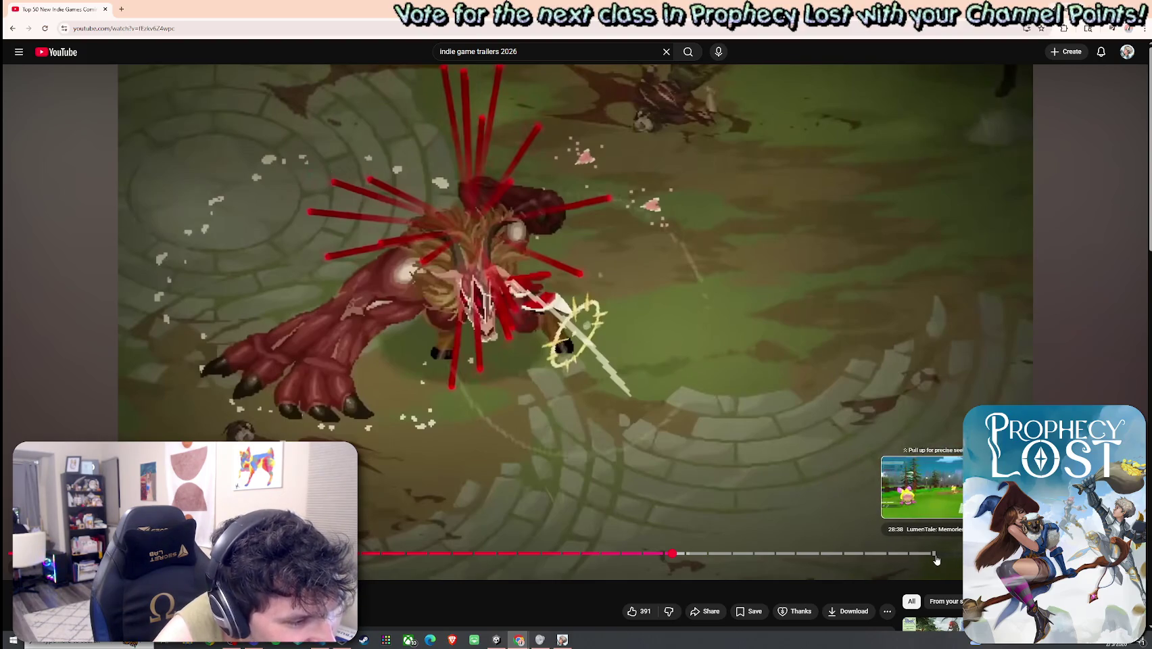
pyautogui.scroll(-5, 826, 525)
pyautogui.scroll(5, 814, 506)
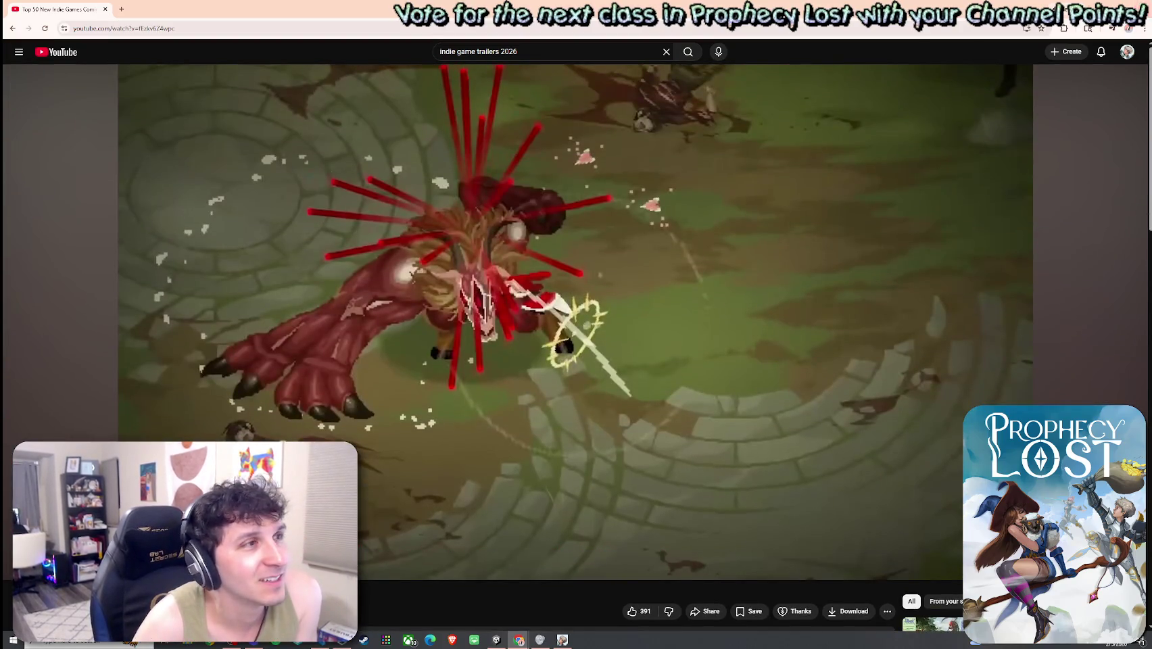
# - Save the 02_Test Scene in Unity and bring Player.cs back up in the code editor
pyautogui.hotkey('alt', 'Tab')
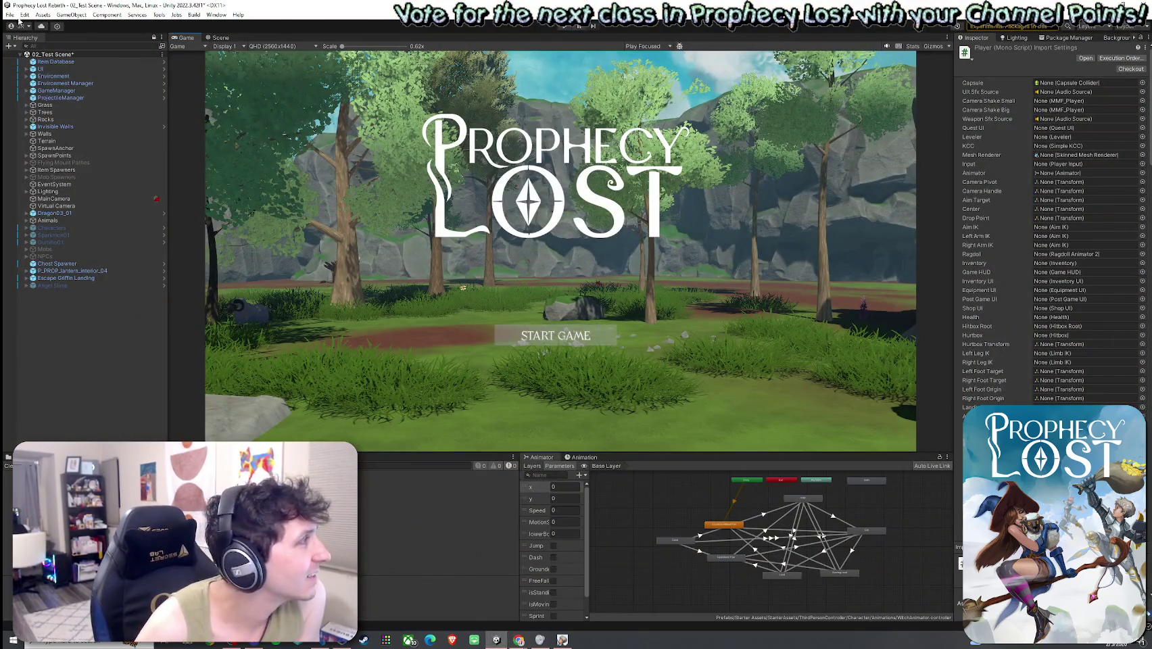
pyautogui.click(10, 15)
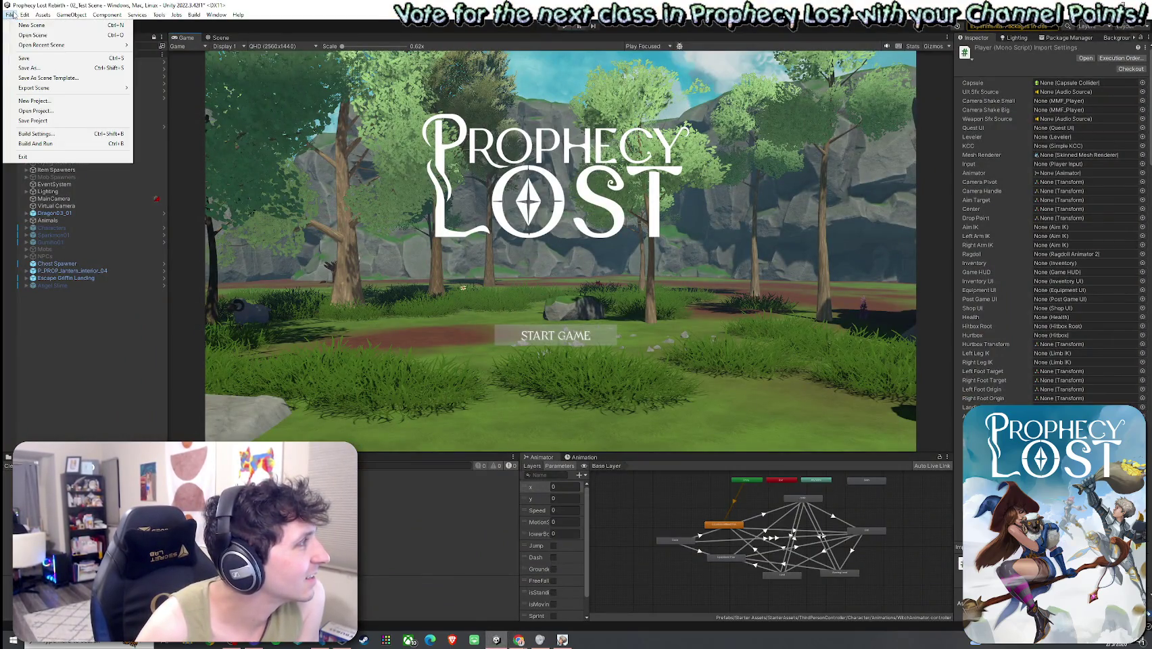
pyautogui.click(27, 48)
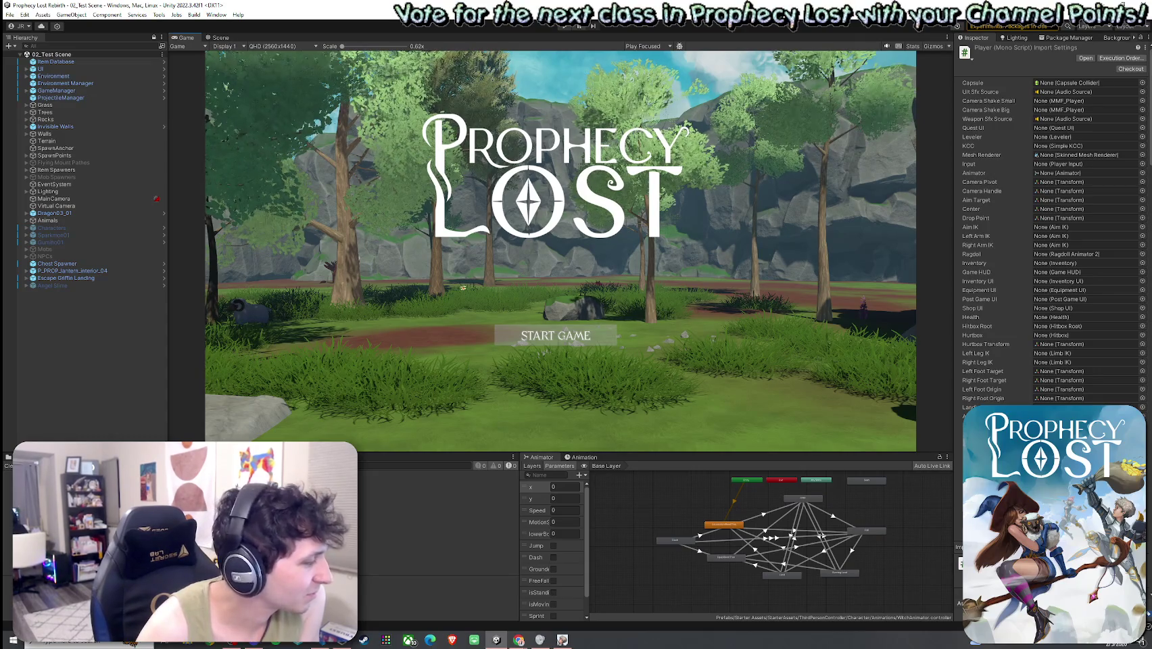
pyautogui.click(318, 643)
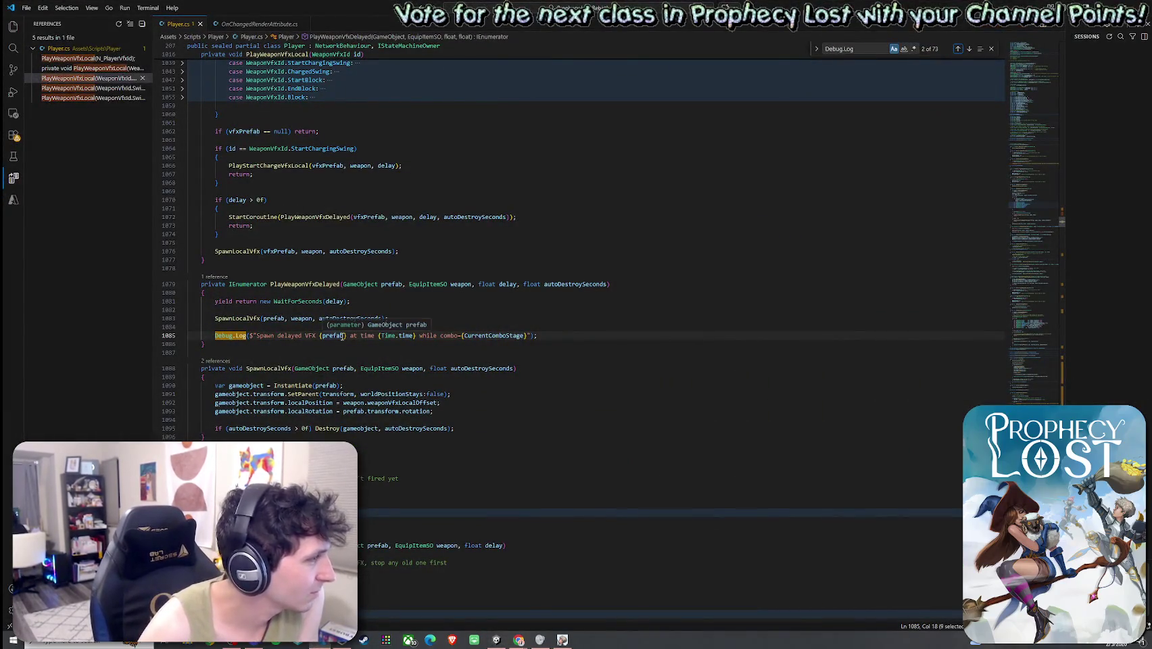
# - Snap VS Code to the left half beside Unity and hide its side panel
pyautogui.moveTo(327, 9); pyautogui.dragTo(319, 41)
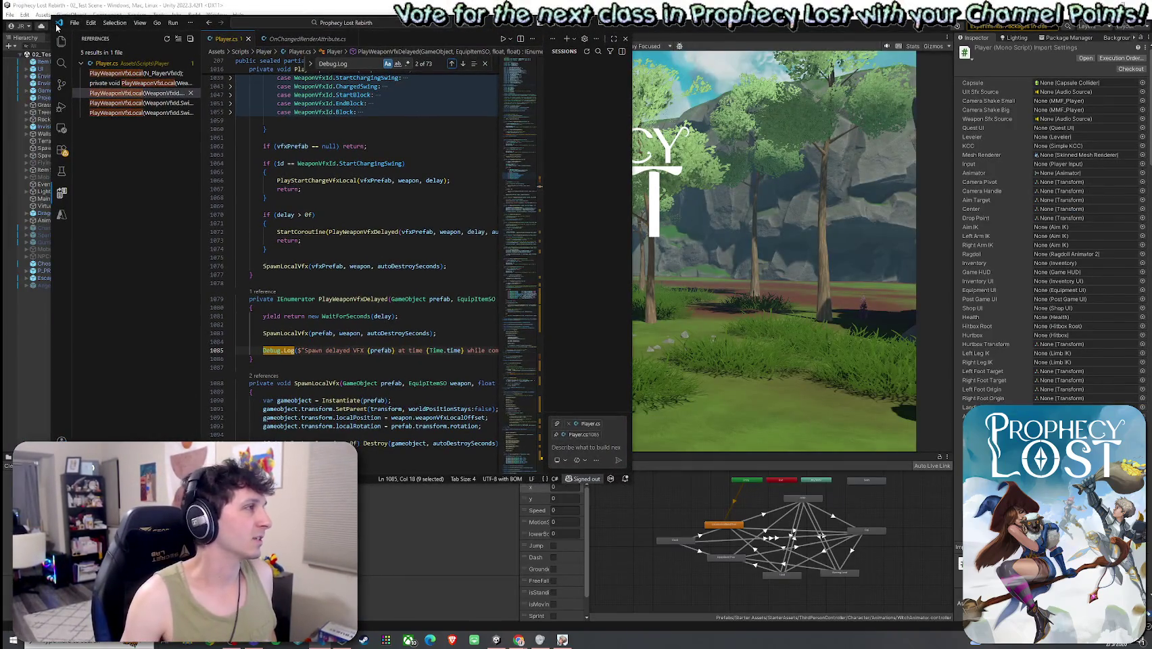
pyautogui.press('super+Left')
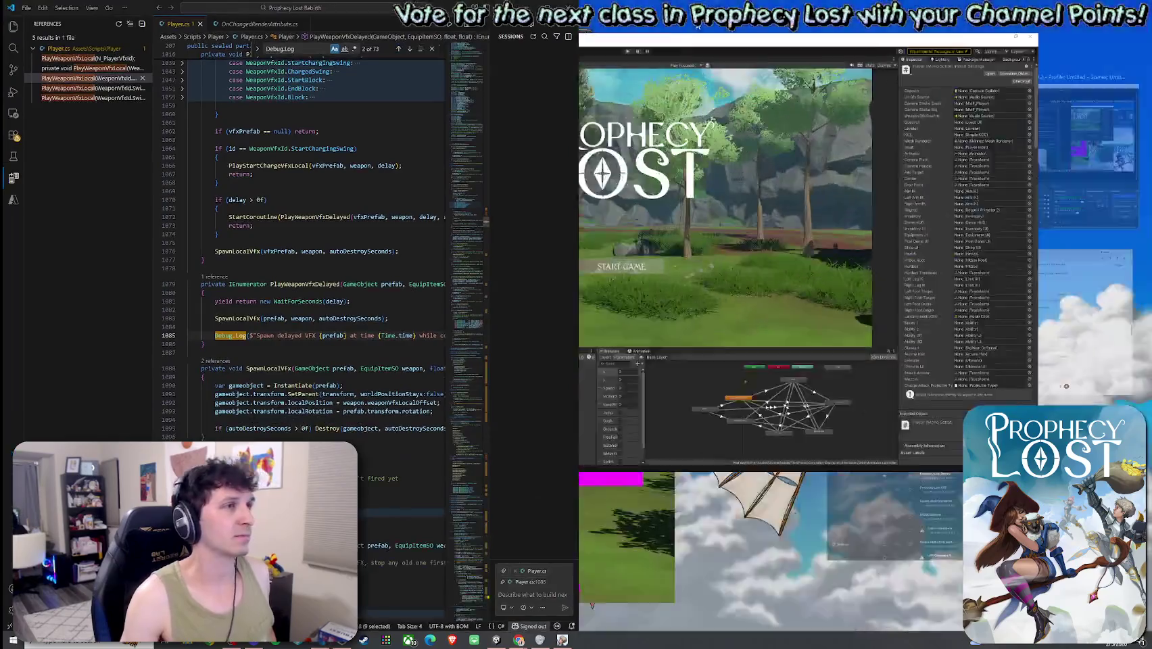
pyautogui.click(1007, 43)
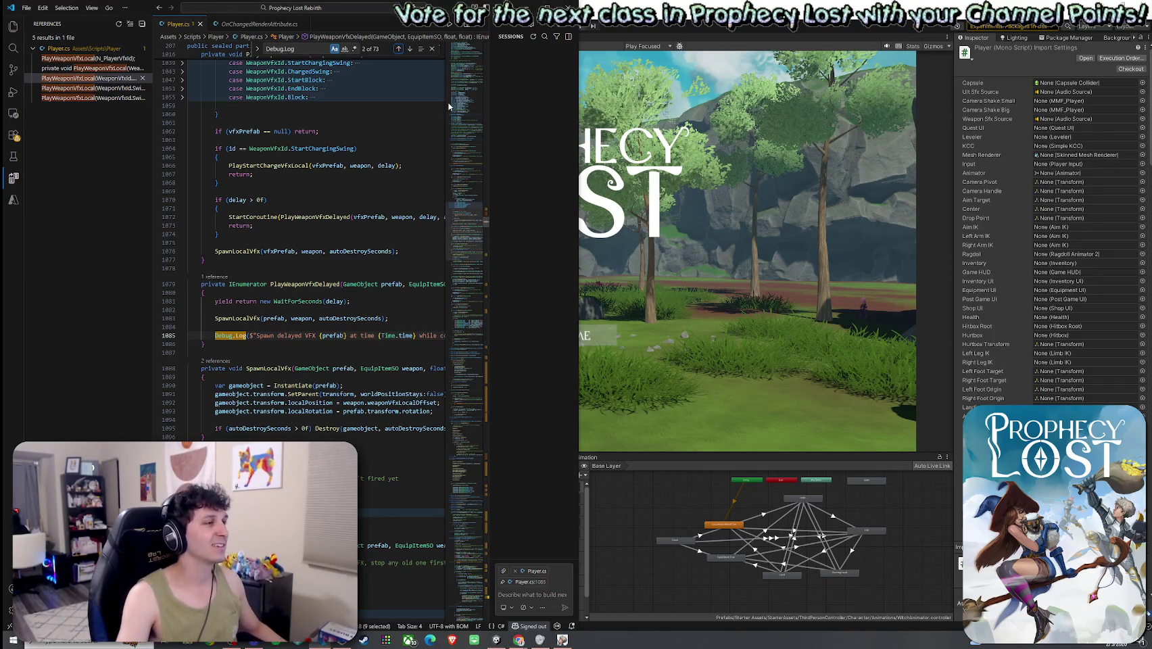
pyautogui.hotkey('ctrl', 'shift', 'e')
pyautogui.hotkey('ctrl', 'b')
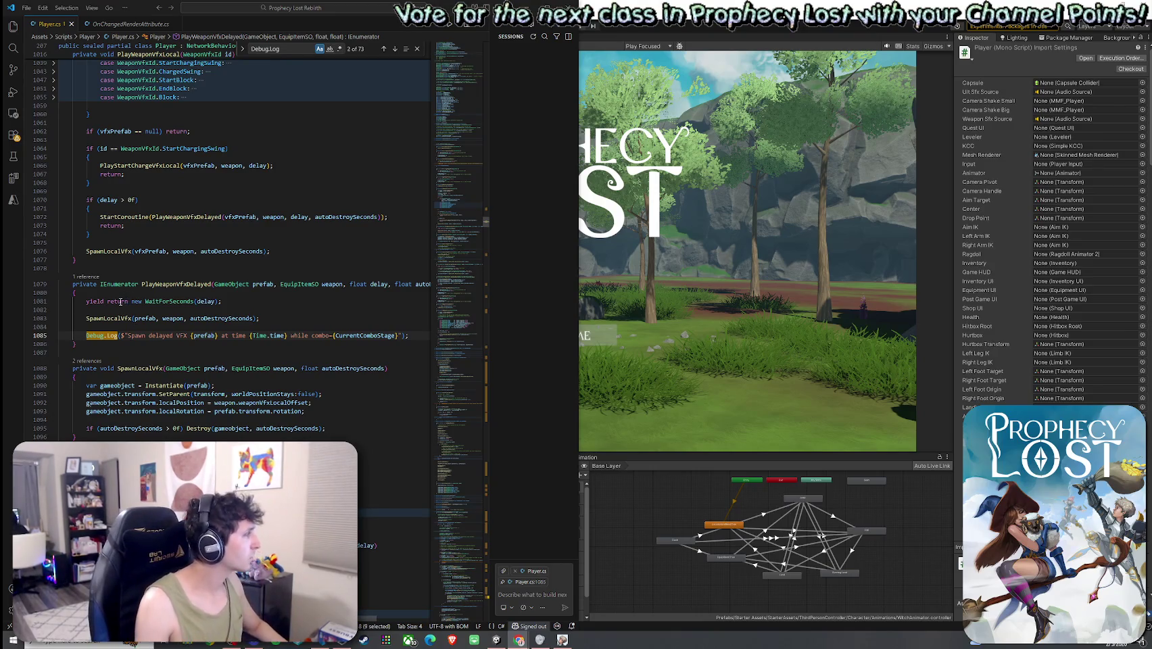
# - Scroll up in Player.cs to review the delayed VFX coroutine
pyautogui.scroll(10, 125, 298)
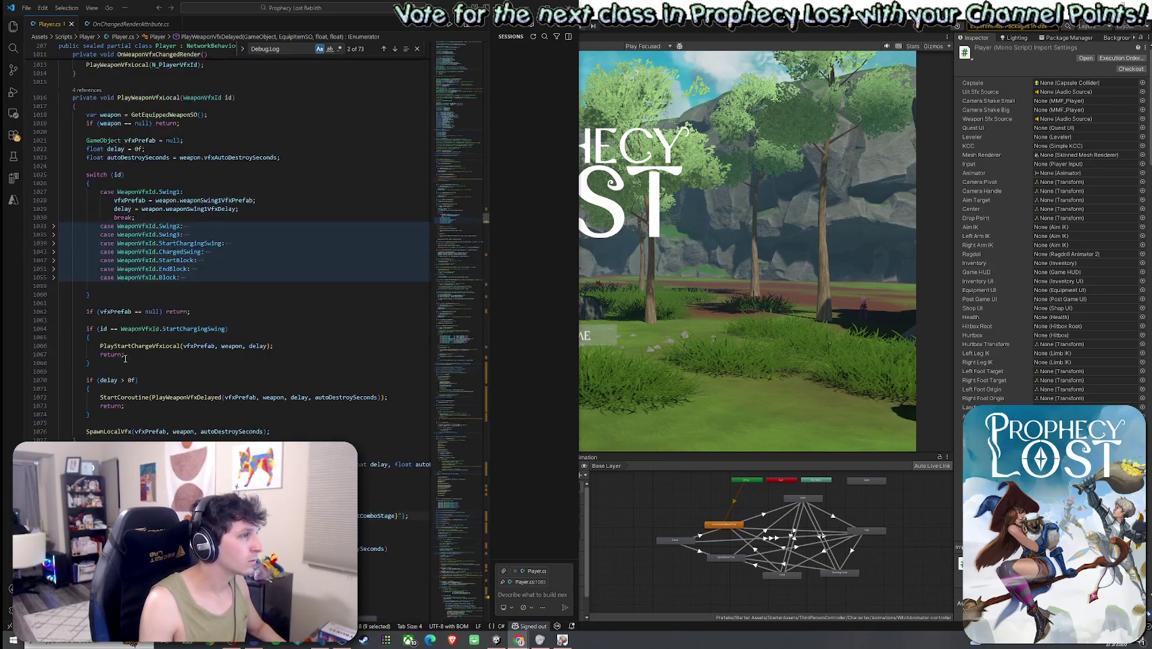
# - Add a 'private int _weaponVfxToken;' field above PlayWeaponVfxLocal and save Player.cs
pyautogui.click(111, 210)
pyautogui.hotkey('ctrl', 'v')
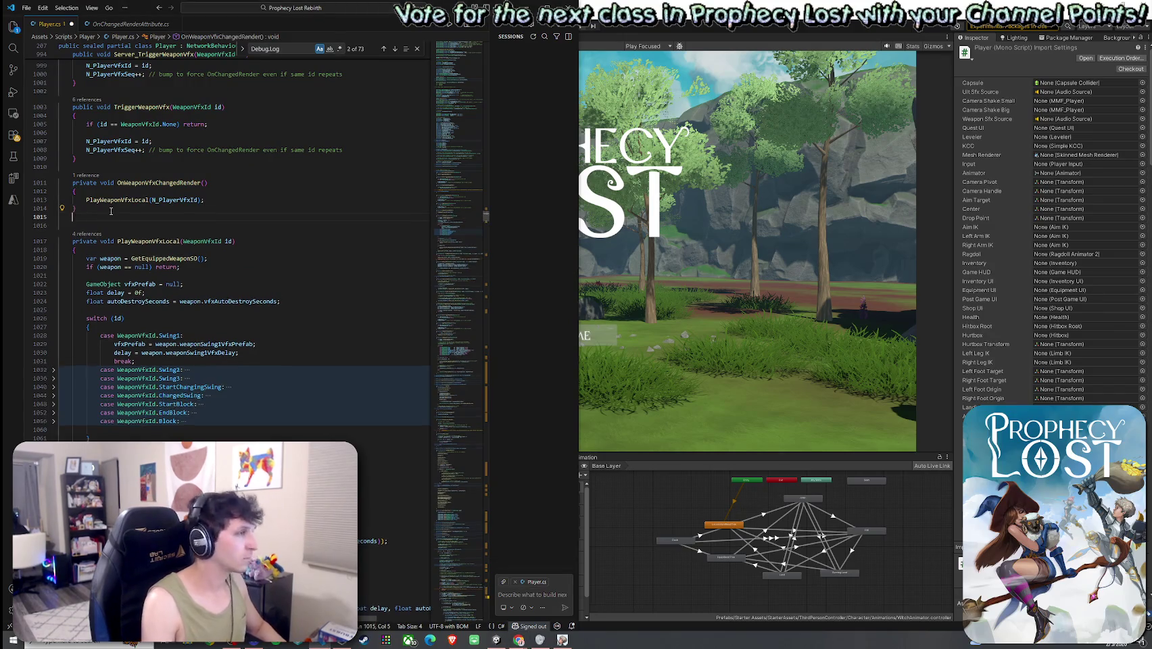
pyautogui.press('BackSpace')
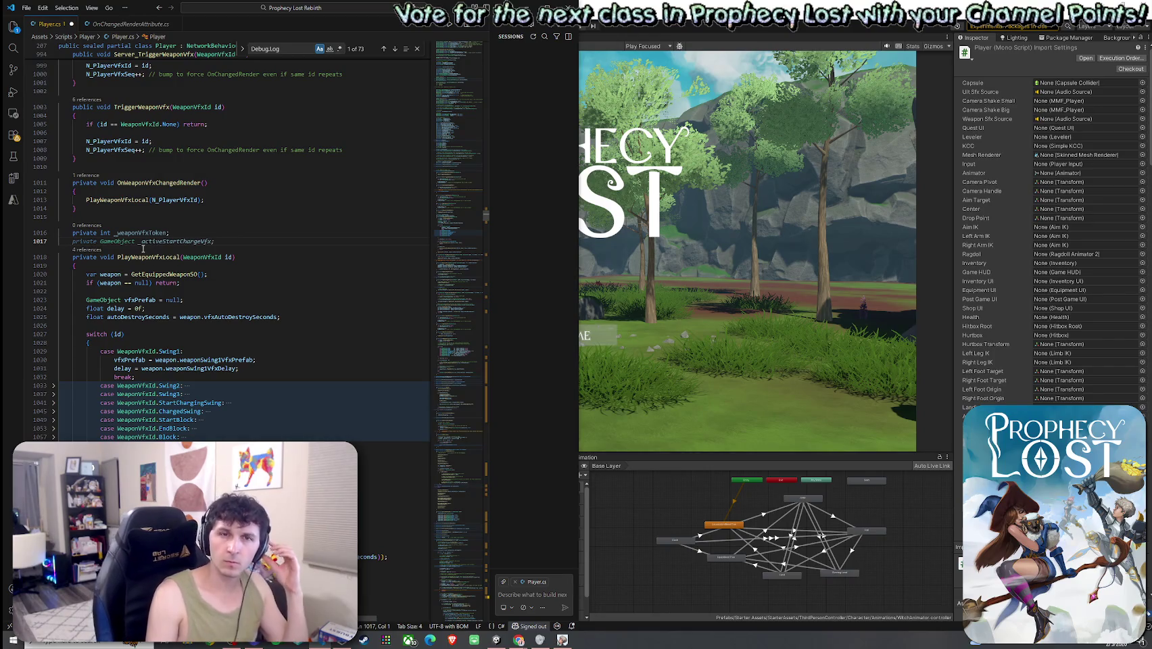
pyautogui.press('Escape')
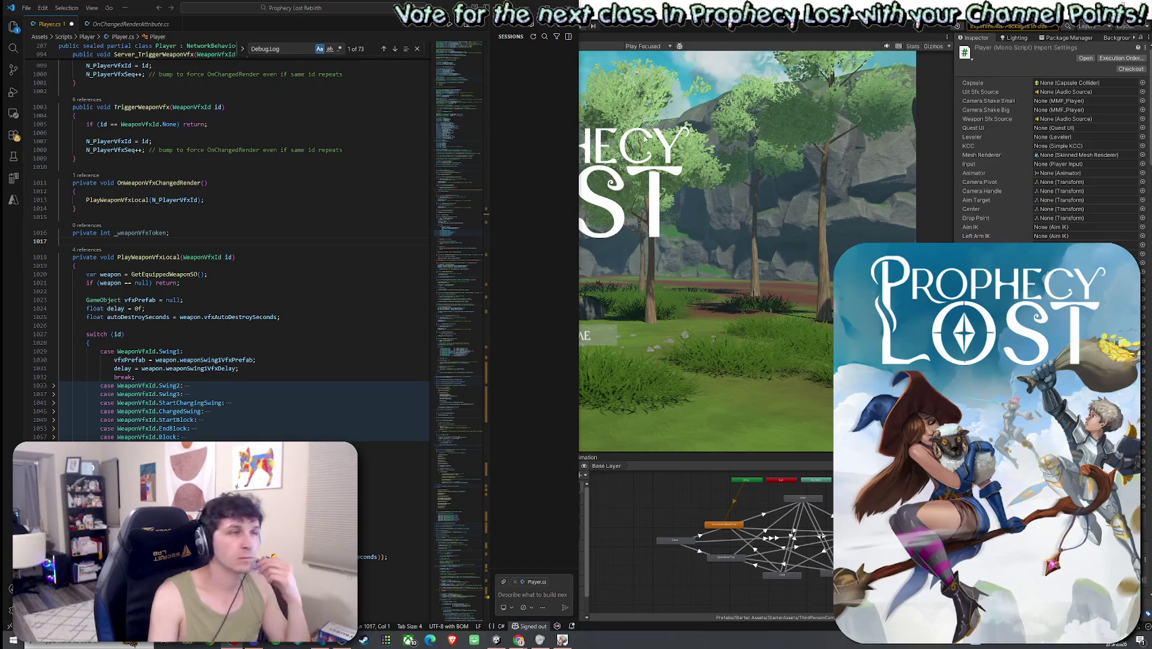
pyautogui.click(26, 7)
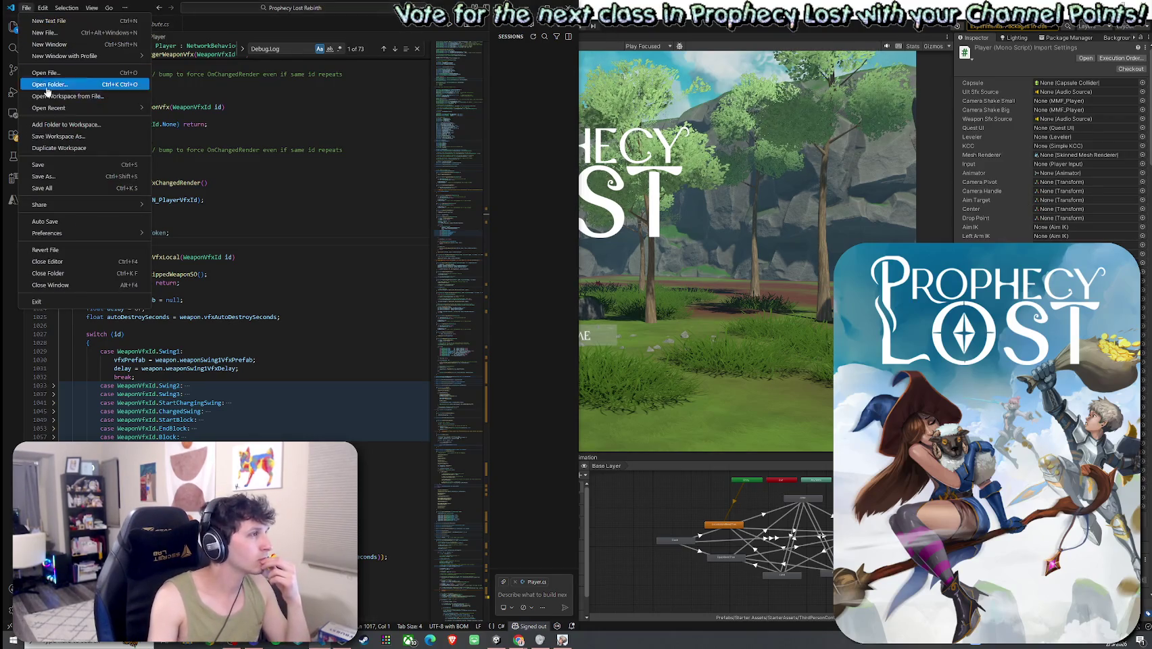
pyautogui.click(47, 163)
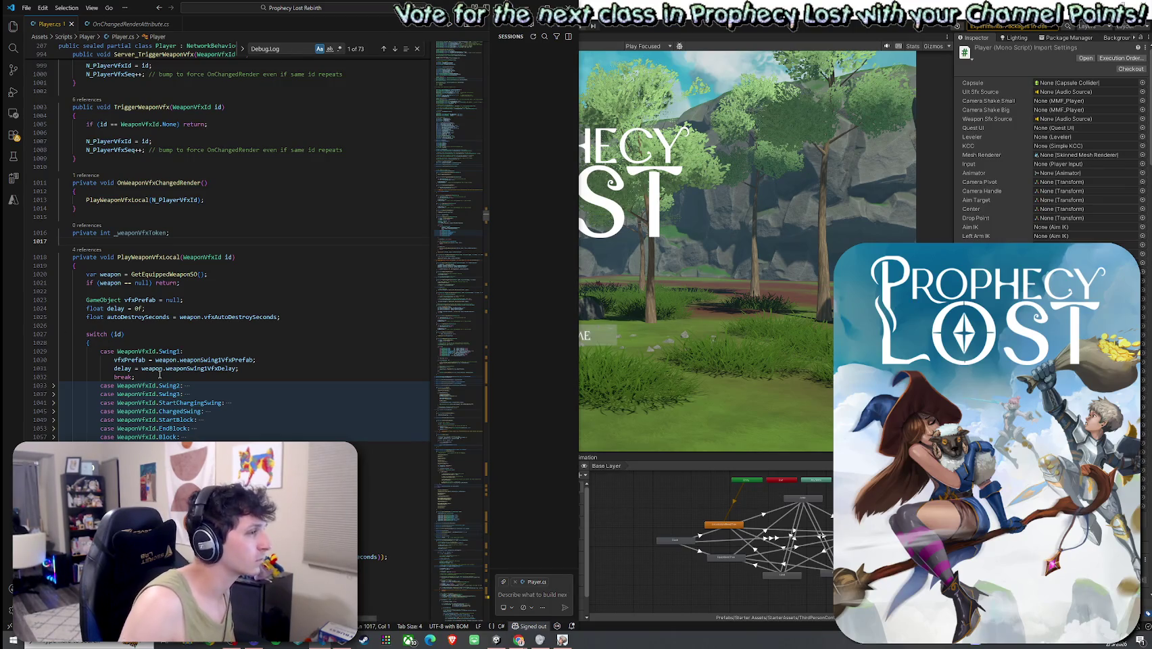
pyautogui.click(136, 283)
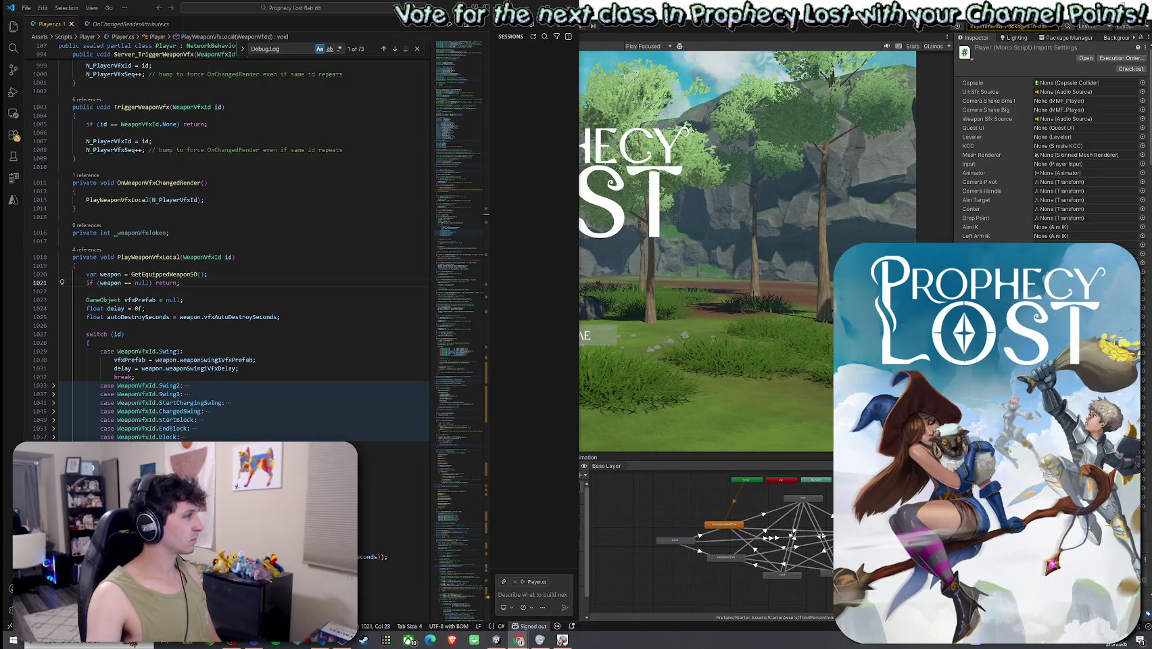
pyautogui.scroll(-3, 112, 327)
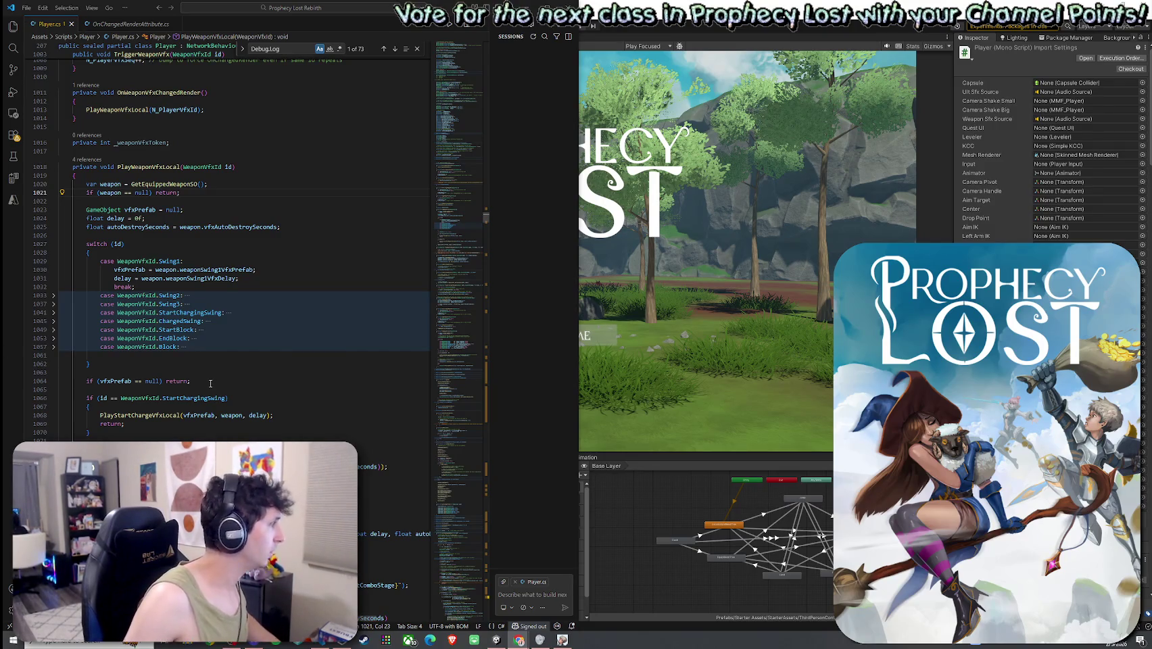
# - Insert new lines after the StartChargingSwing branch and add a token argument
pyautogui.click(144, 432)
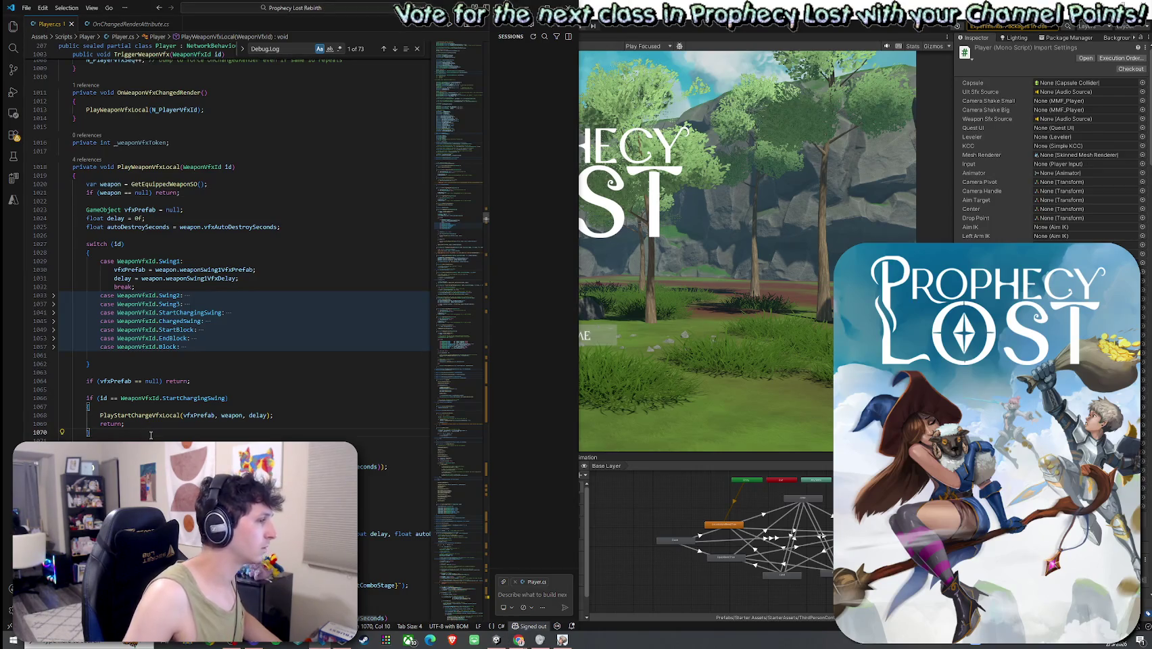
pyautogui.press('Return')
pyautogui.press('Tab')
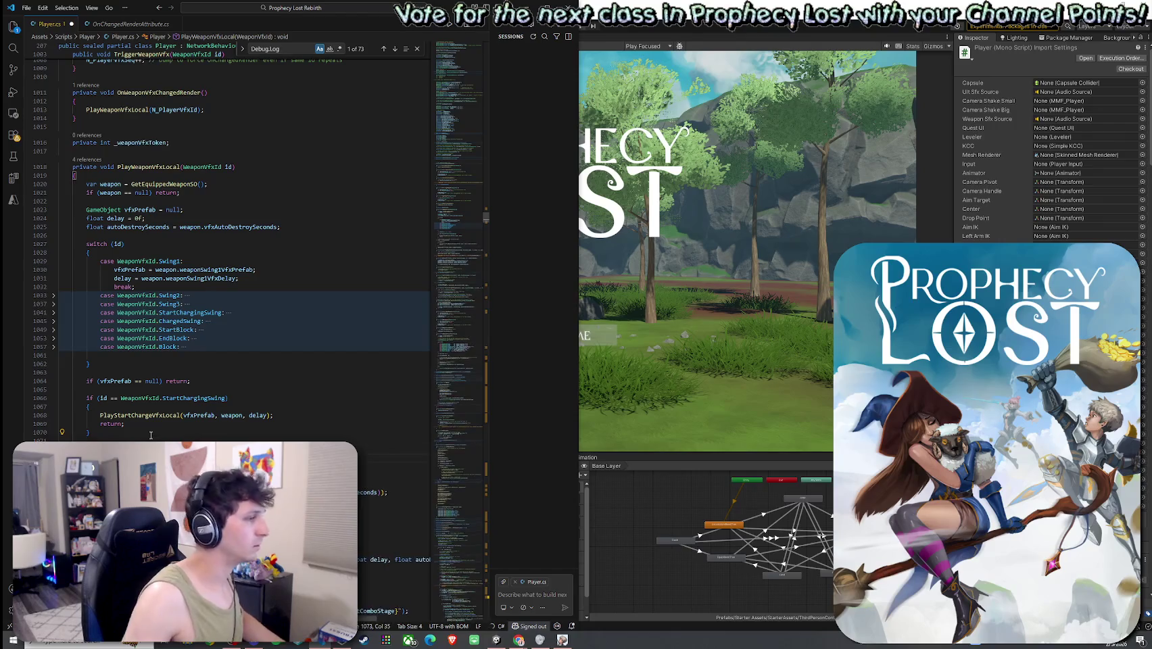
pyautogui.write(', token')
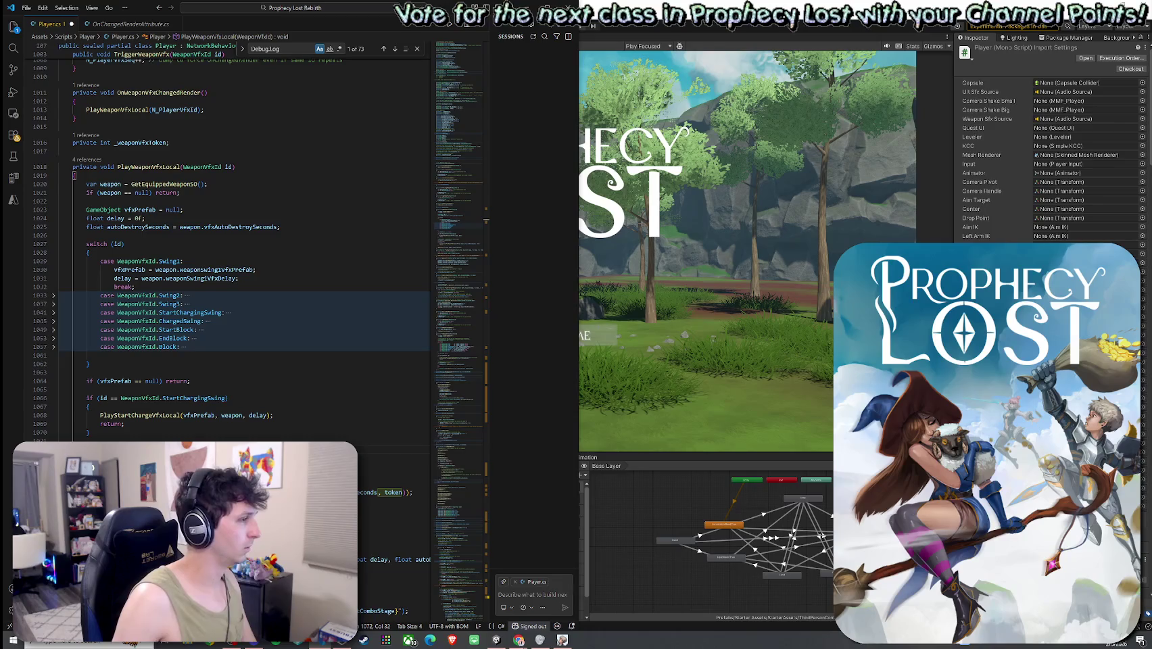
pyautogui.hotkey('ctrl', 'z')
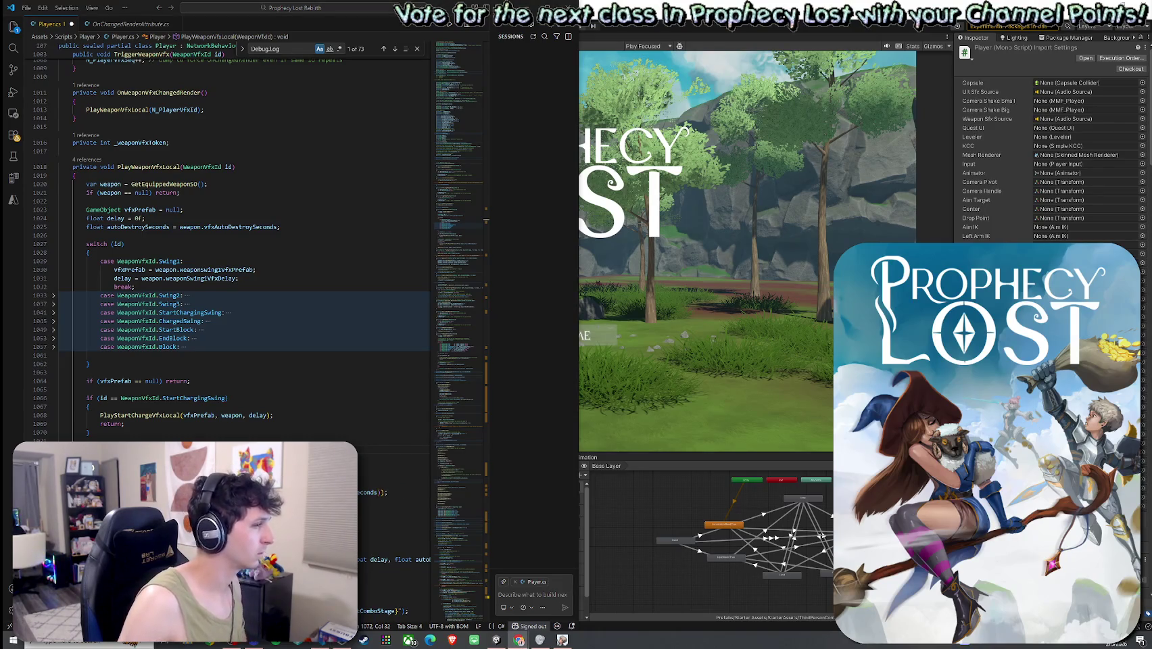
pyautogui.hotkey('ctrl', 'y')
pyautogui.hotkey('ctrl', 'z')
pyautogui.hotkey('ctrl', 'y')
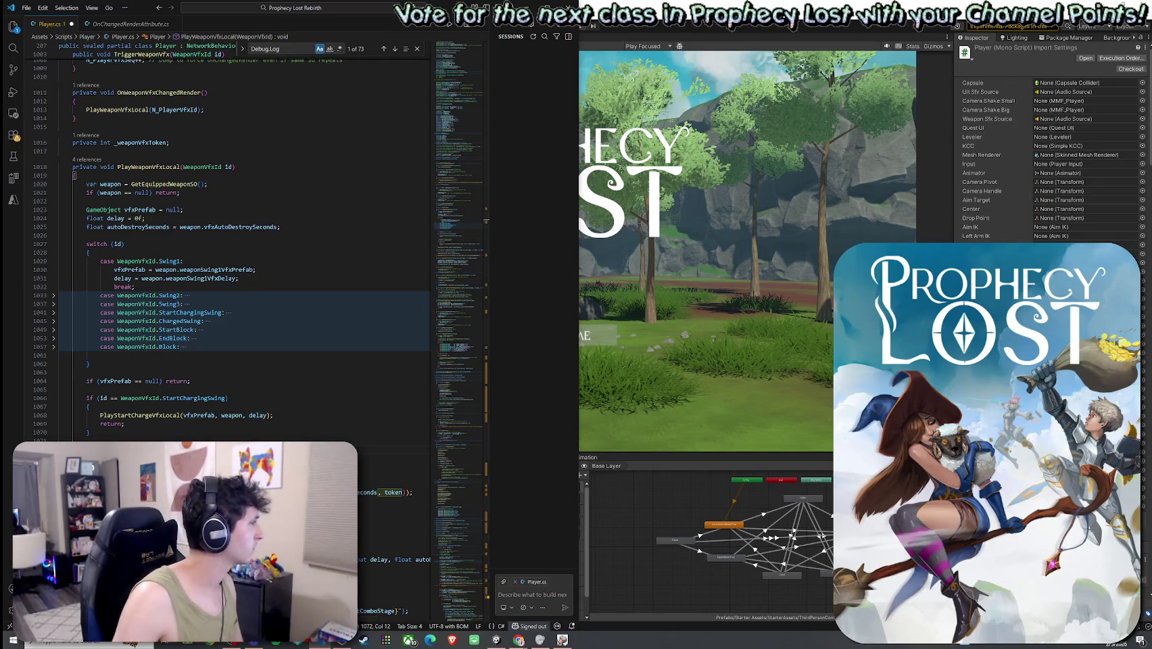
pyautogui.scroll(-5, 215, 391)
# - Insert a check before the spawn line that skips superseded _weaponVfxToken requests
pyautogui.click(196, 402)
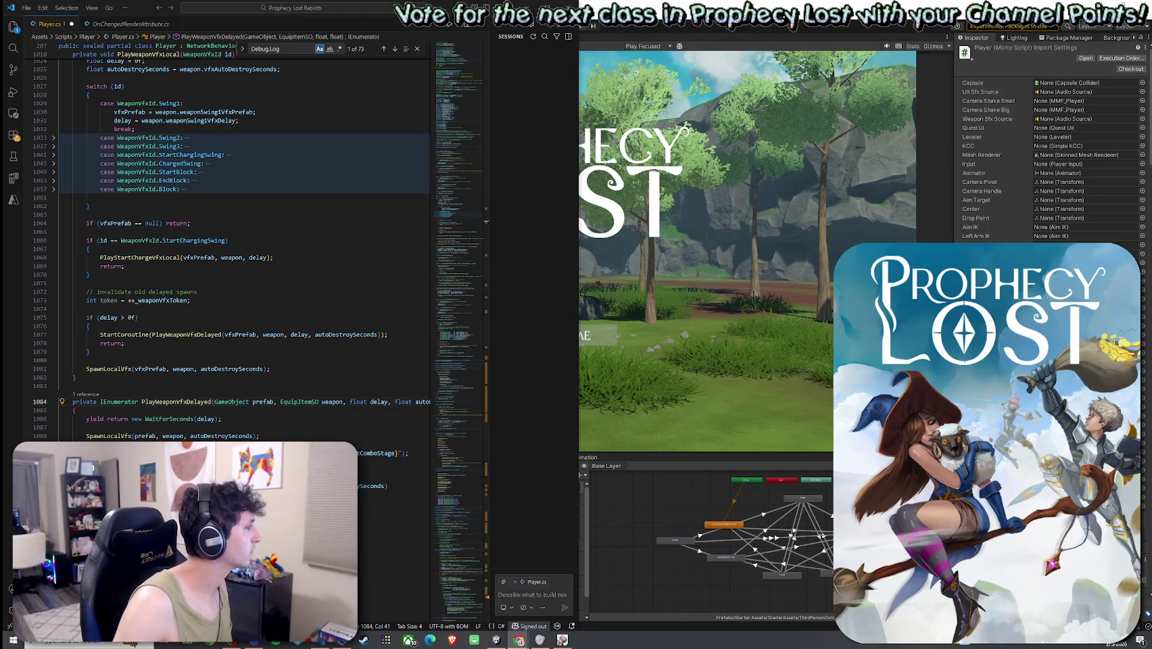
pyautogui.click(183, 419)
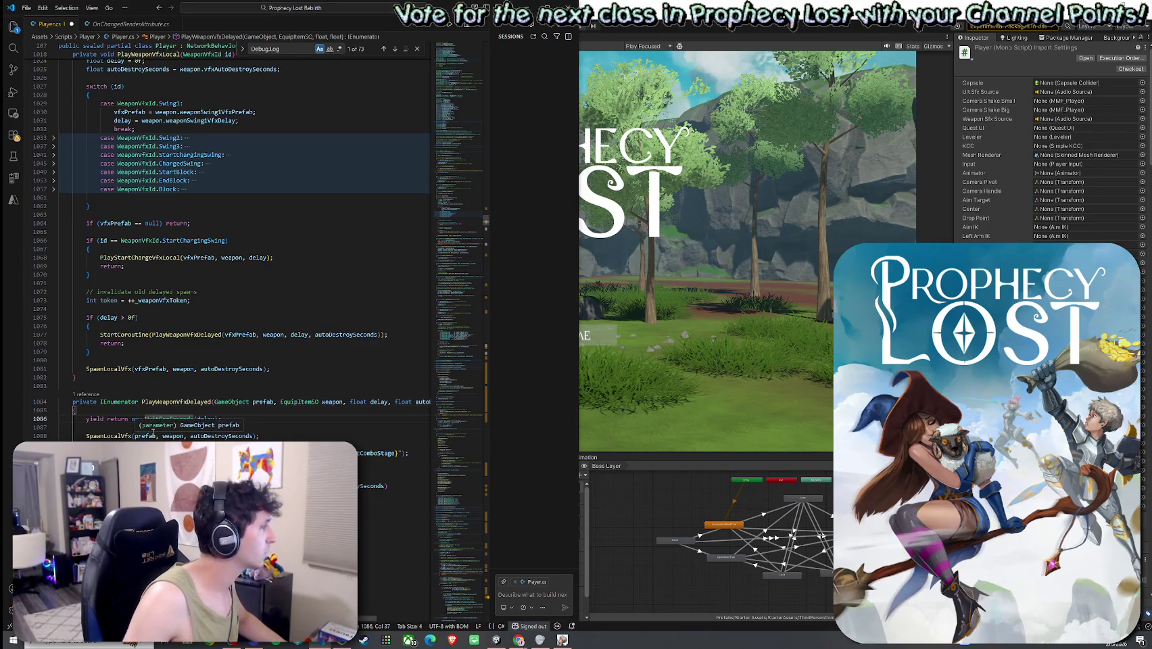
pyautogui.write('w WaitForSeconds(delay);')
pyautogui.click(195, 436)
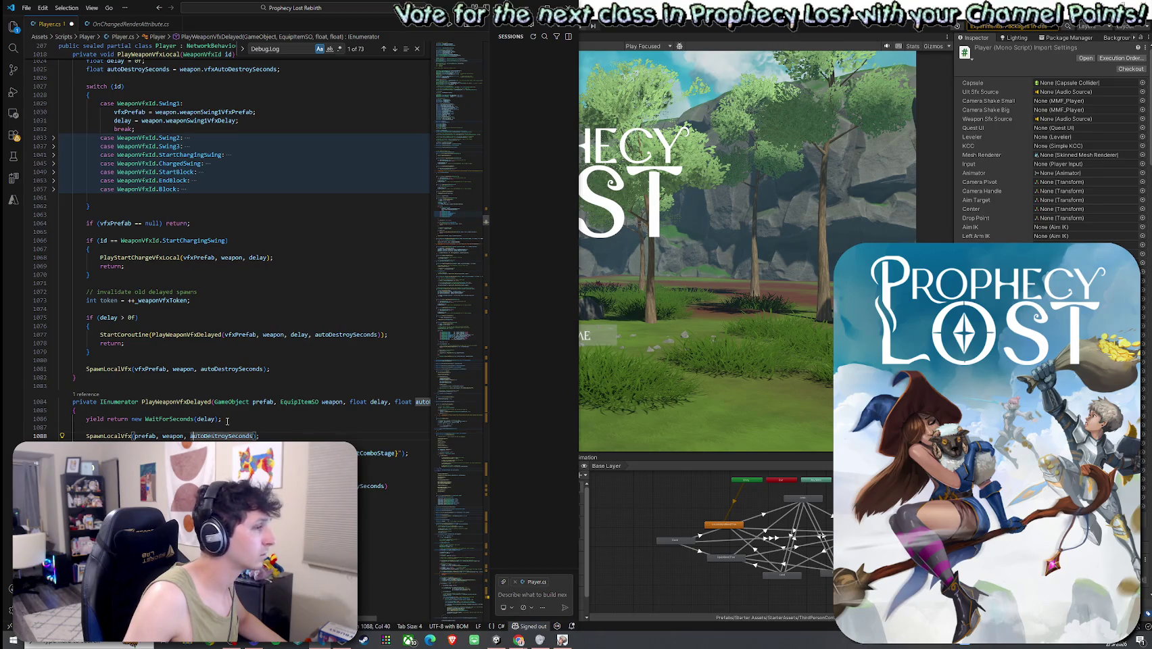
pyautogui.click(146, 437)
pyautogui.hotkey('ctrl', 'v')
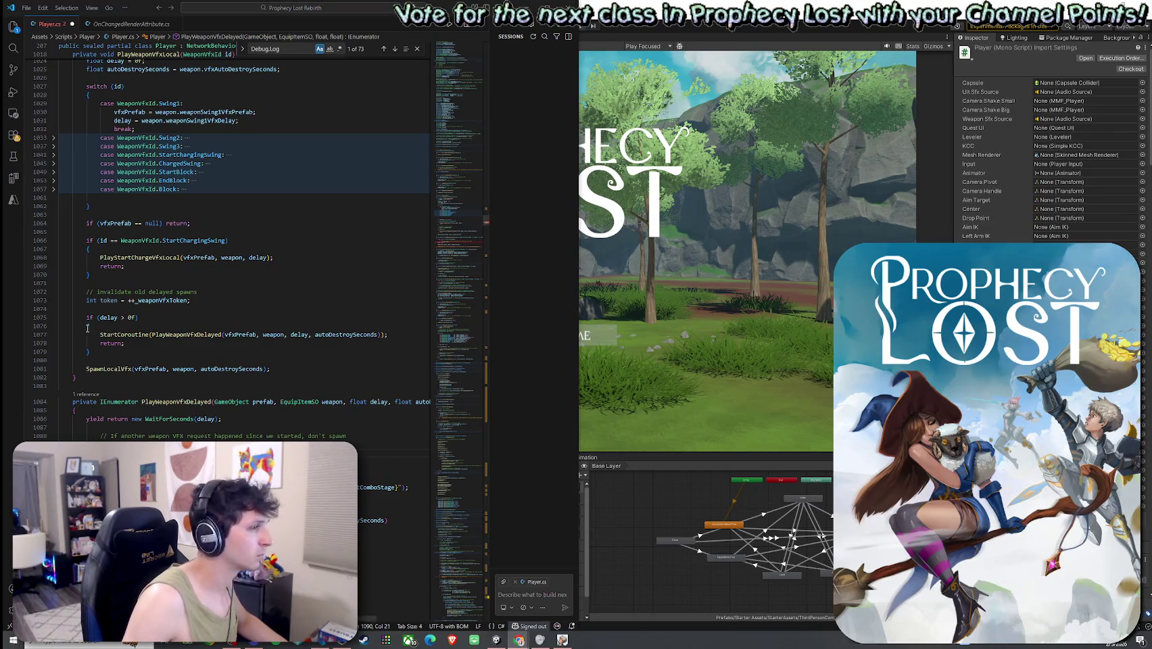
pyautogui.moveTo(108, 301)
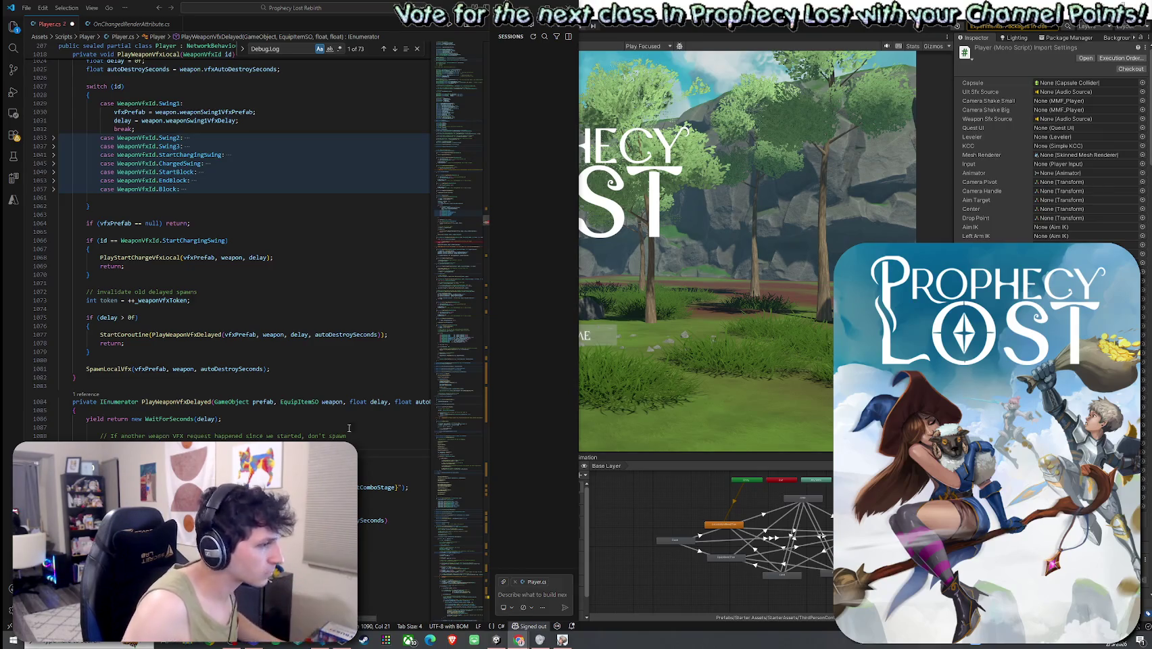
# - Add an 'int token' parameter to the PlayWeaponVfxDelayed signature
pyautogui.moveTo(367, 402); pyautogui.dragTo(393, 401)
pyautogui.hotkey('ctrl', 'Right')
pyautogui.hotkey('ctrl', 'Right')
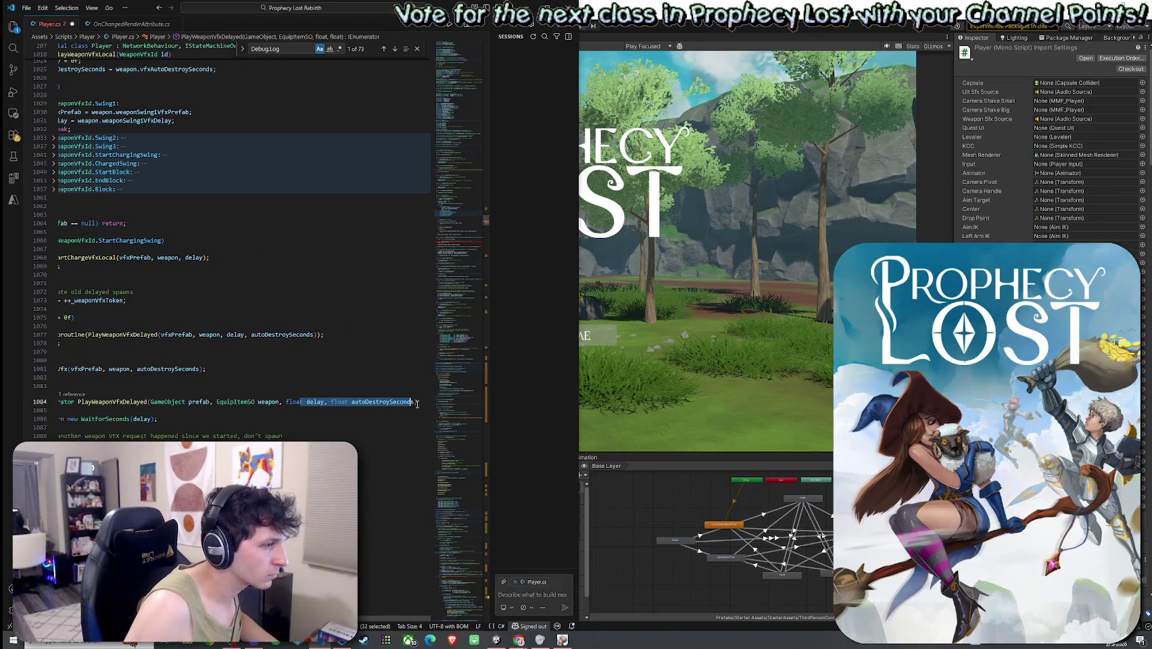
pyautogui.write(', int token')
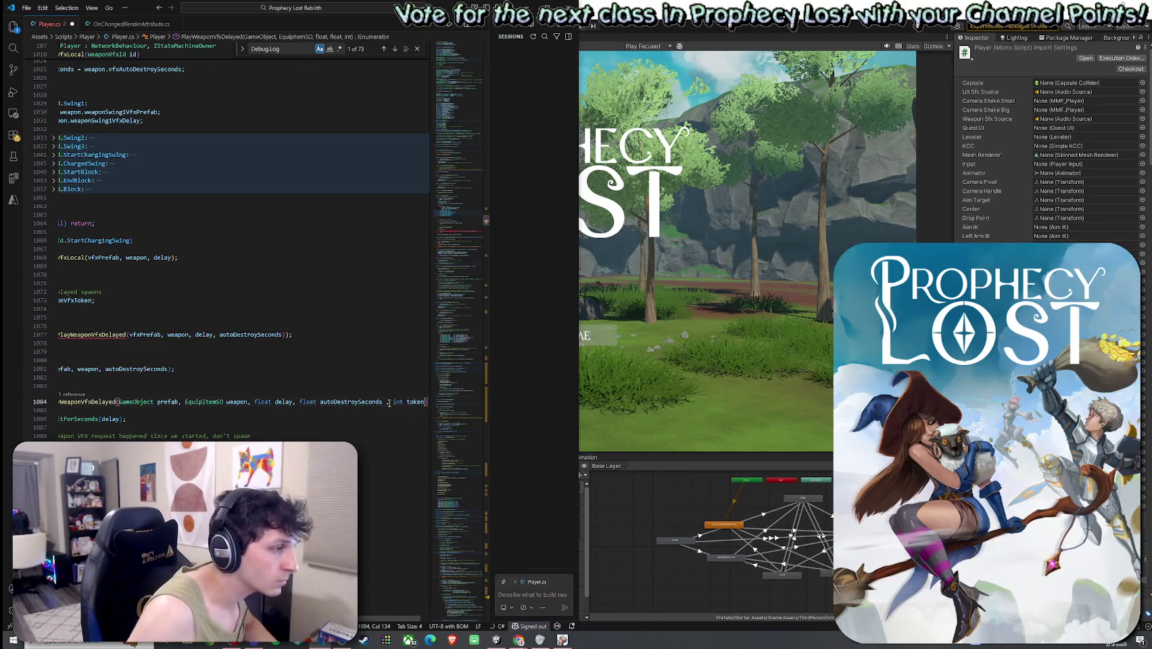
pyautogui.click(299, 402)
pyautogui.hotkey('shift', 'Home')
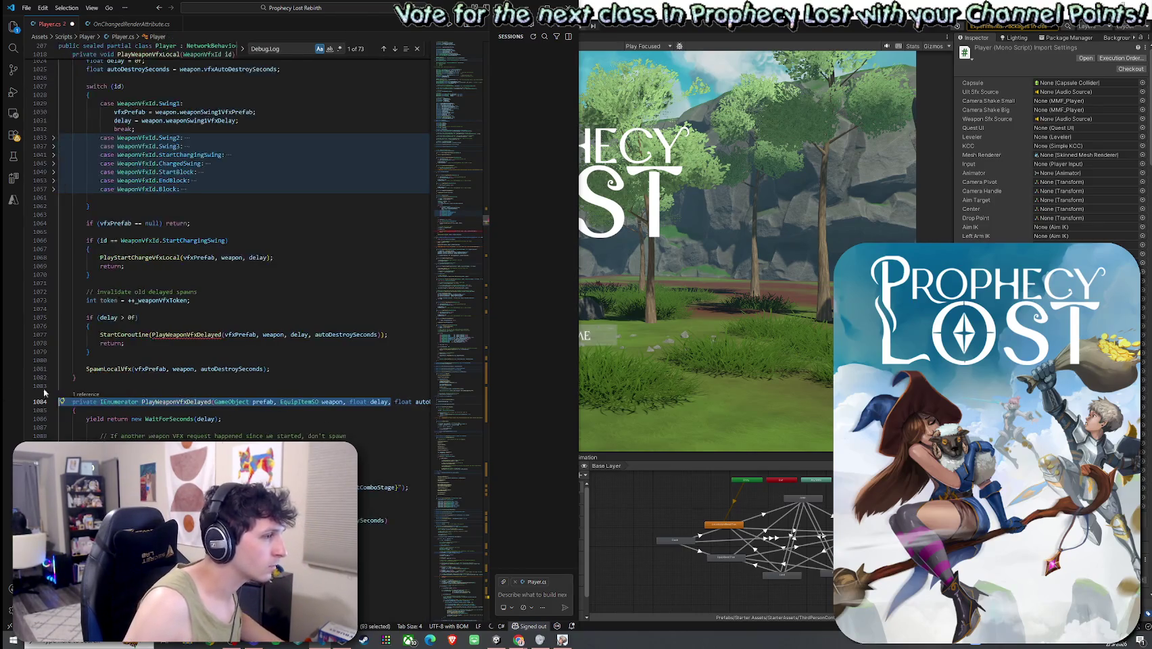
# - Pass token into the StartCoroutine call, save all files, and search for ComboStage.None
pyautogui.click(378, 334)
pyautogui.write(', token')
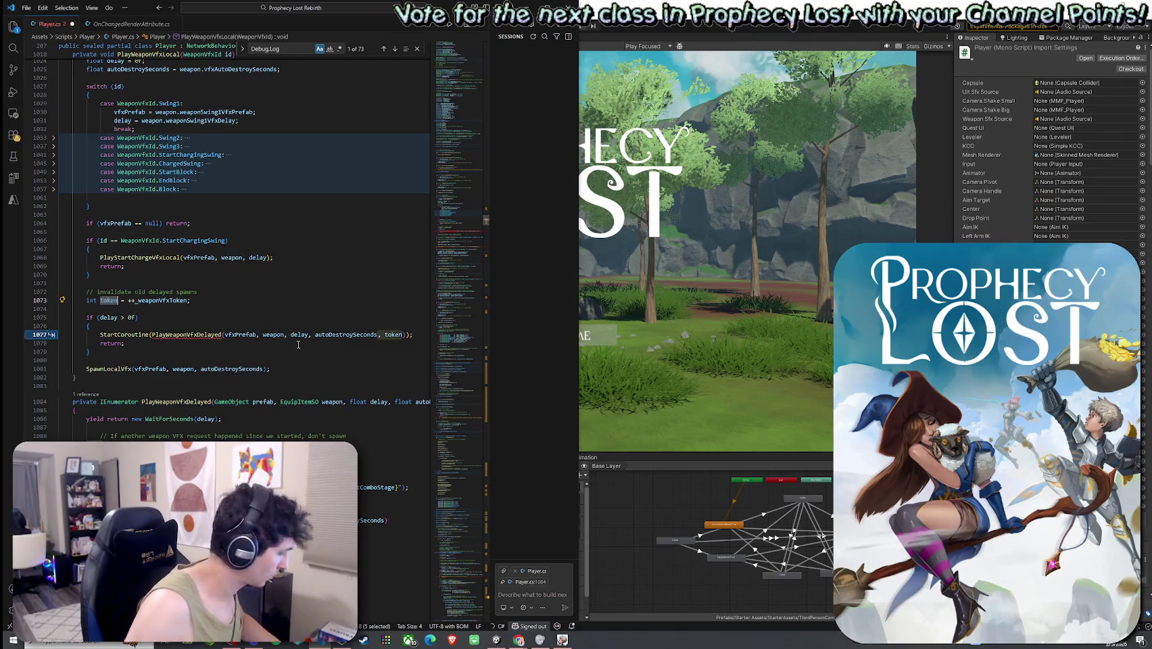
pyautogui.click(404, 335)
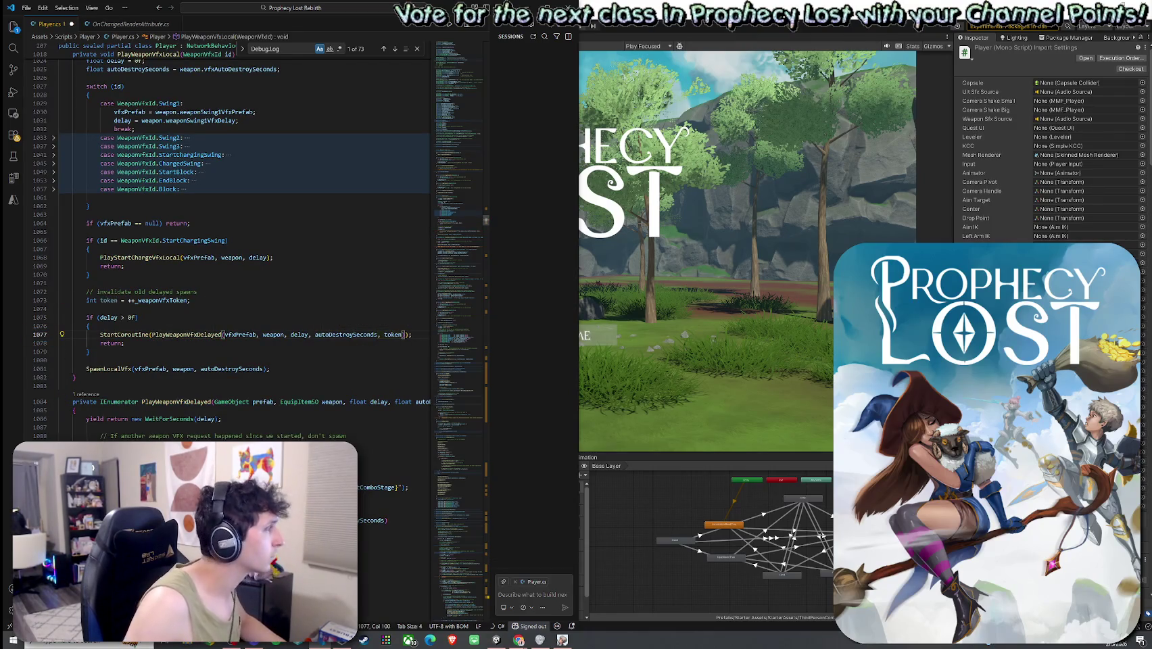
pyautogui.hotkey('alt', 'Tab')
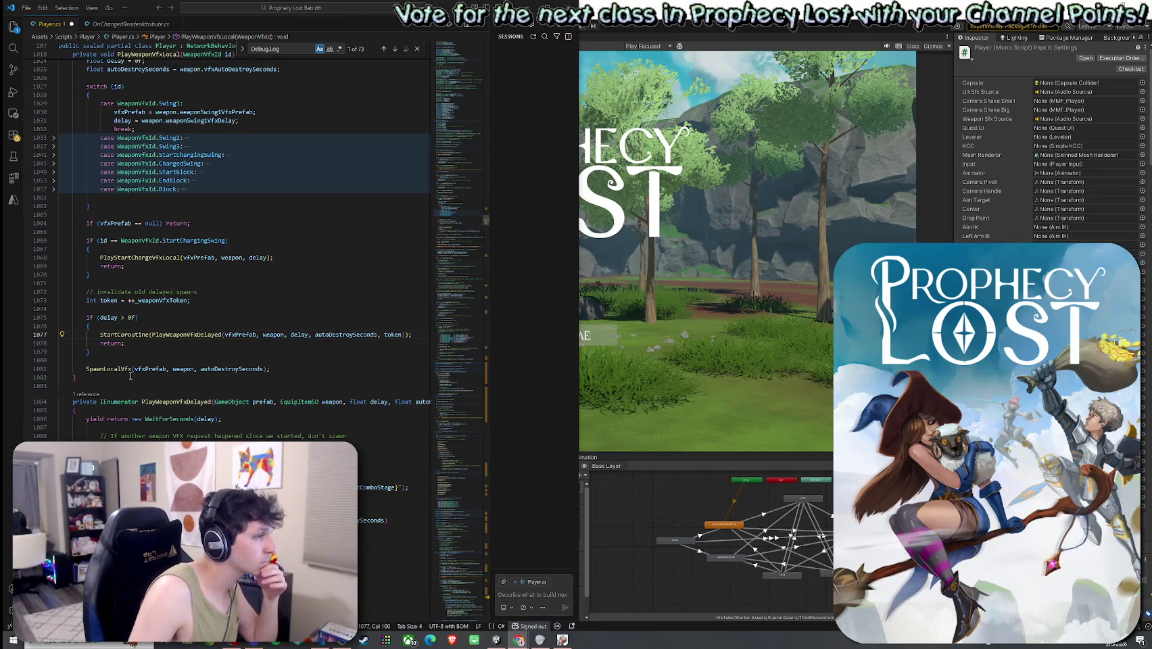
pyautogui.scroll(-3, 141, 374)
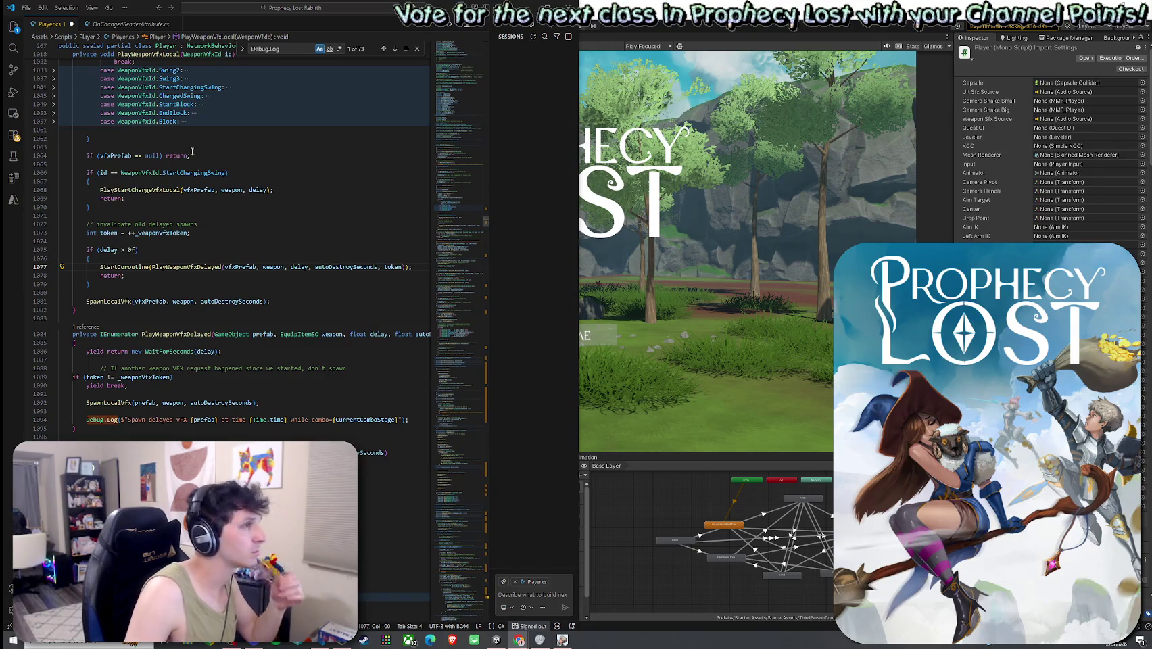
pyautogui.click(27, 7)
pyautogui.click(63, 188)
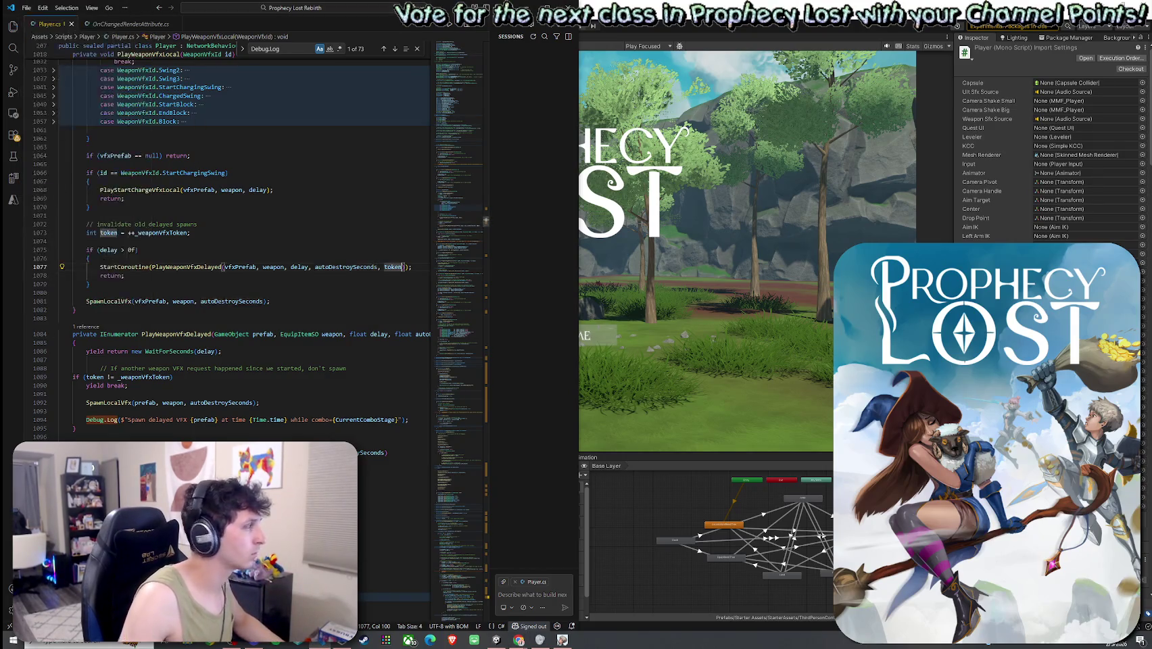
pyautogui.hotkey('ctrl', 'f')
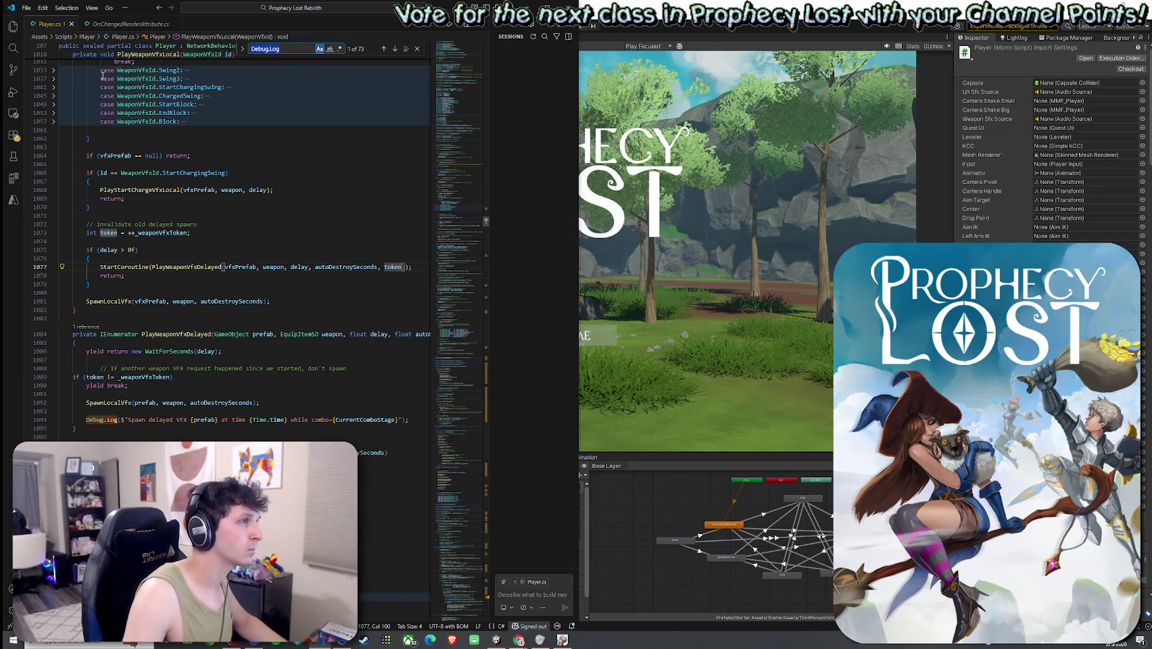
pyautogui.write('ComboStage.None')
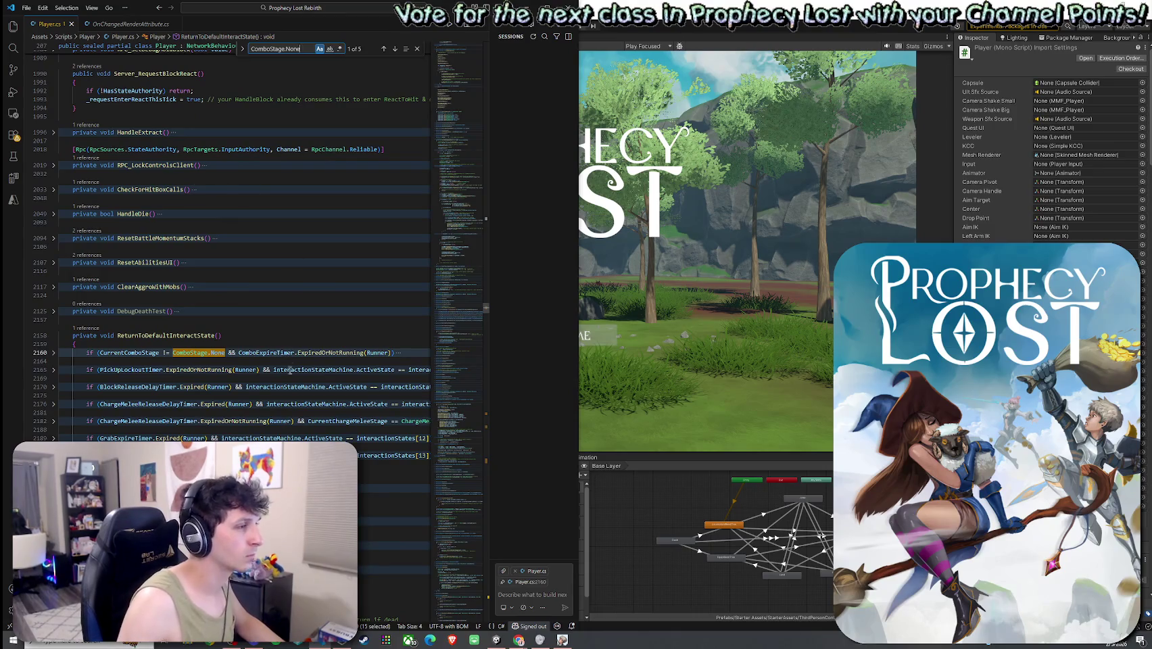
# - Locate the ComboStage.None case inside OnComboStageChangedRender
pyautogui.click(54, 352)
pyautogui.press('Down')
pyautogui.press('Down')
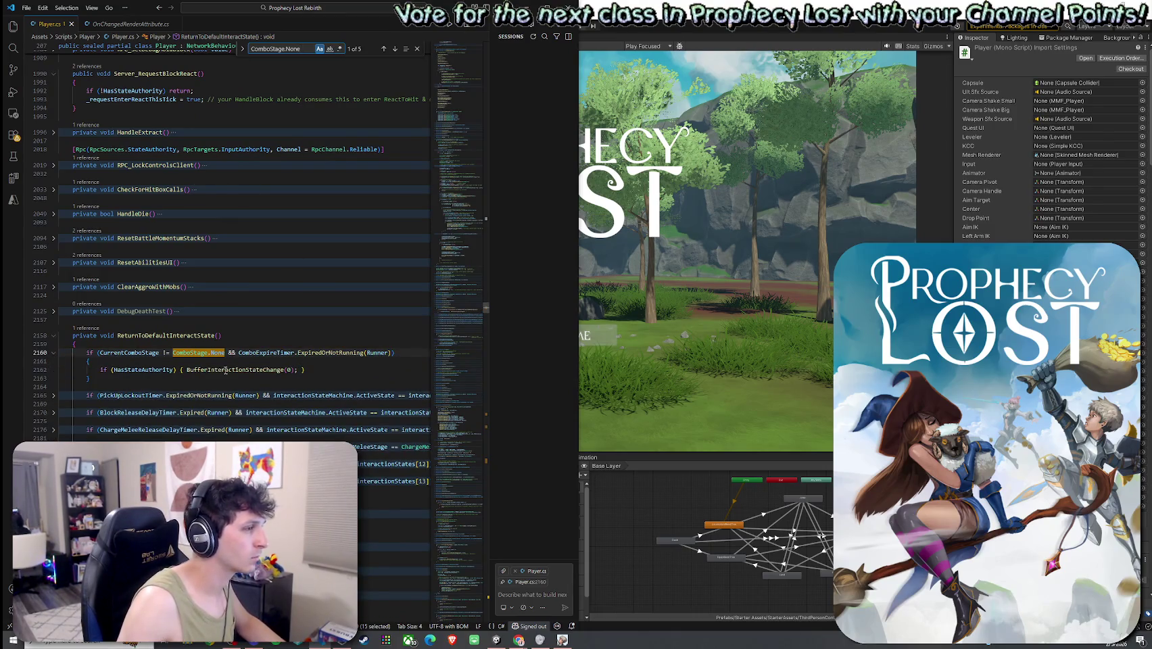
pyautogui.click(53, 335)
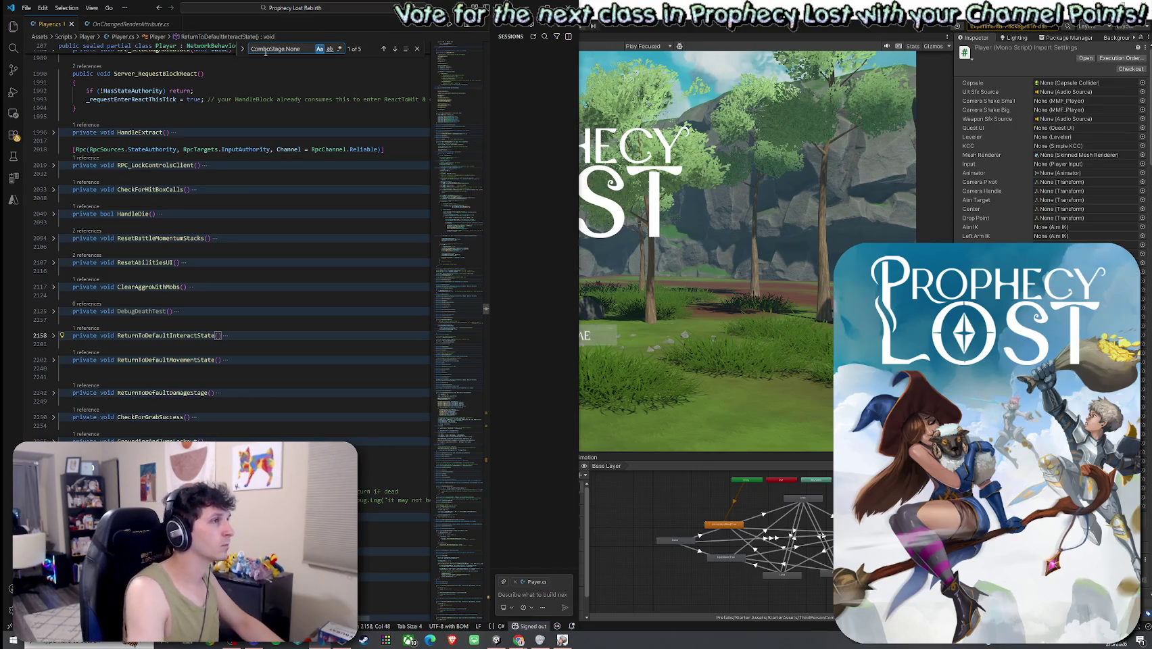
pyautogui.write('case')
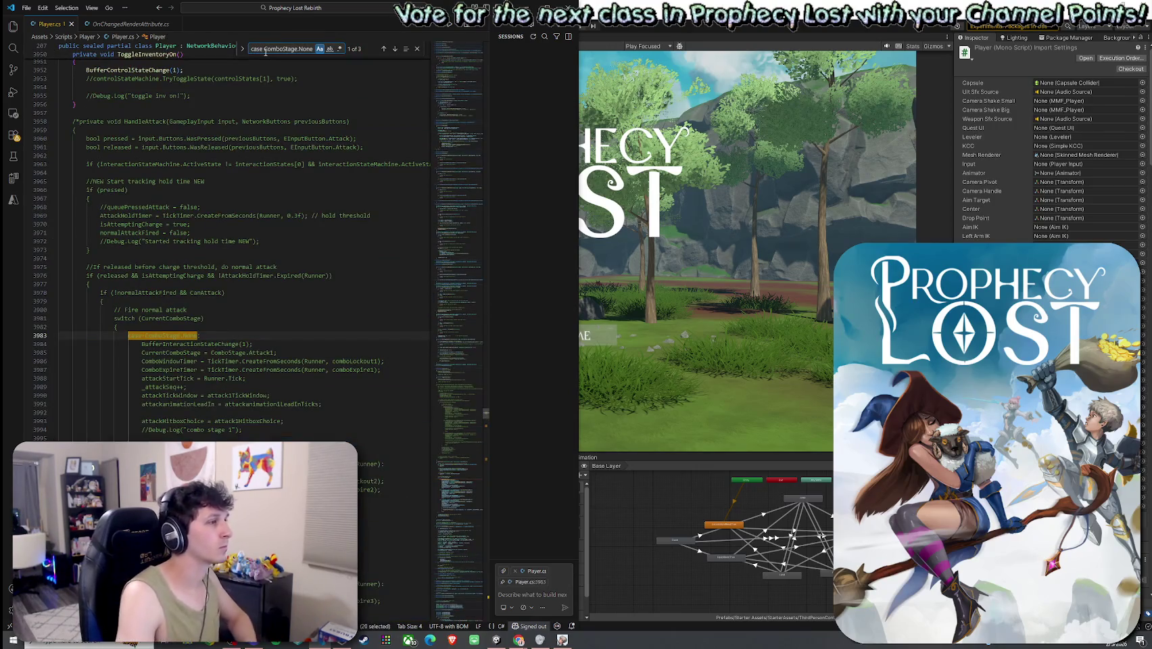
pyautogui.click(395, 50)
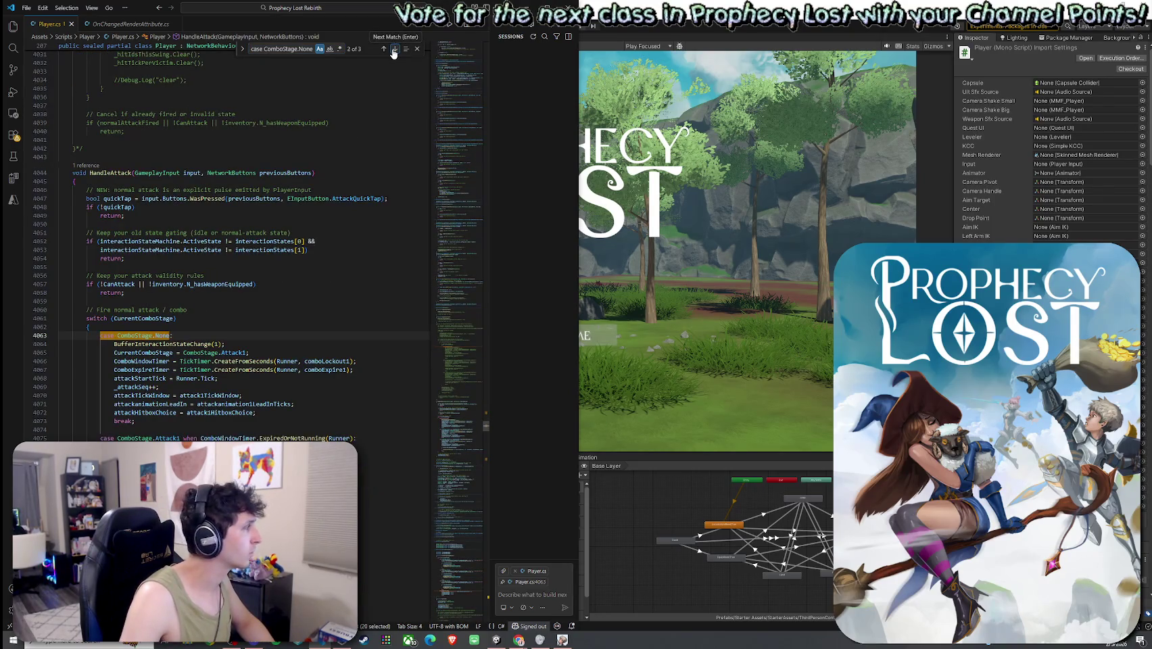
pyautogui.click(394, 51)
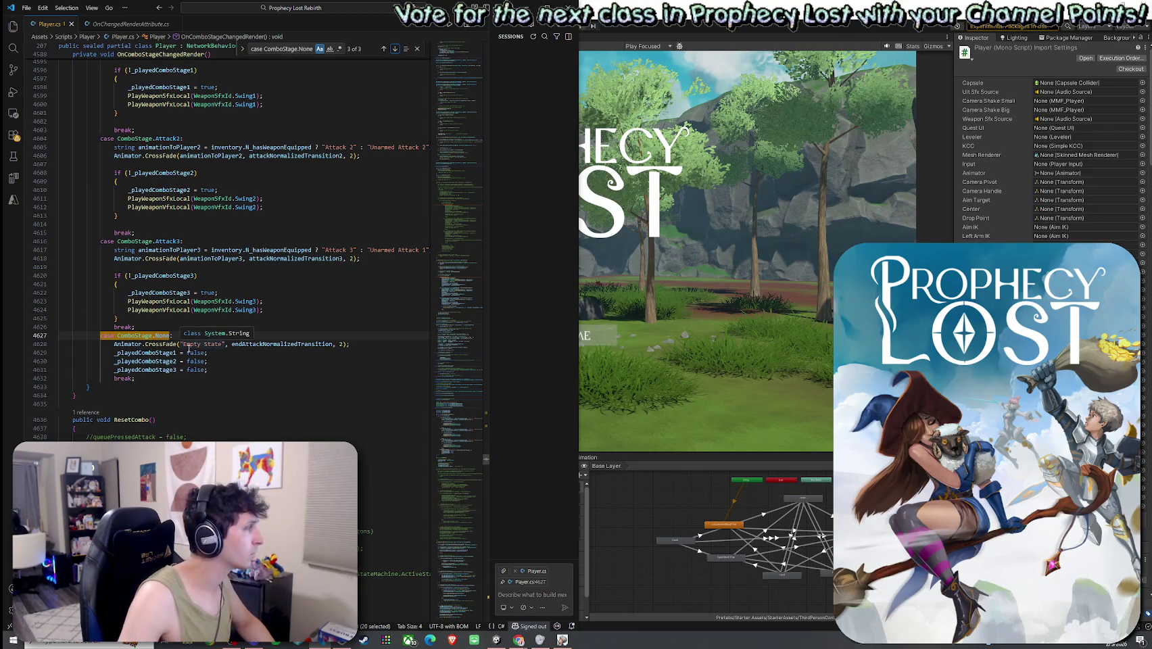
pyautogui.click(267, 344)
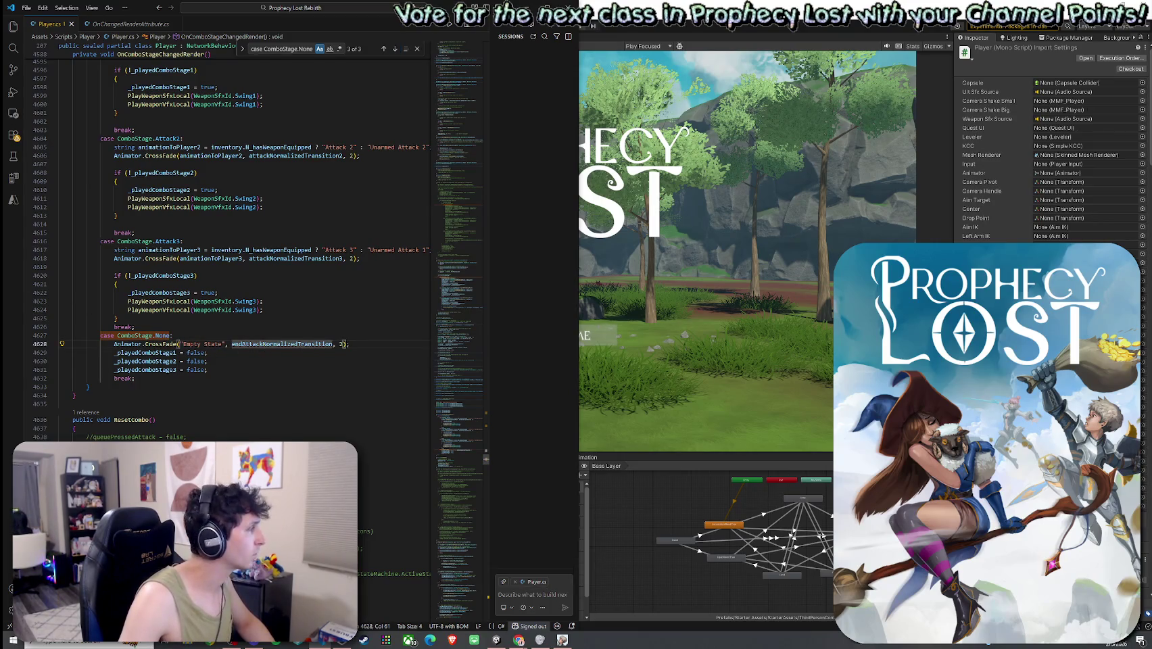
pyautogui.click(518, 640)
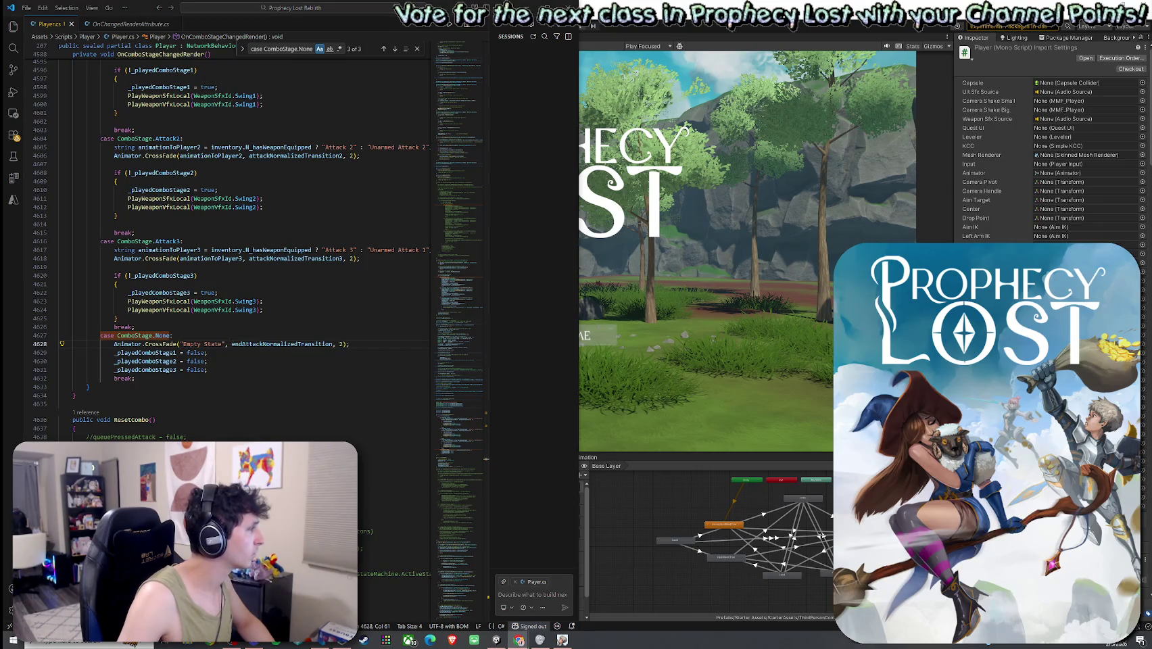
# - Add '_weaponVfxToken++;' after the None case's resets and save Player.cs
pyautogui.click(269, 370)
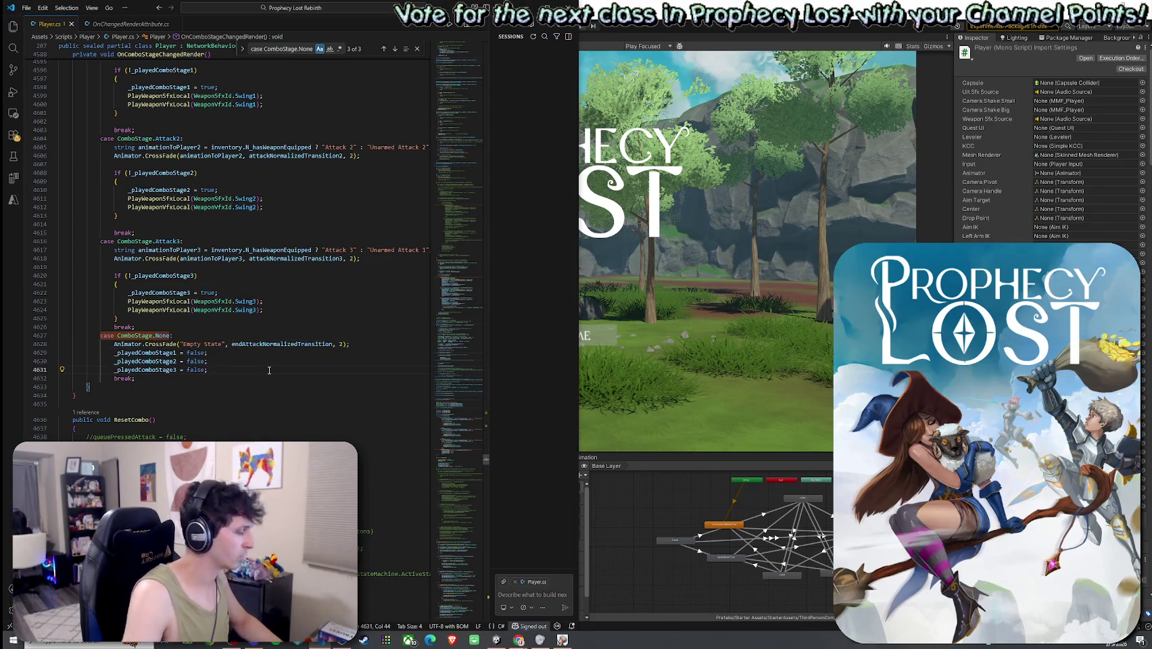
pyautogui.press('Return')
pyautogui.write('_weaponVfxToken++; // cancel any pending delayed spawns')
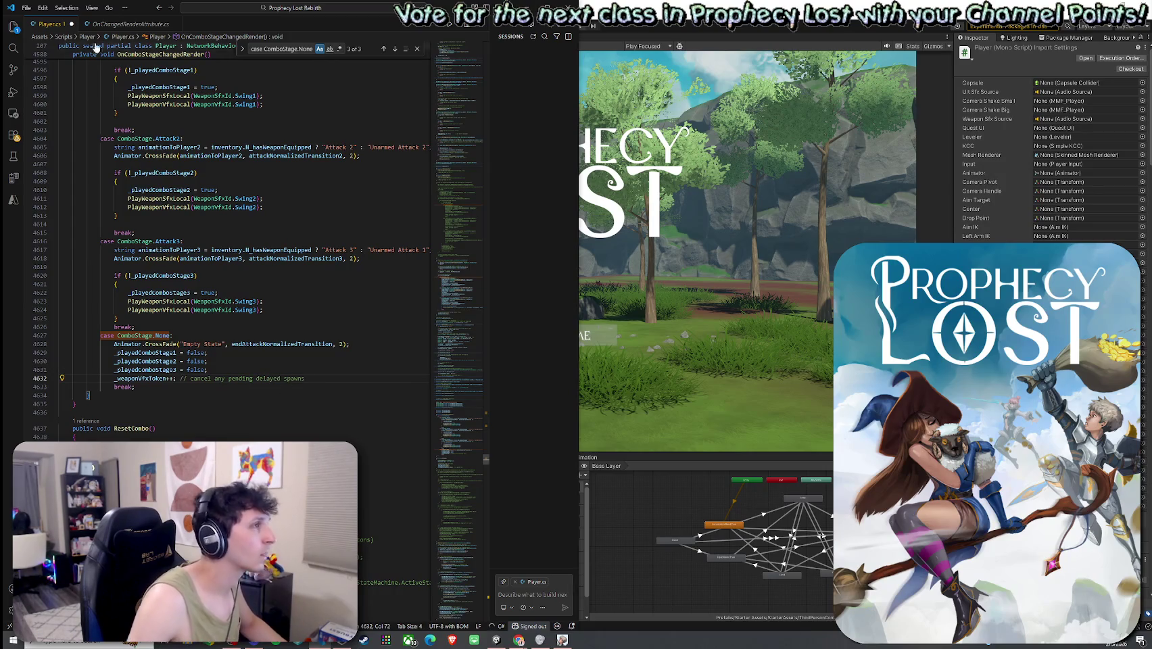
pyautogui.click(27, 8)
pyautogui.click(42, 187)
pyautogui.hotkey('alt', 'Tab')
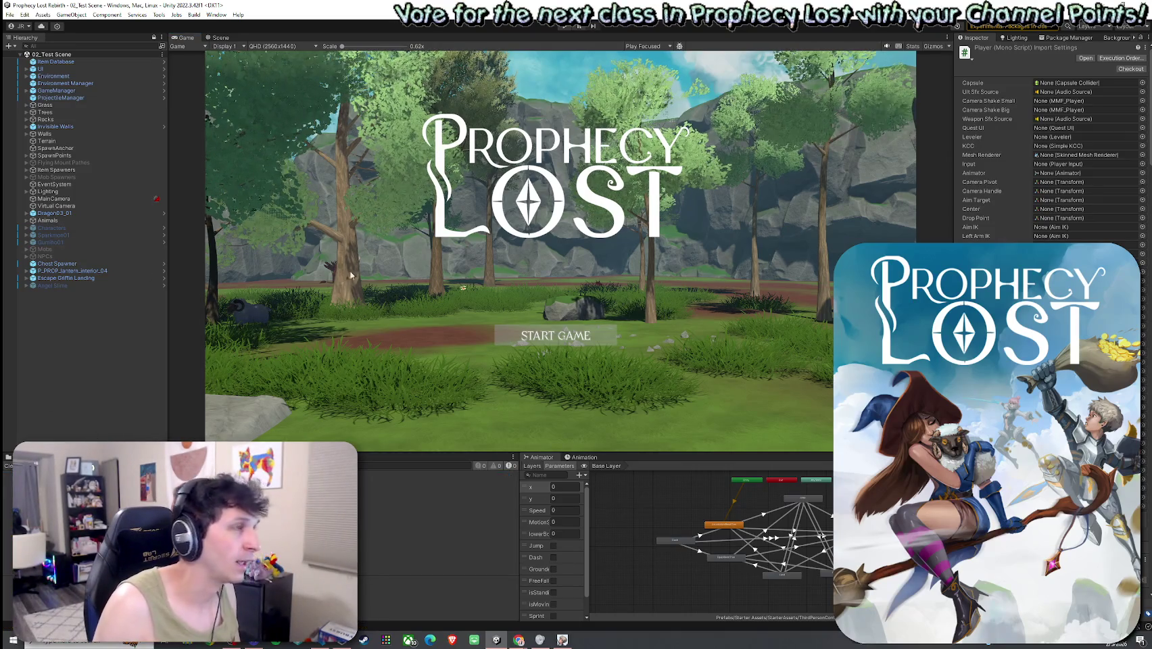
# - Enter Play mode and press START GAME to connect and spawn the player
pyautogui.click(25, 14)
pyautogui.click(150, 8)
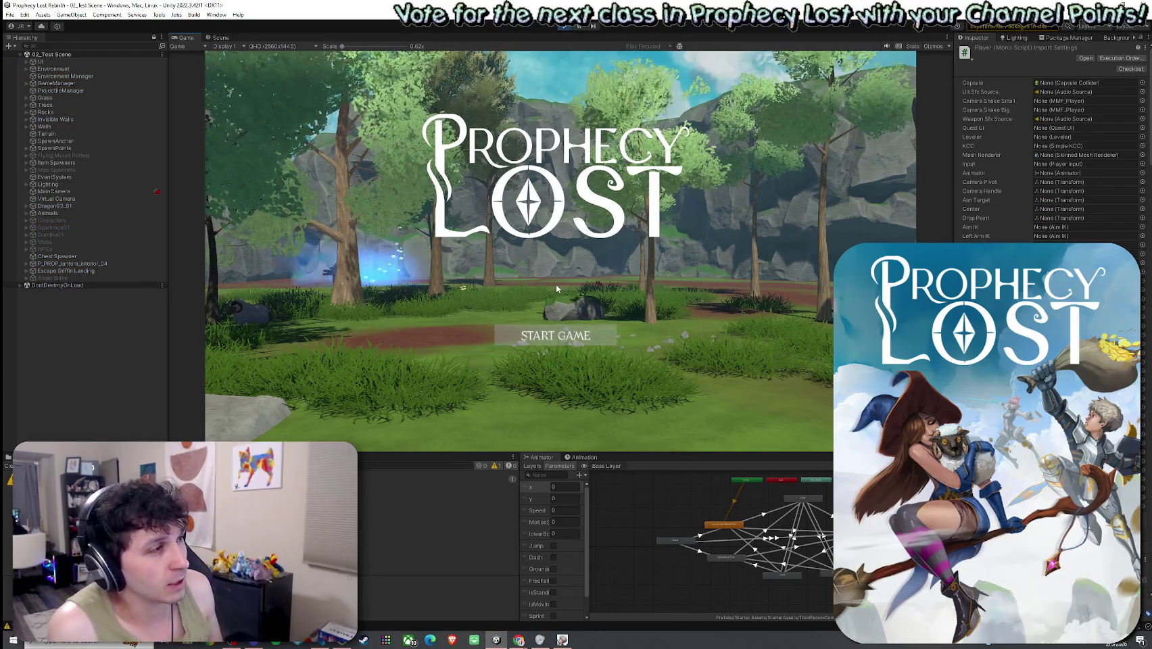
pyautogui.click(556, 336)
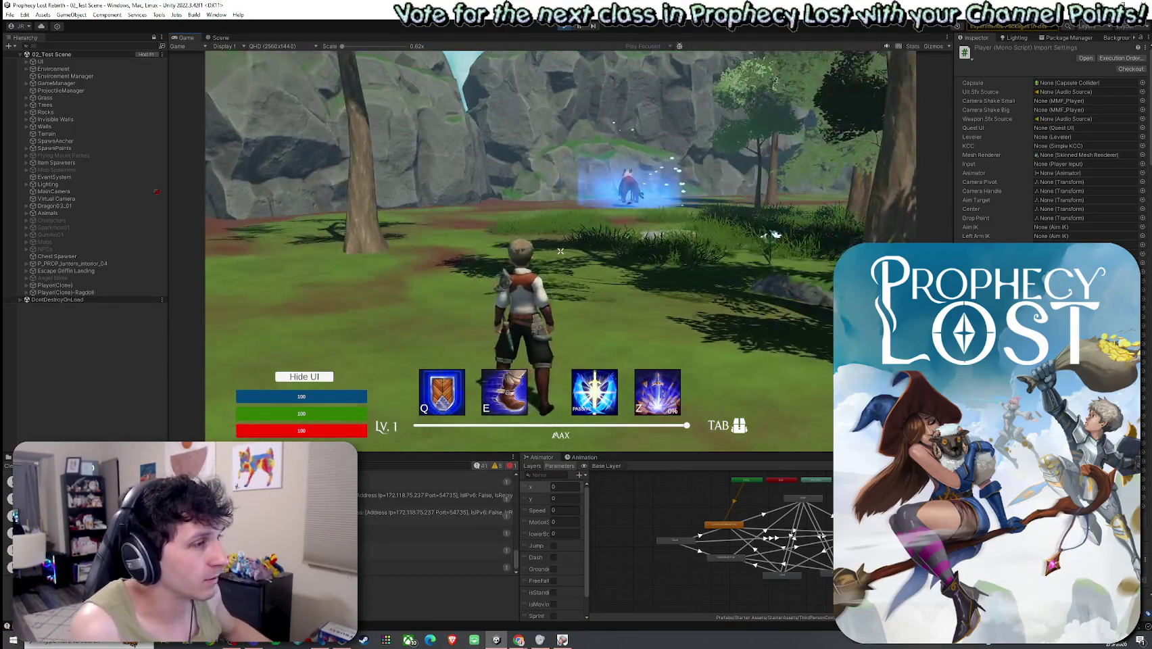
# - Run the character through the forest to the chest and equip the sword and shield
pyautogui.press('w')
pyautogui.press('w')
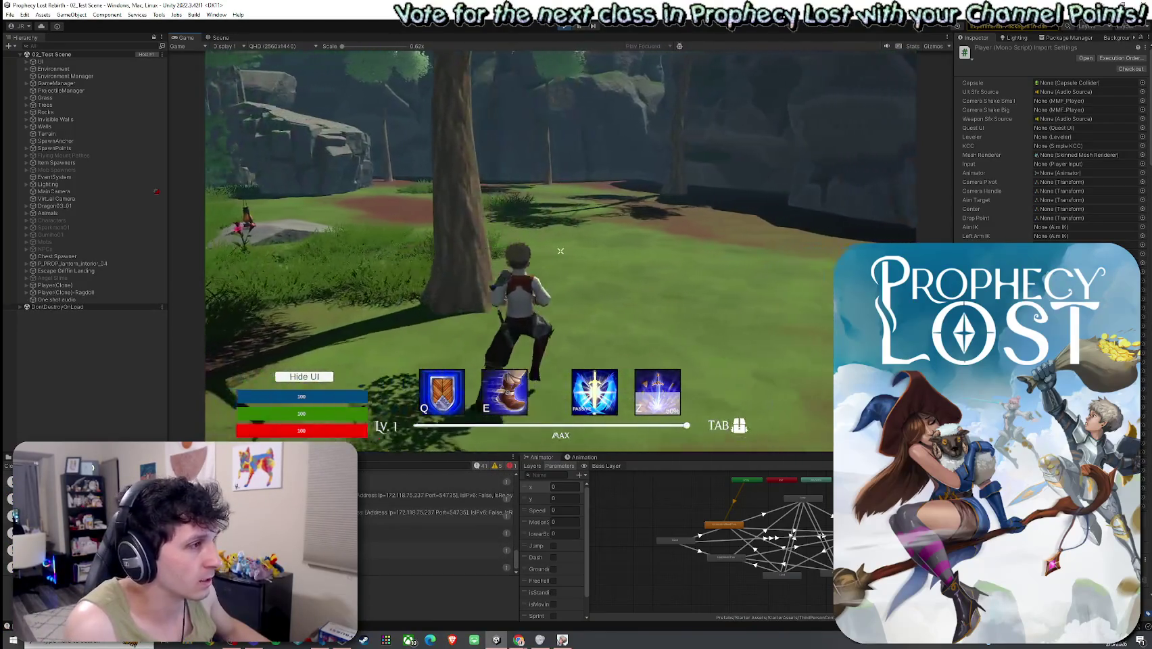
pyautogui.press('w')
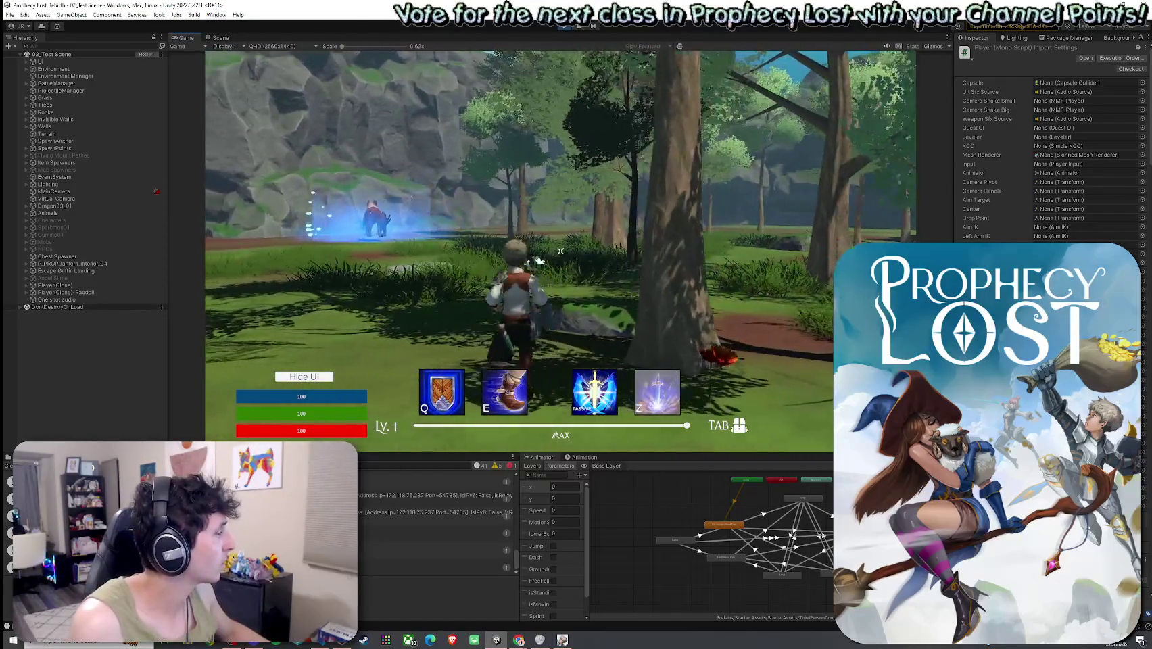
pyautogui.press('w')
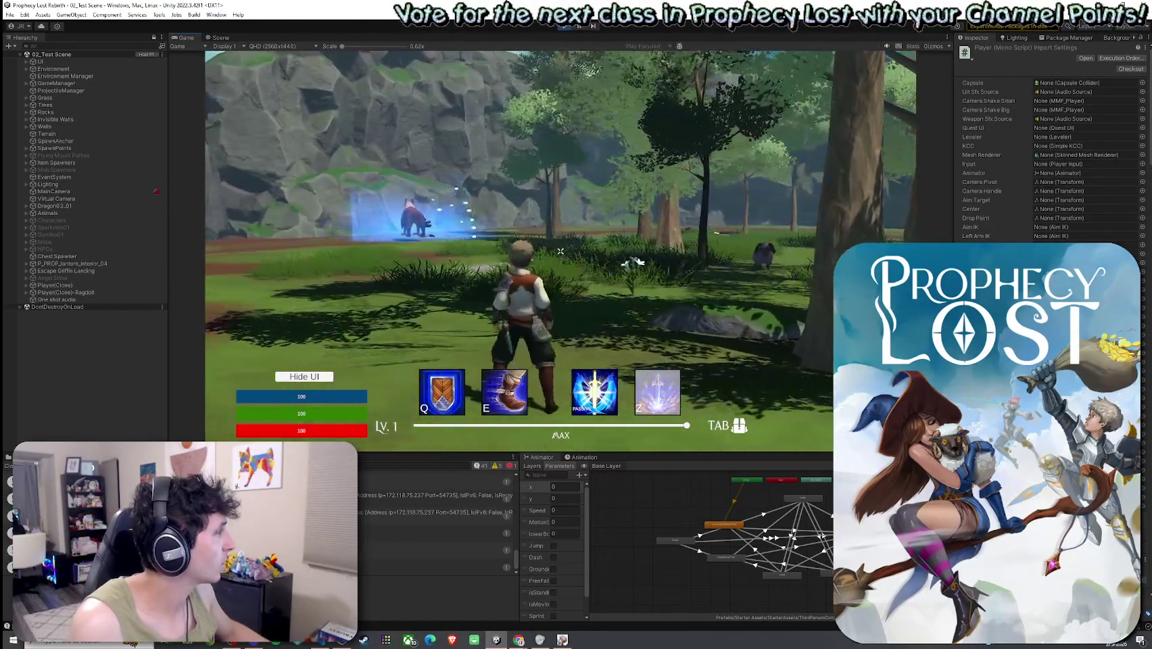
pyautogui.press('w')
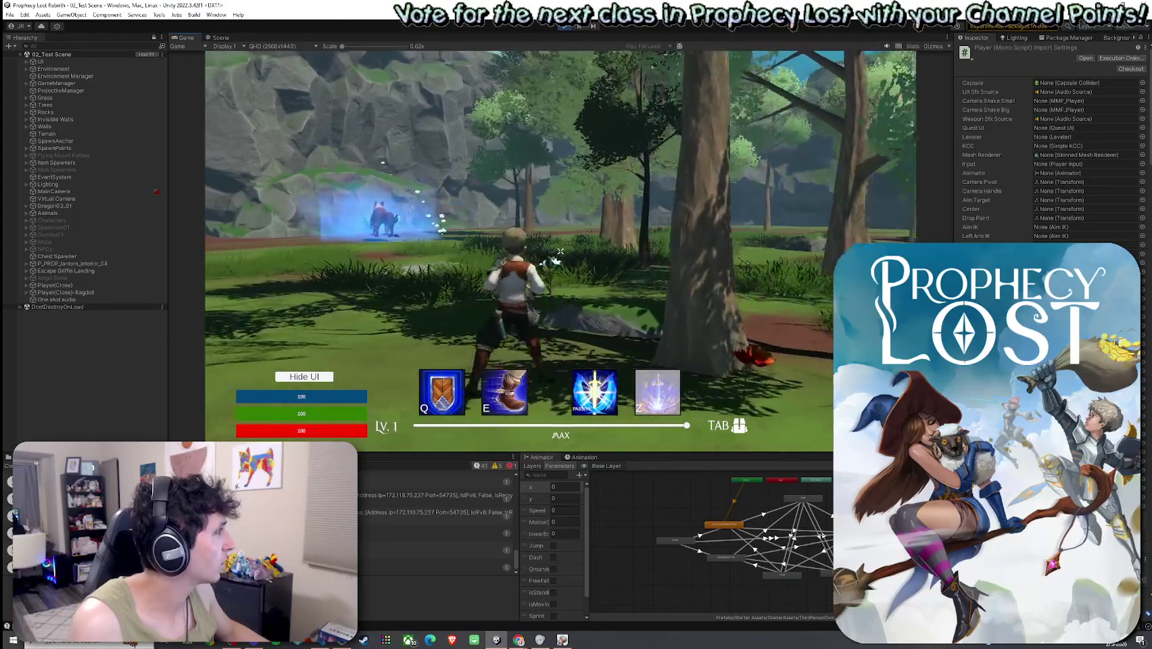
pyautogui.press('w')
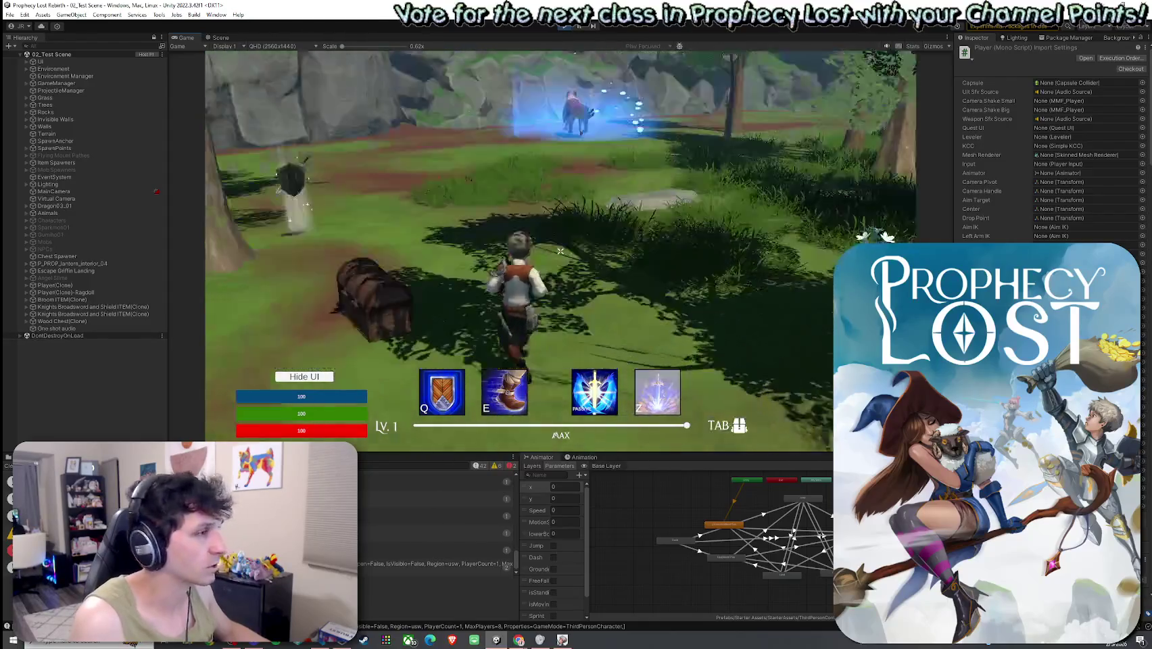
pyautogui.press('w')
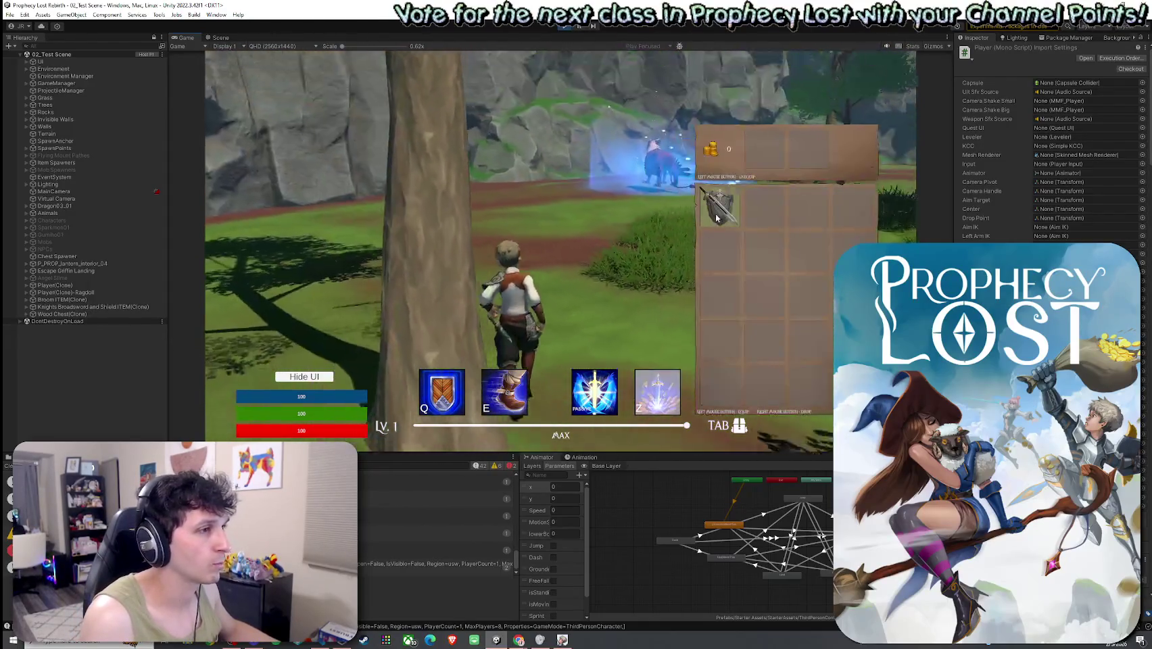
pyautogui.click(718, 218)
pyautogui.press('Tab')
pyautogui.press('w')
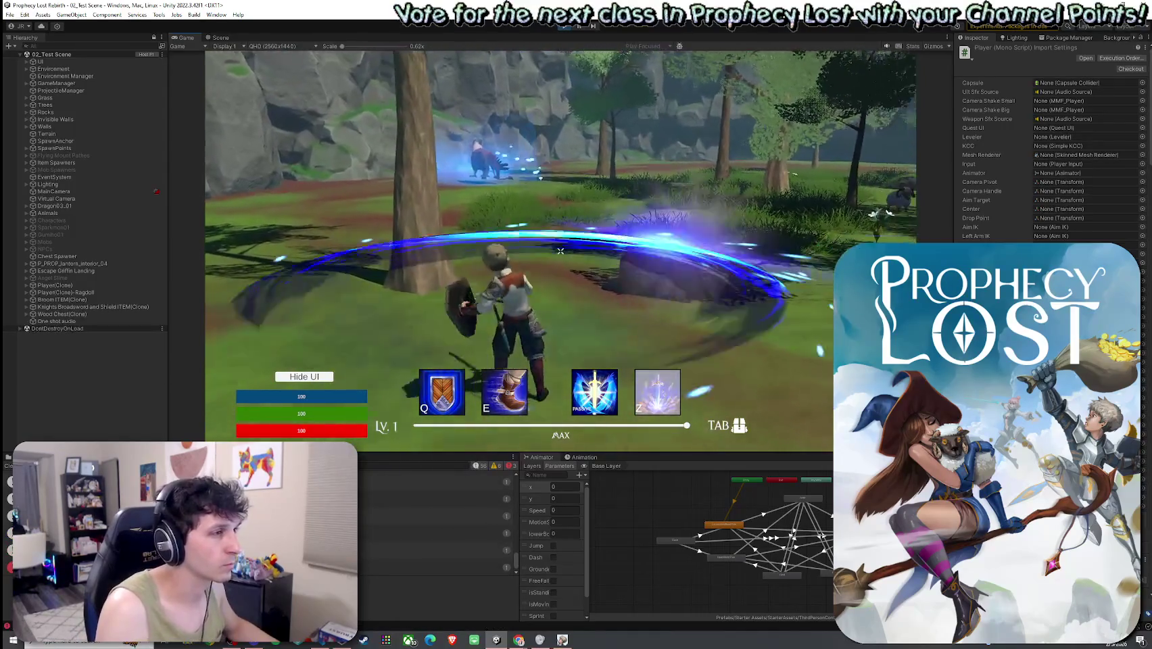
pyautogui.press('w')
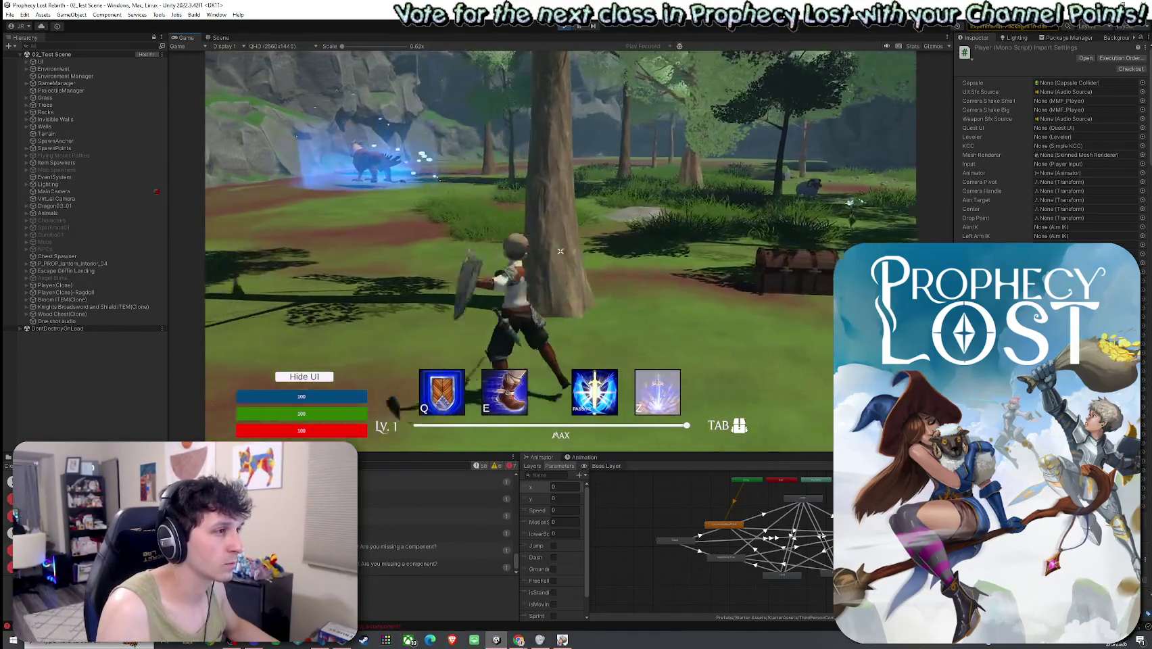
# - Chain a six-swing sword combo to check the slash effect
pyautogui.click(560, 251)
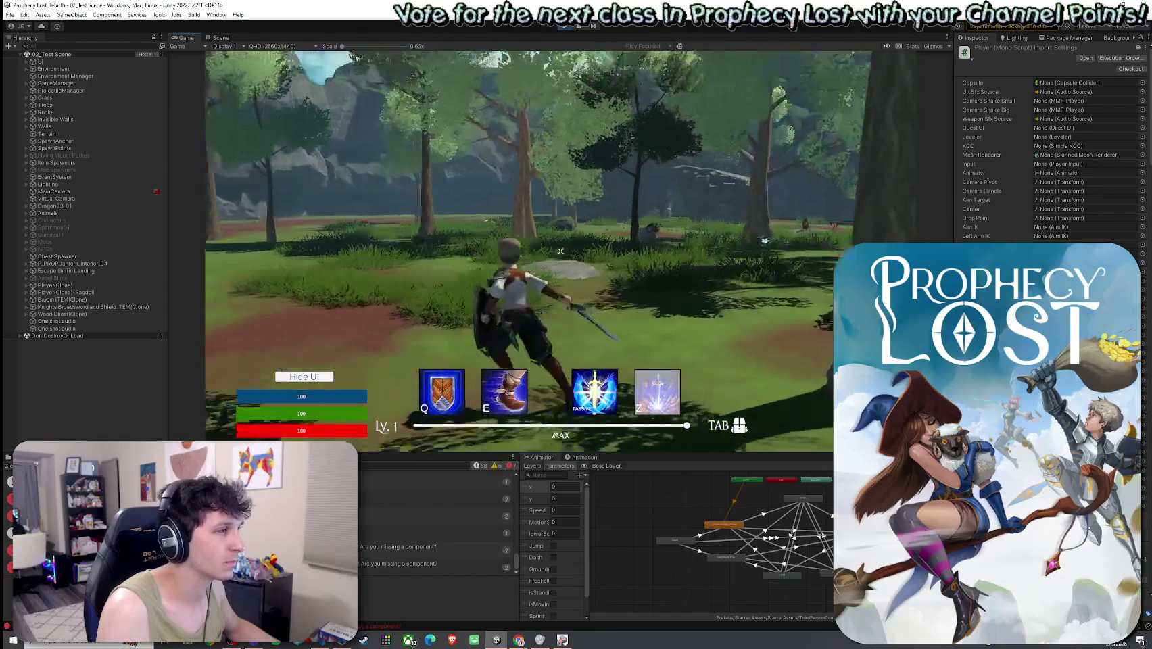
pyautogui.click(560, 250)
pyautogui.click(560, 251)
pyautogui.click(561, 251)
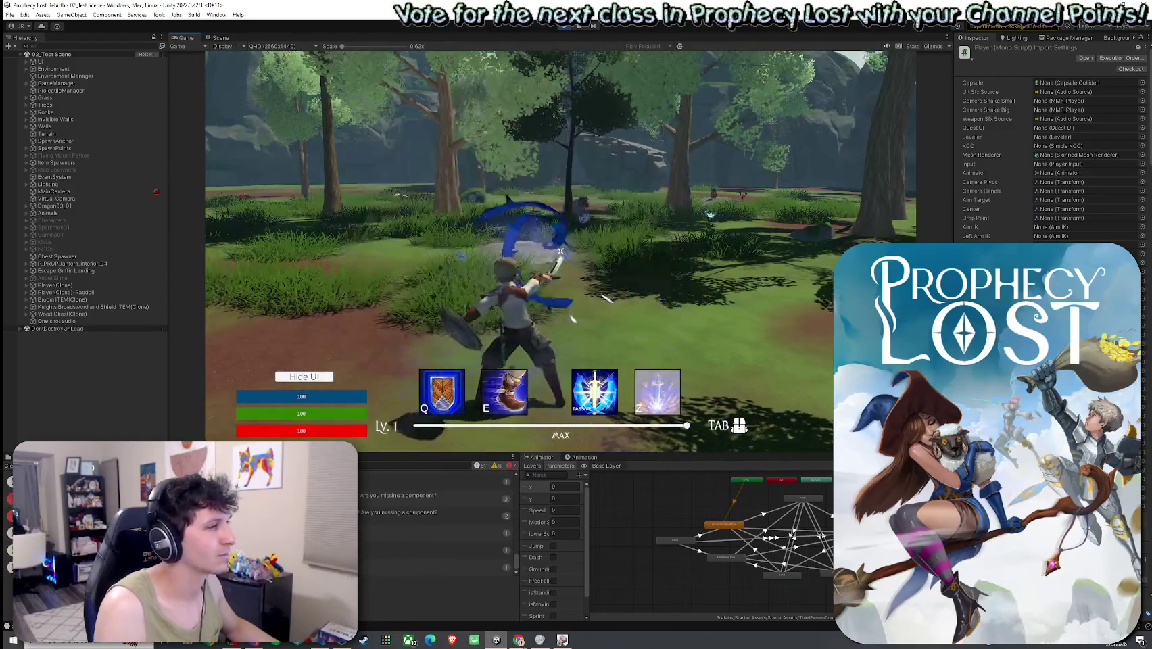
pyautogui.click(561, 251)
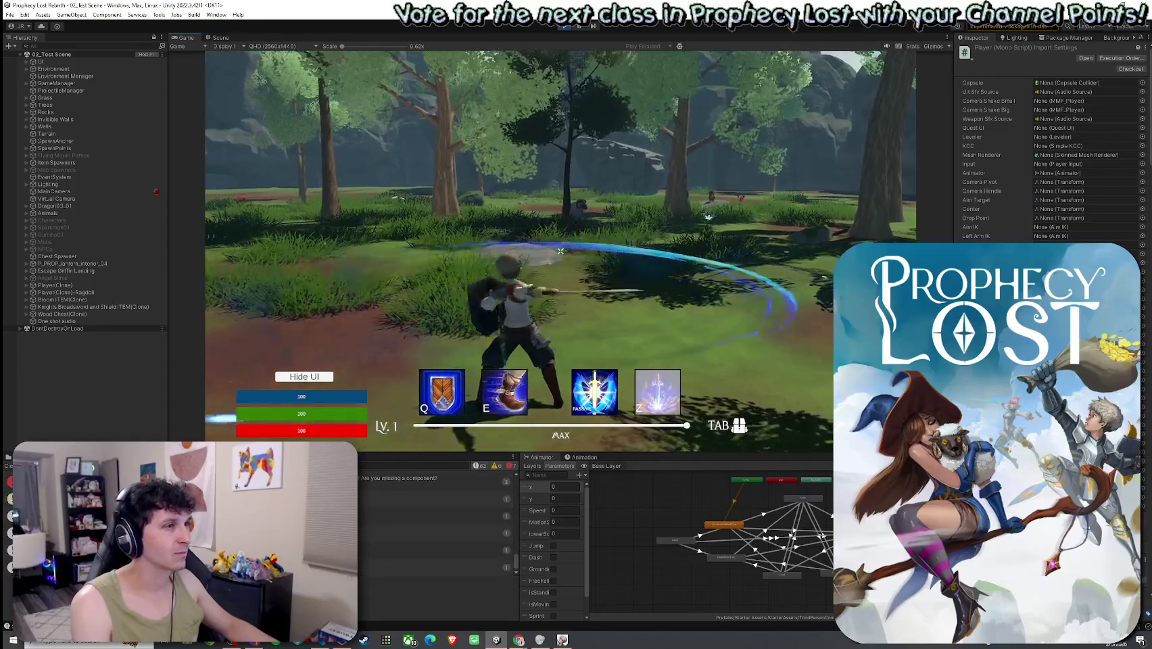
pyautogui.click(560, 251)
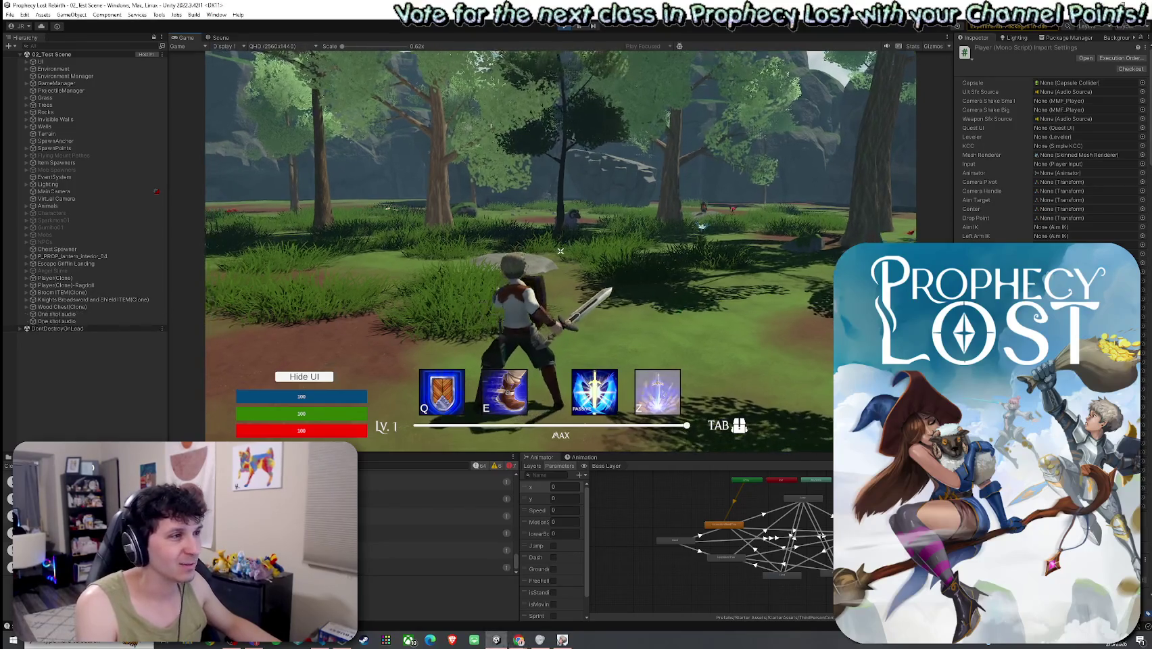
# - Move forward, swing several sword attacks, and raise the shield to block
pyautogui.press('w')
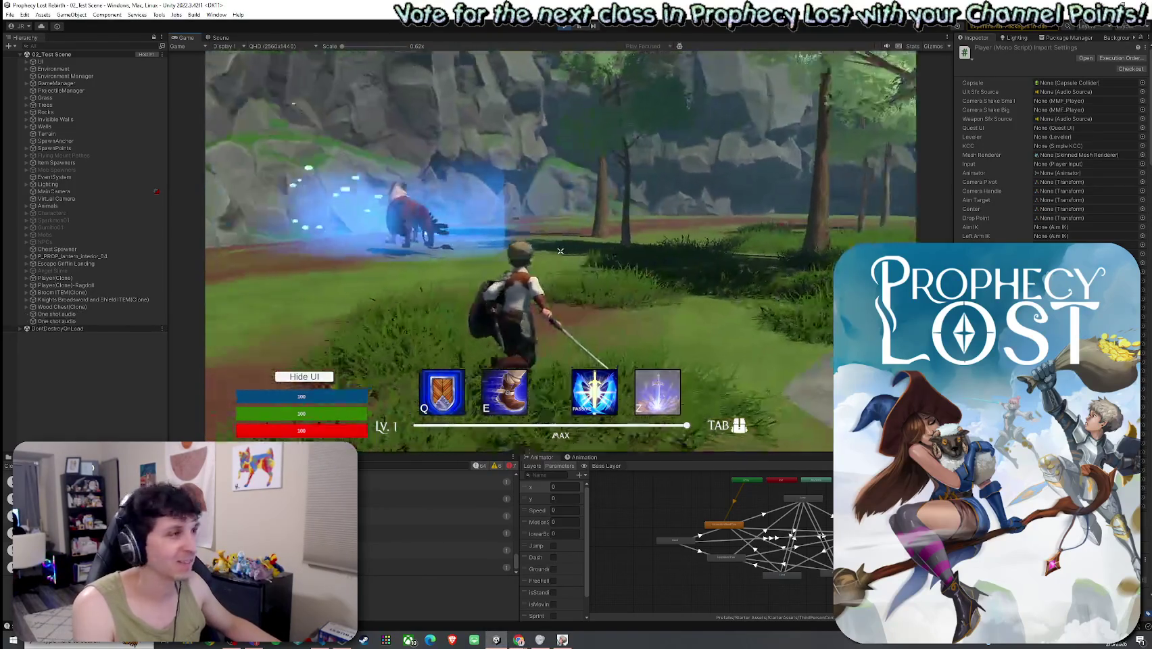
pyautogui.press('w')
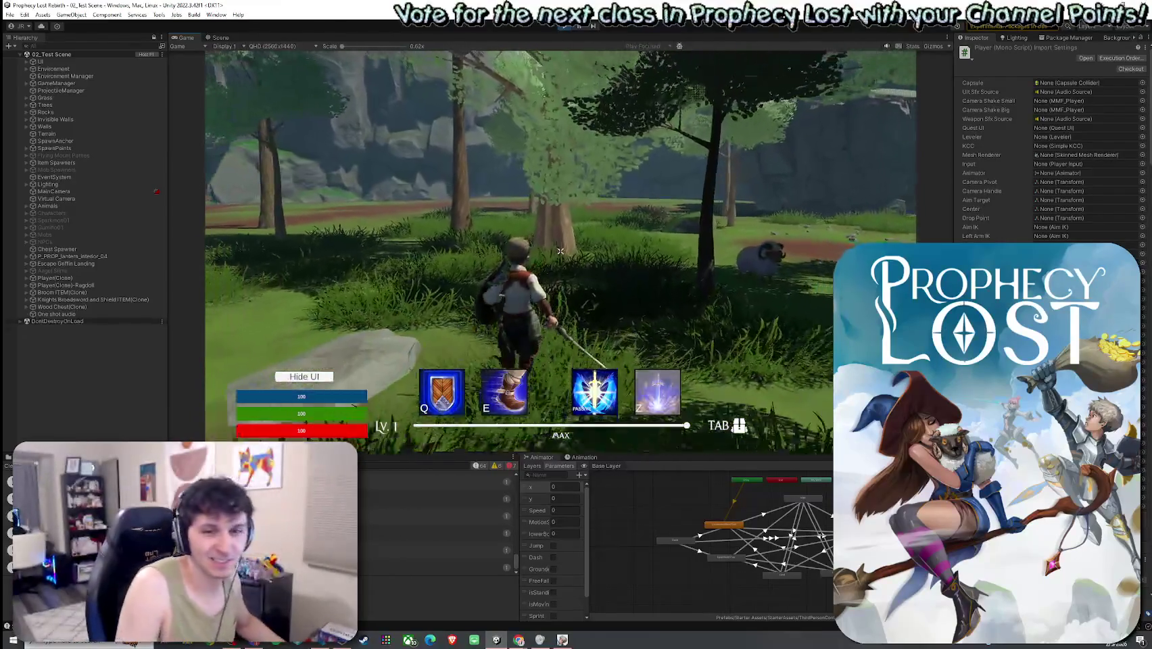
pyautogui.click(560, 251)
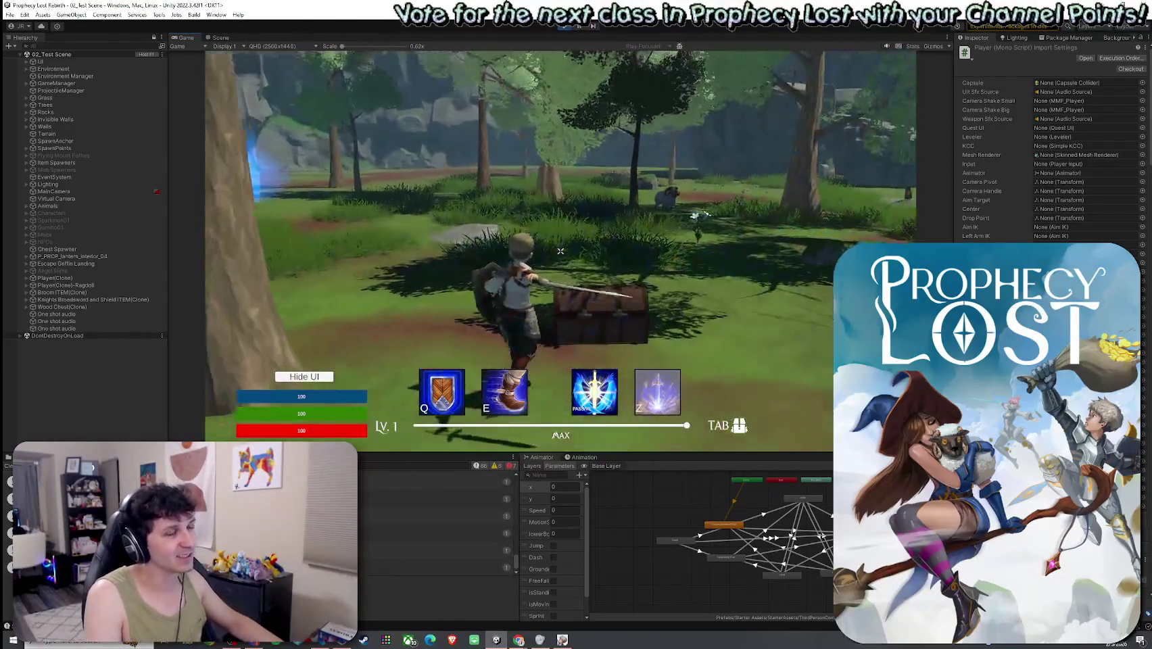
pyautogui.click(560, 250)
pyautogui.press('w')
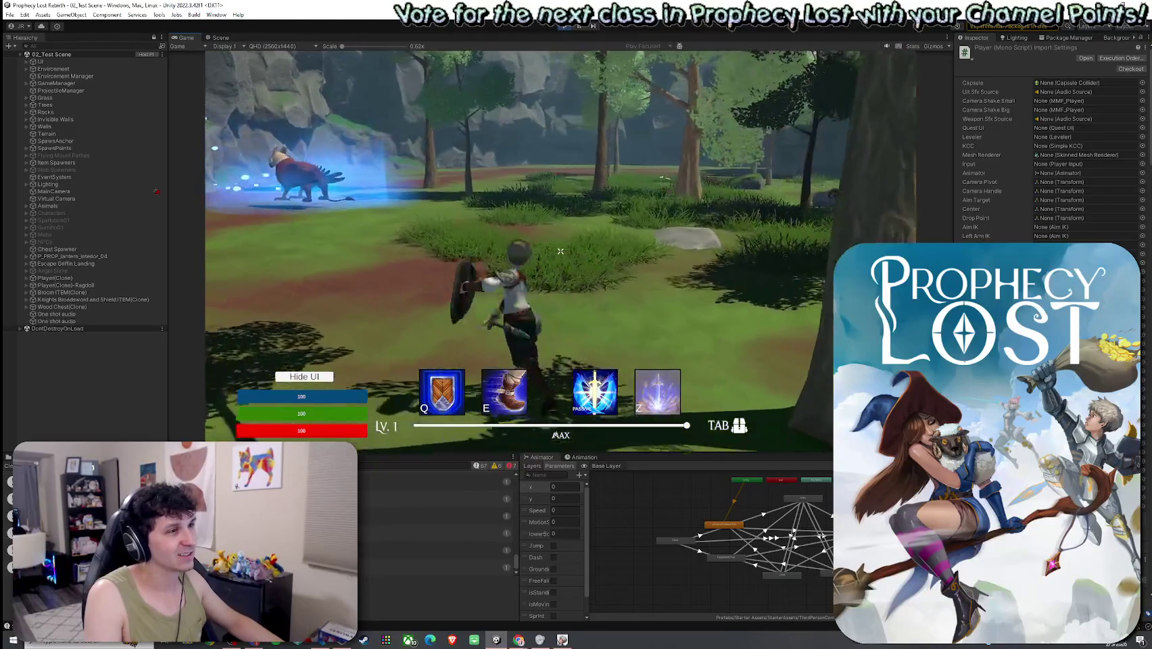
pyautogui.click(560, 251)
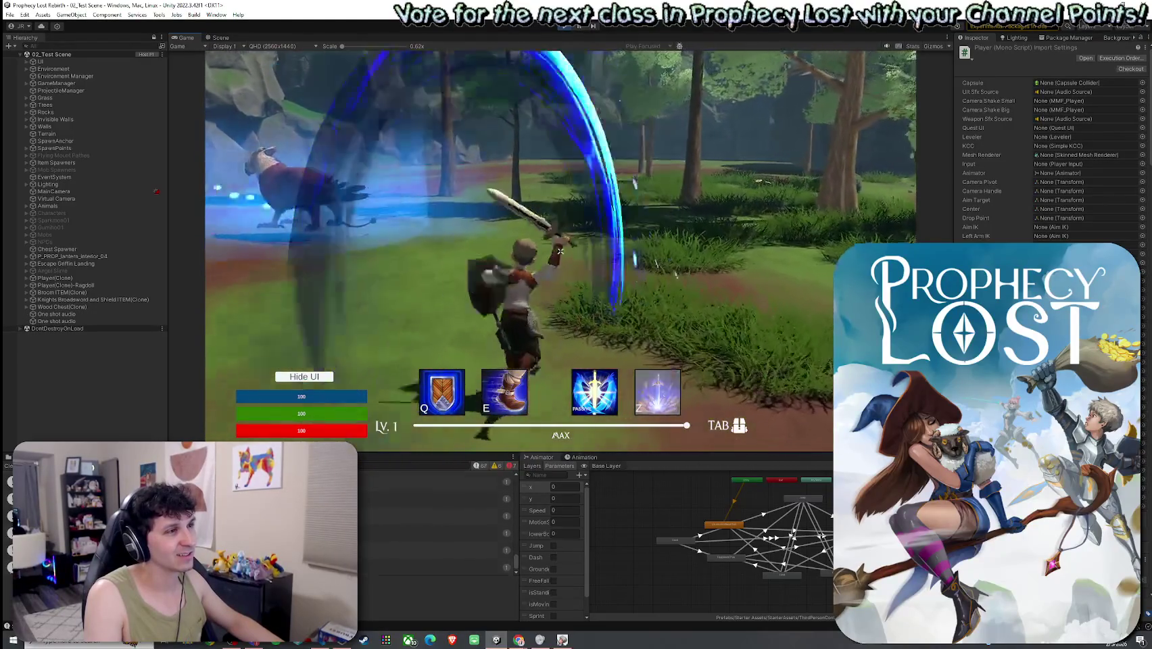
pyautogui.click(560, 251)
pyautogui.rightClick(560, 251)
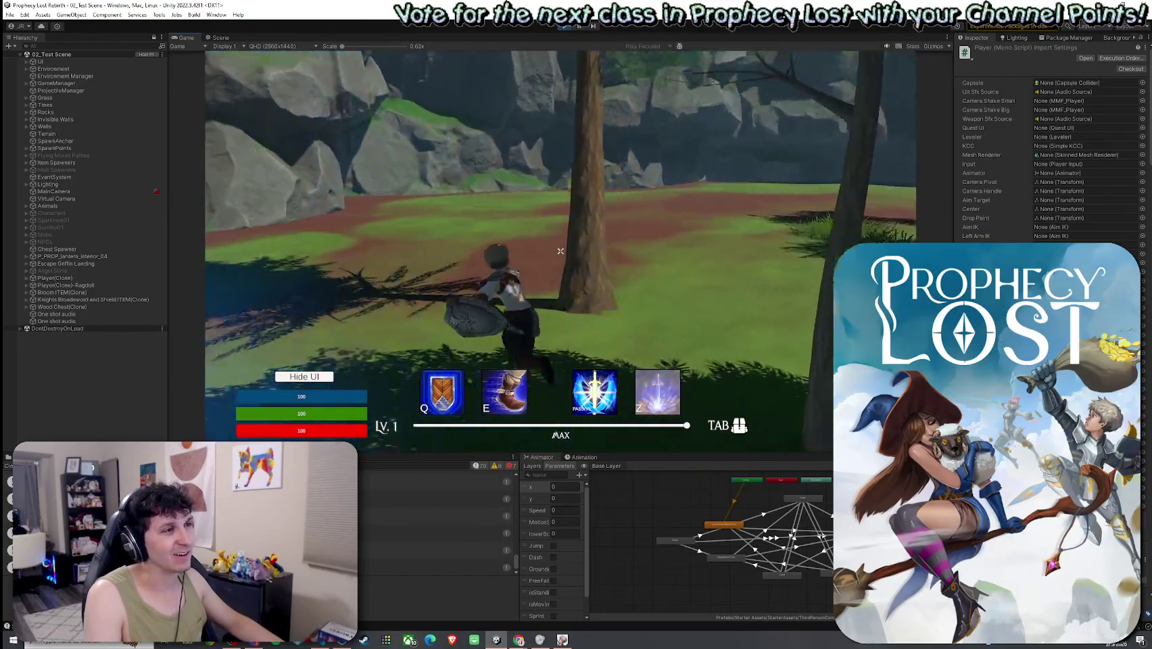
# - Cast the blue wave ability between vertical and horizontal sword swings
pyautogui.press('e')
pyautogui.press('w')
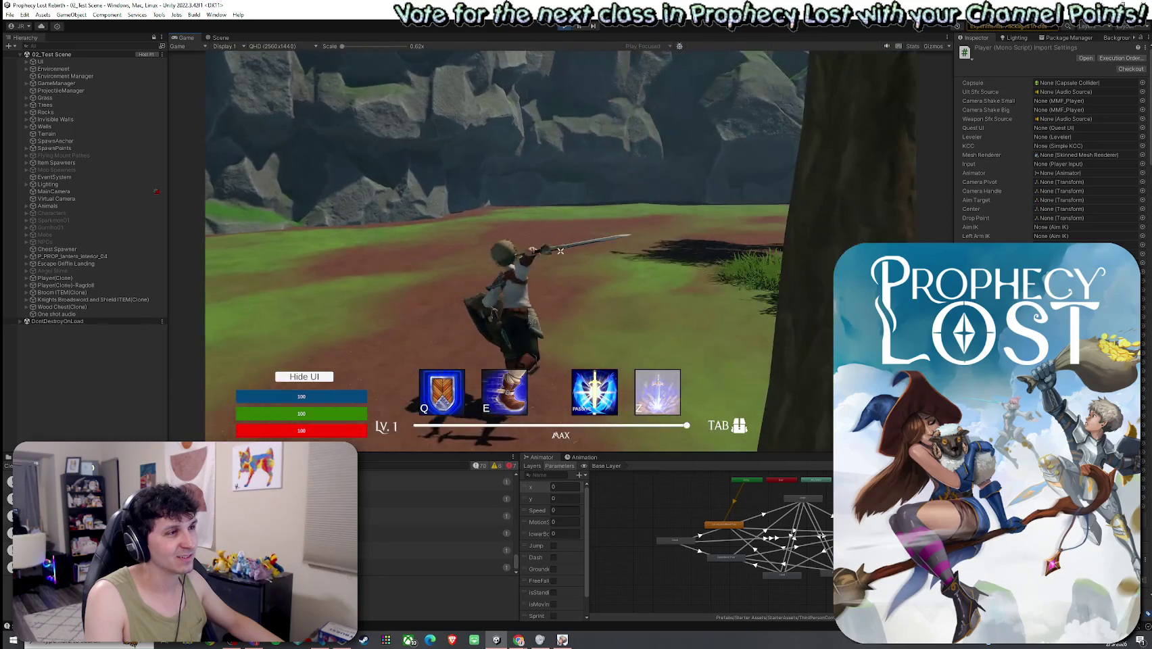
pyautogui.click(560, 251)
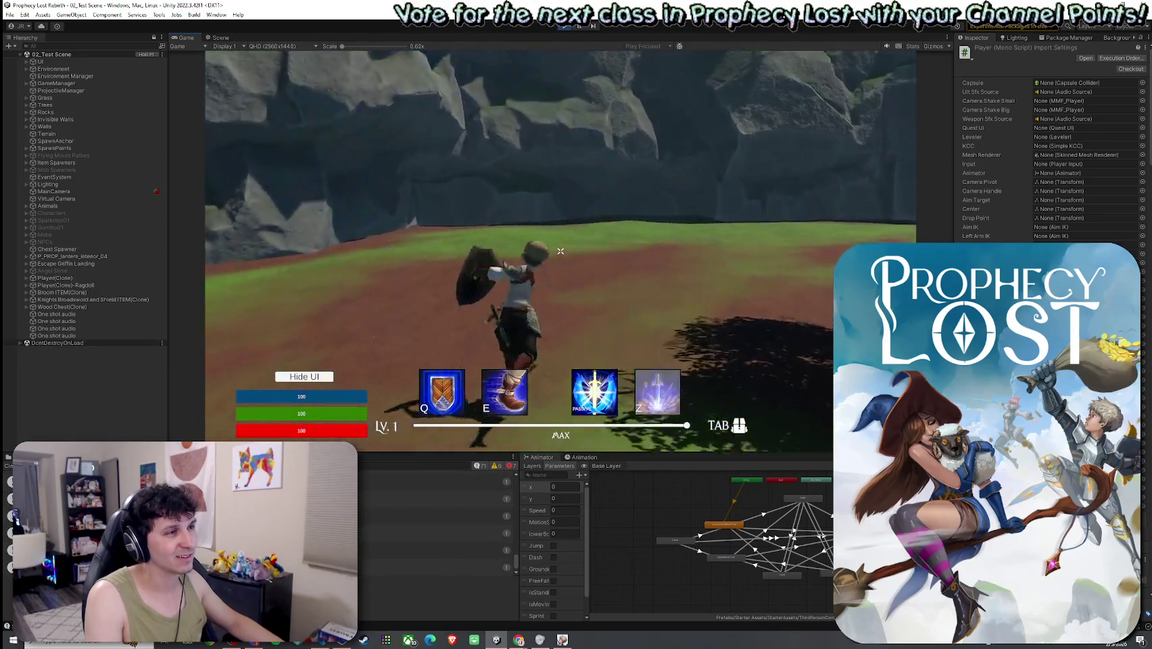
pyautogui.click(561, 251)
pyautogui.press('e')
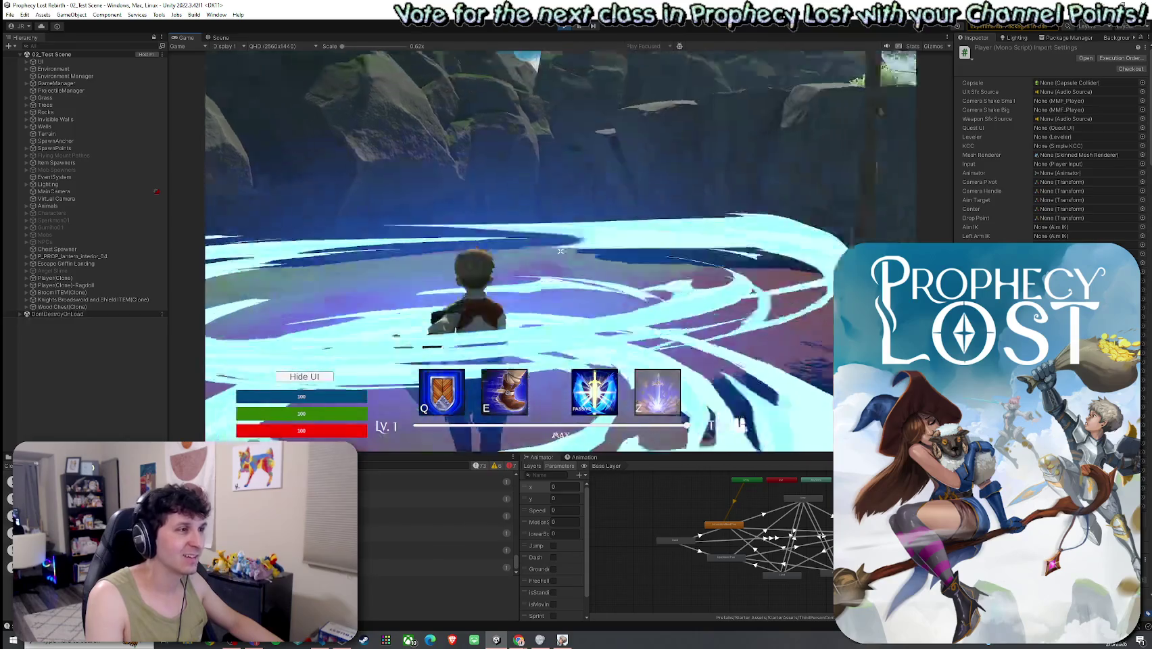
pyautogui.press('w')
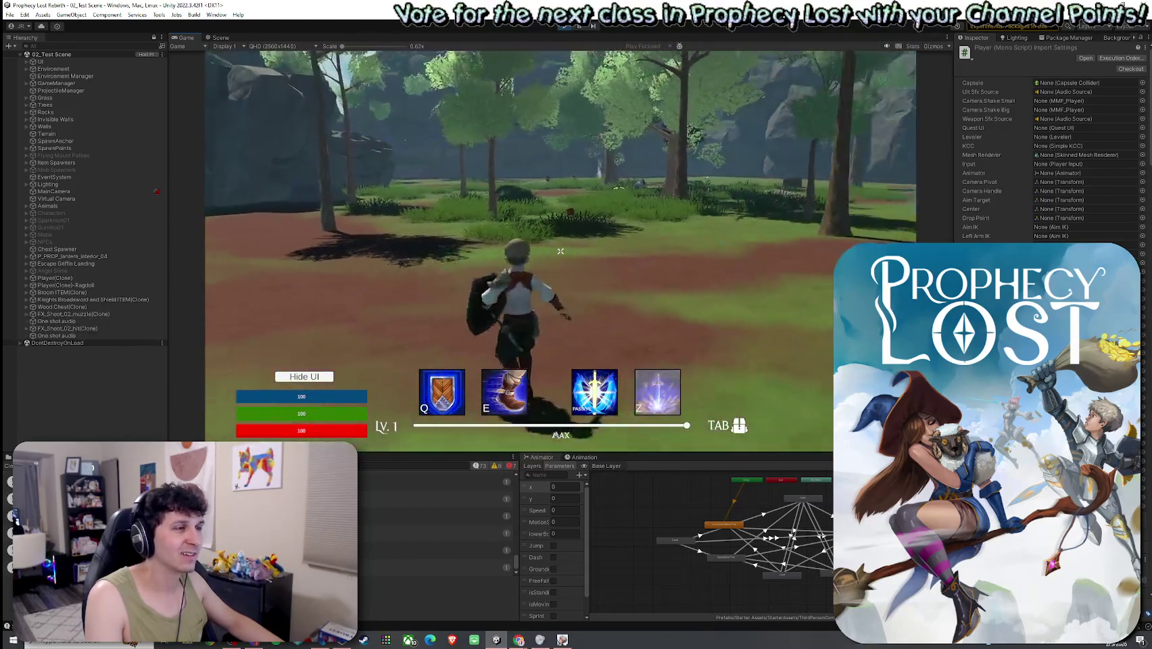
pyautogui.click(561, 251)
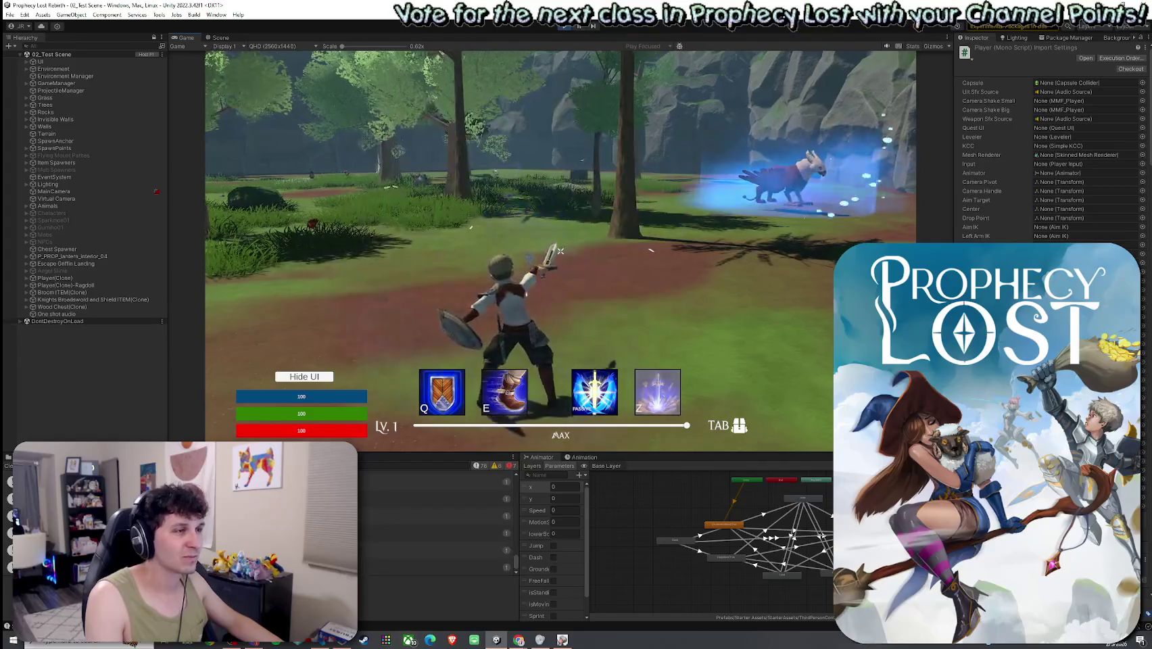
pyautogui.click(561, 250)
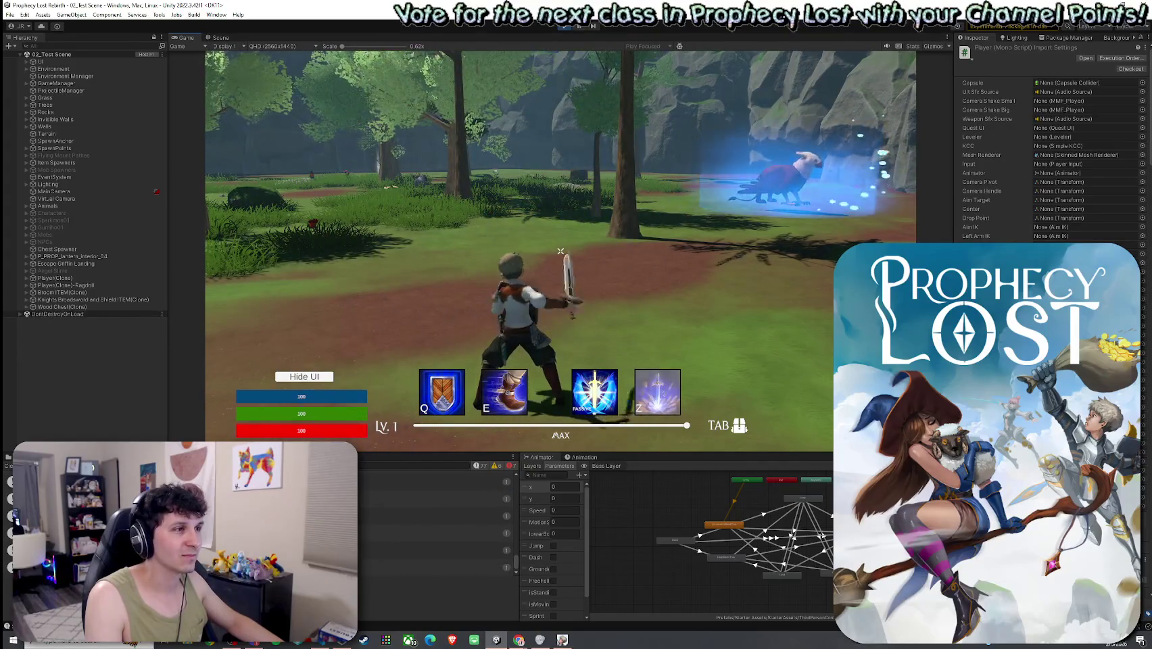
pyautogui.click(560, 251)
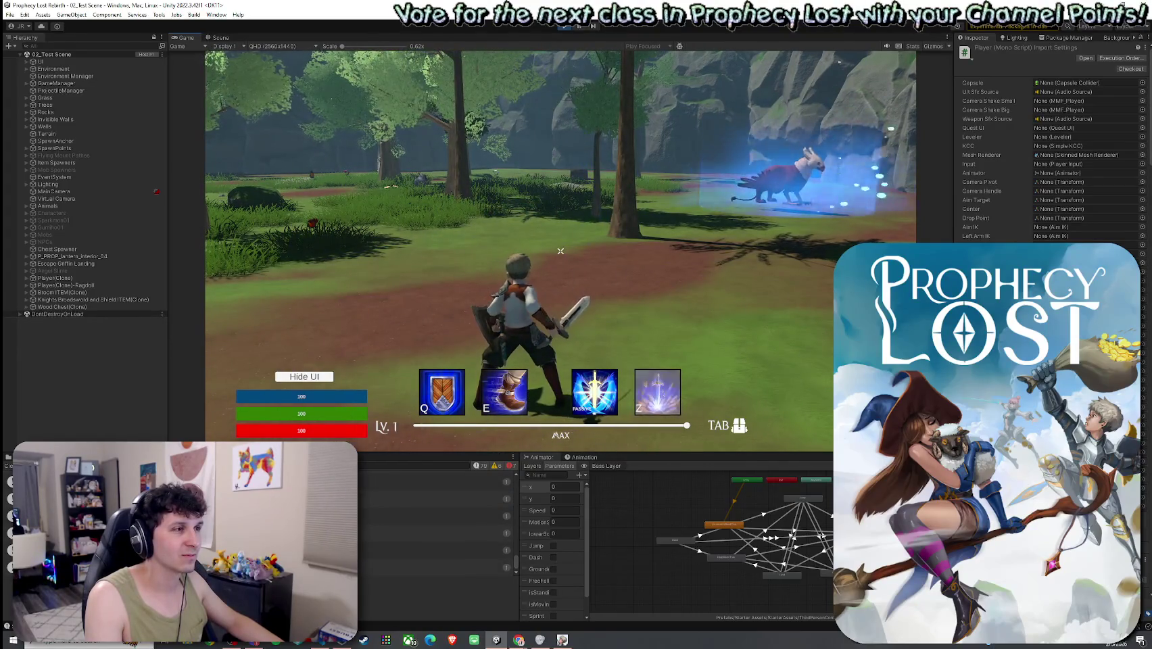
# - Run into the grassy area and chain full combos to see each blue slash arc
pyautogui.click(561, 251)
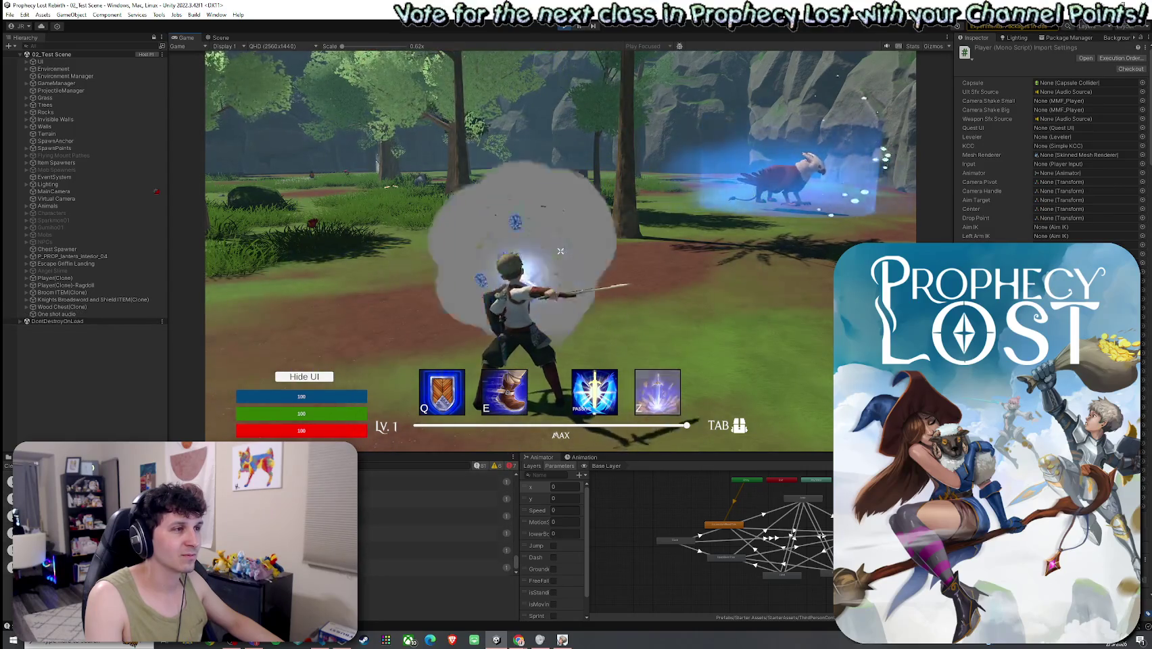
pyautogui.click(560, 251)
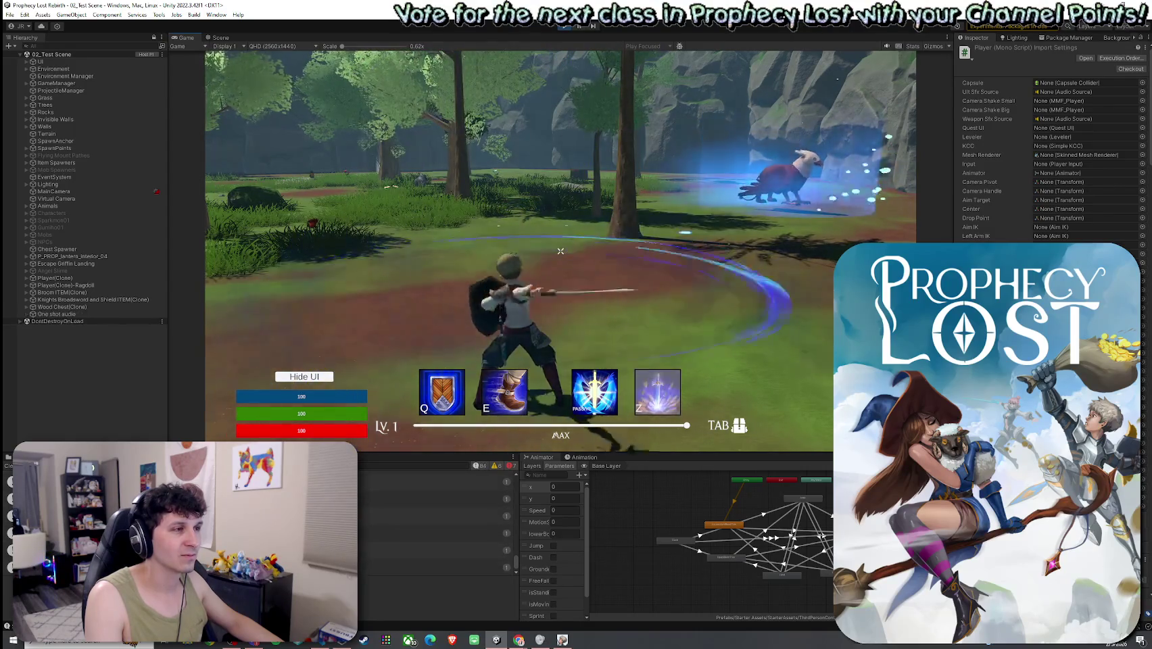
pyautogui.click(560, 250)
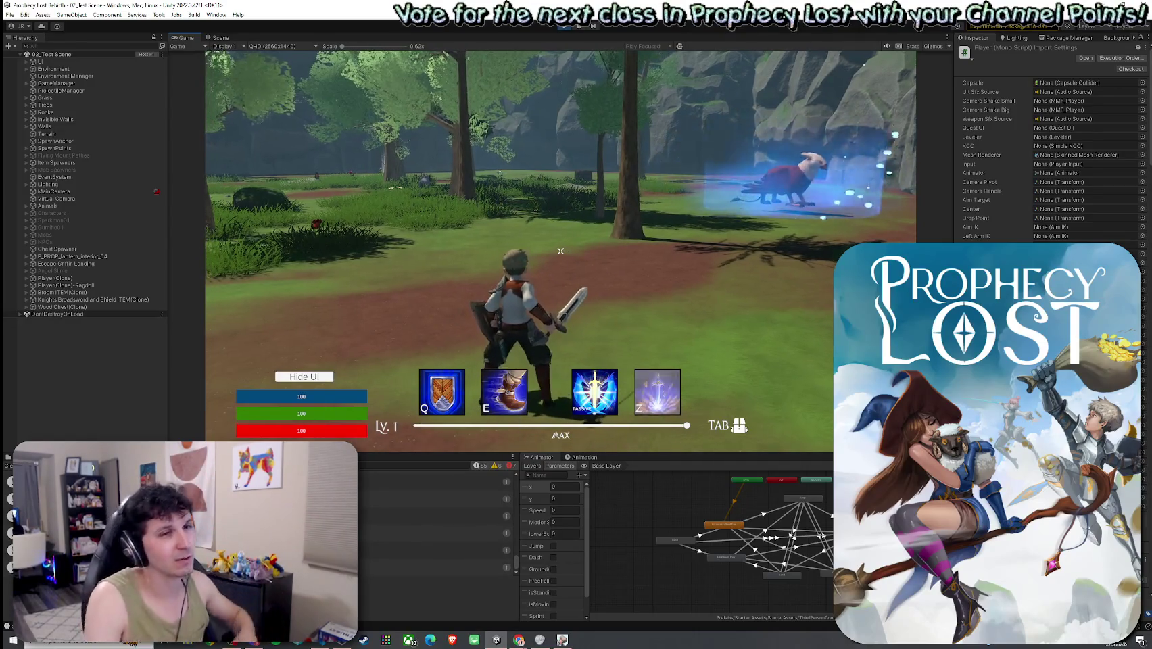
pyautogui.click(560, 251)
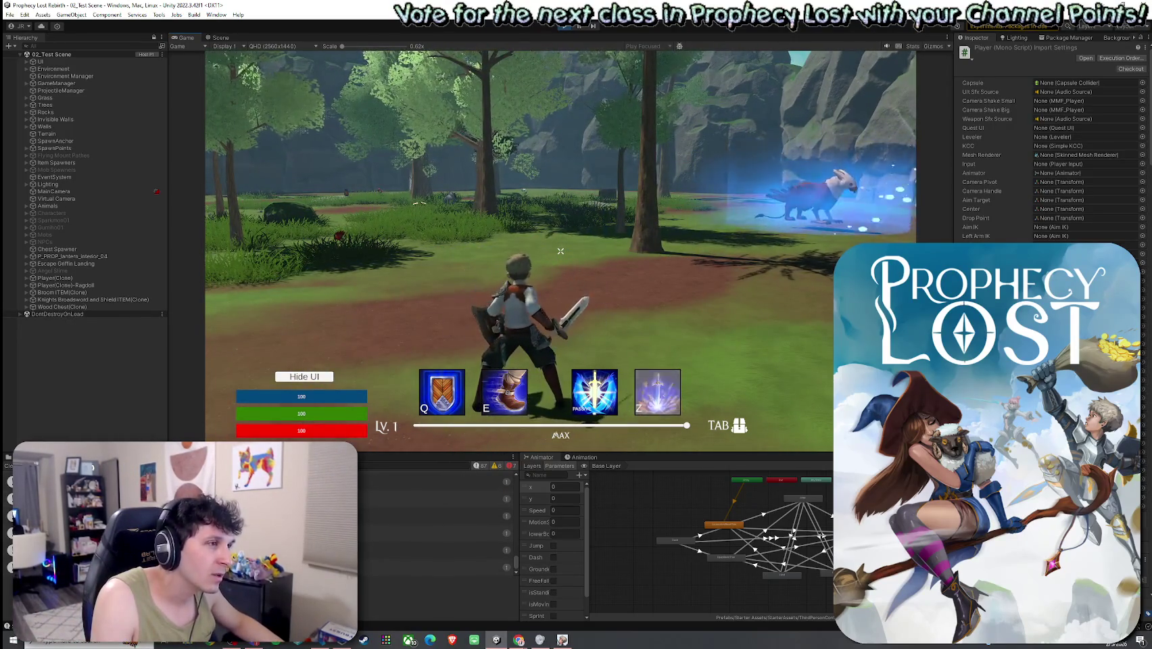
pyautogui.press('w')
pyautogui.click(560, 251)
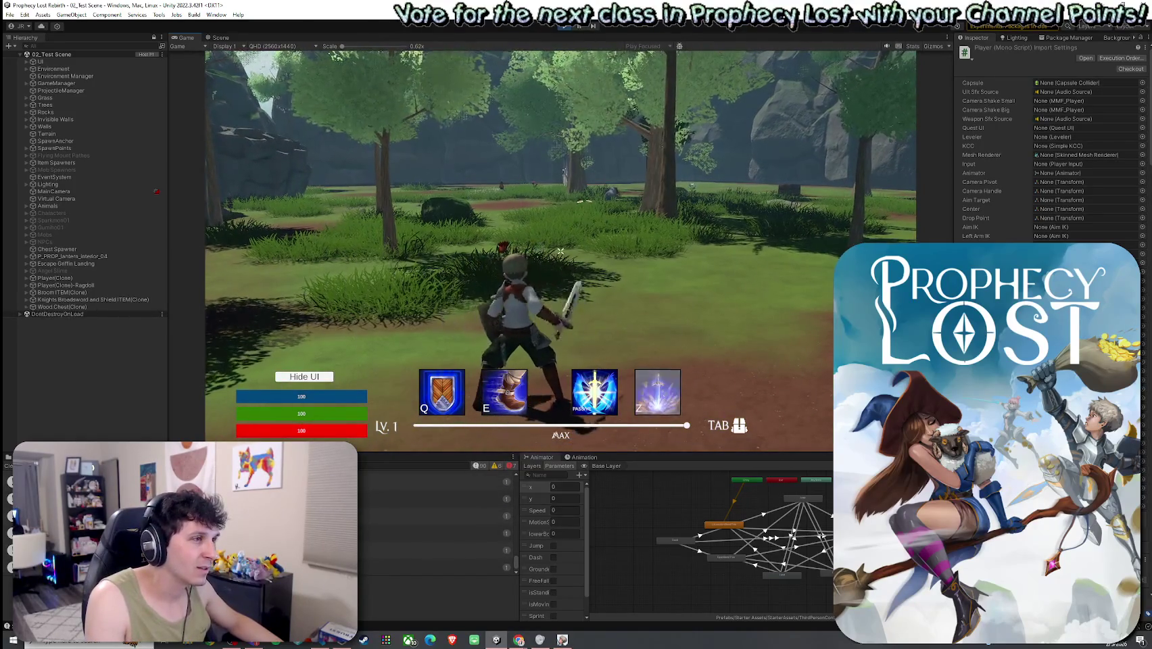
pyautogui.click(560, 250)
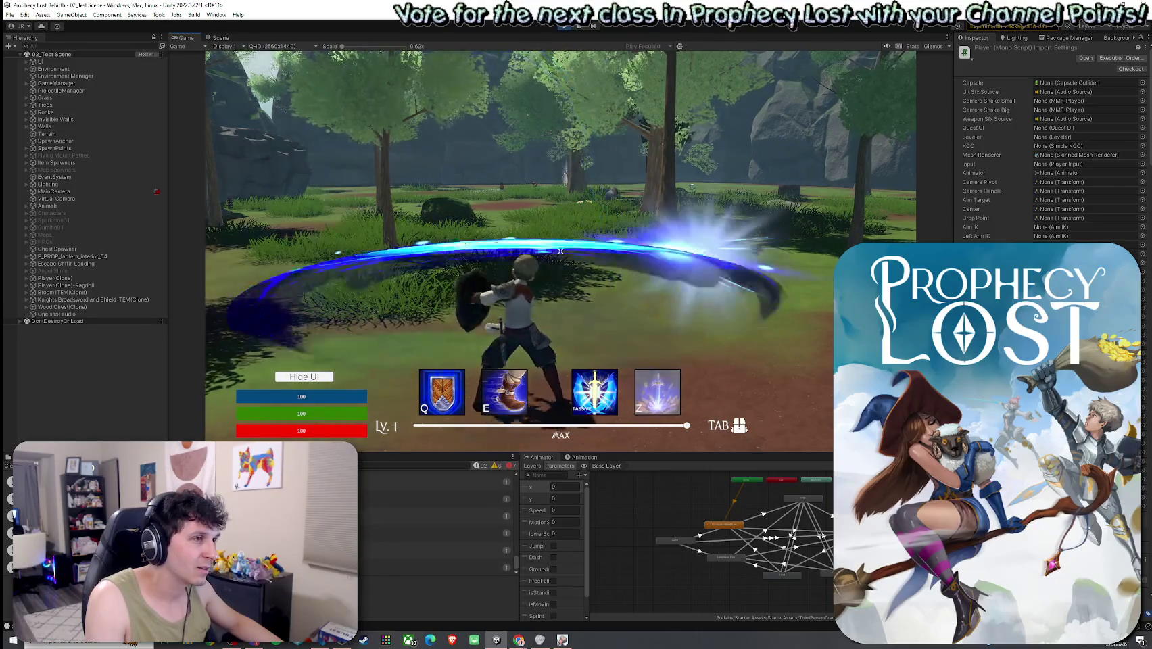
pyautogui.click(560, 250)
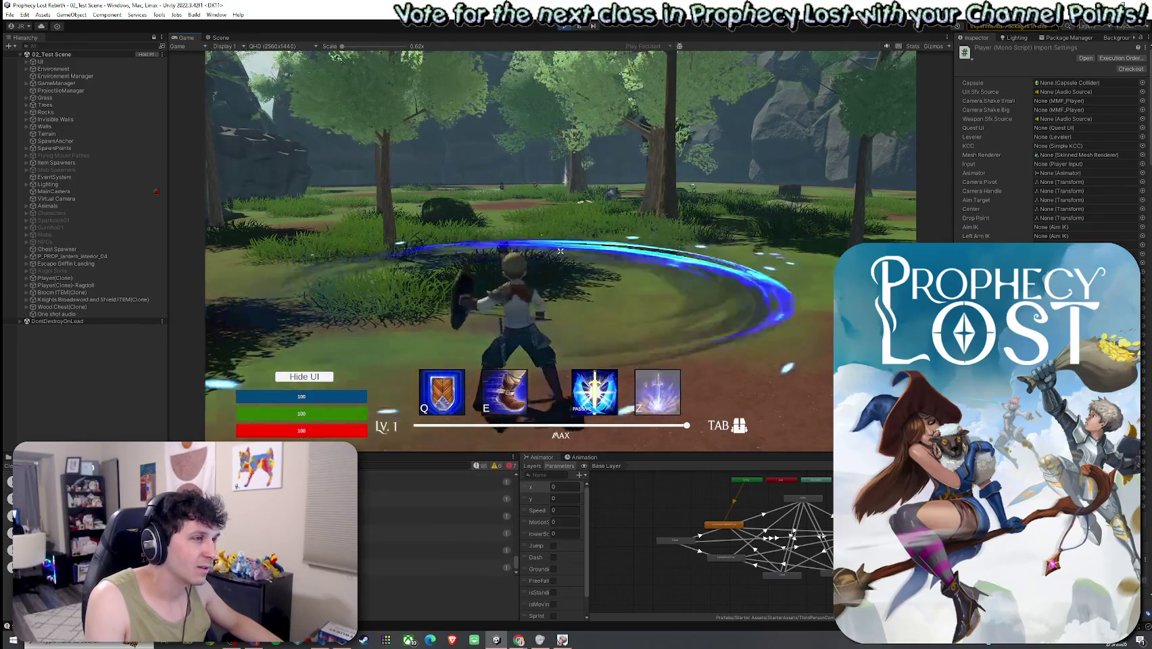
pyautogui.click(560, 251)
pyautogui.click(560, 251)
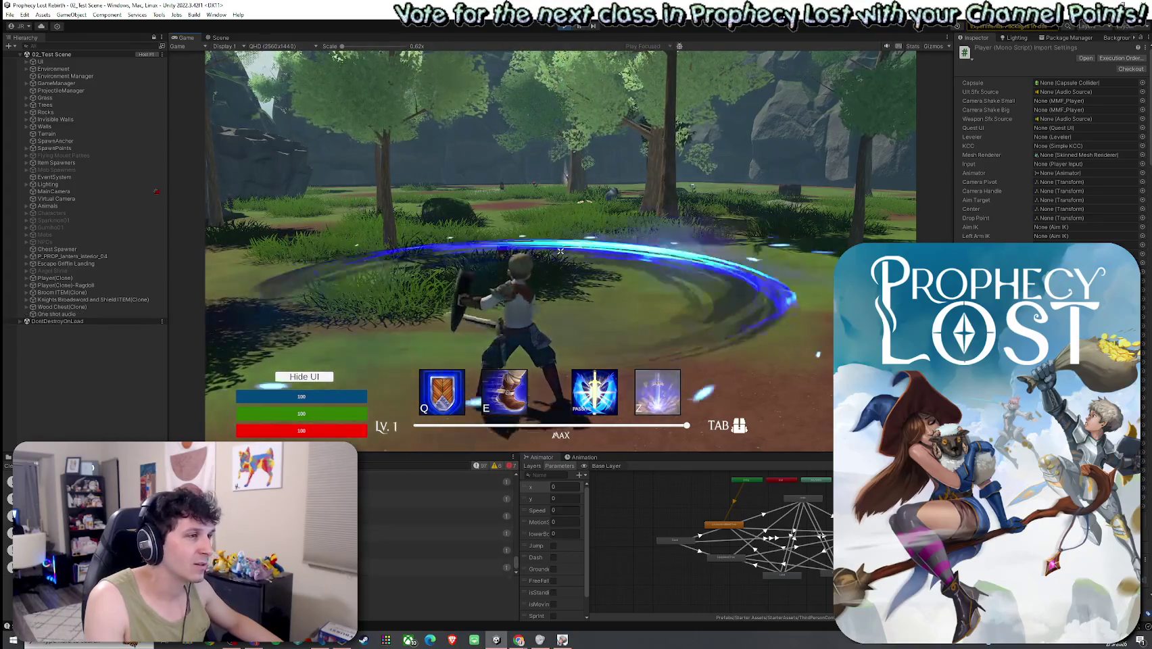
pyautogui.click(561, 250)
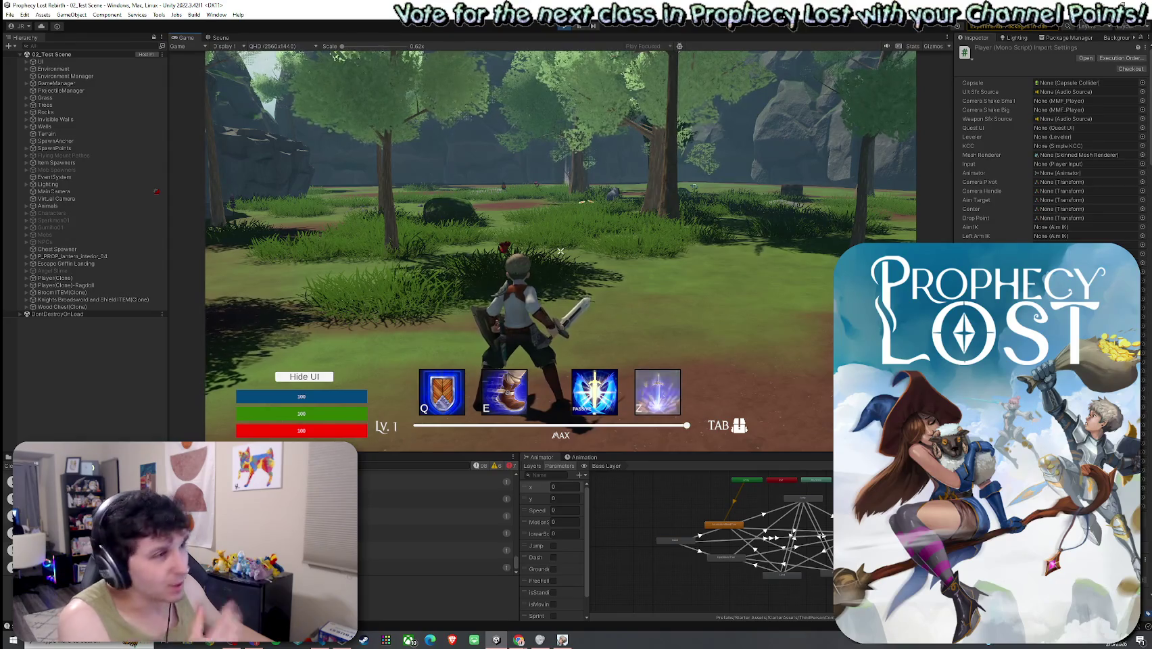
# - Run forward through the grass and swing the sword once more
pyautogui.press('w')
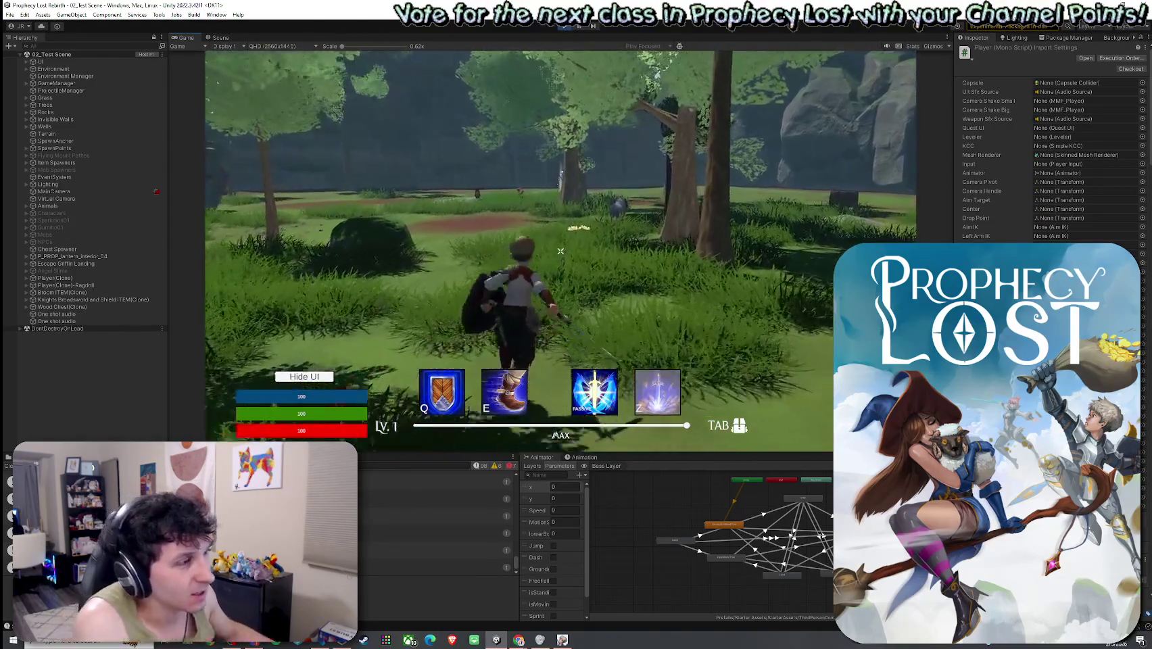
pyautogui.press('w')
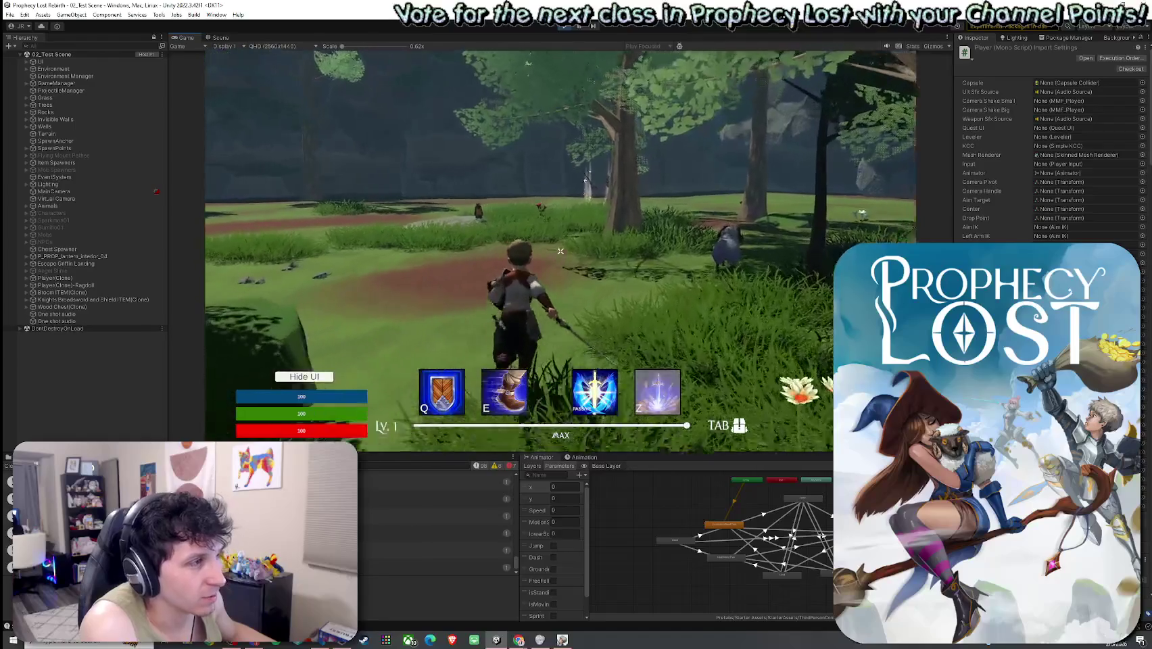
pyautogui.press('w')
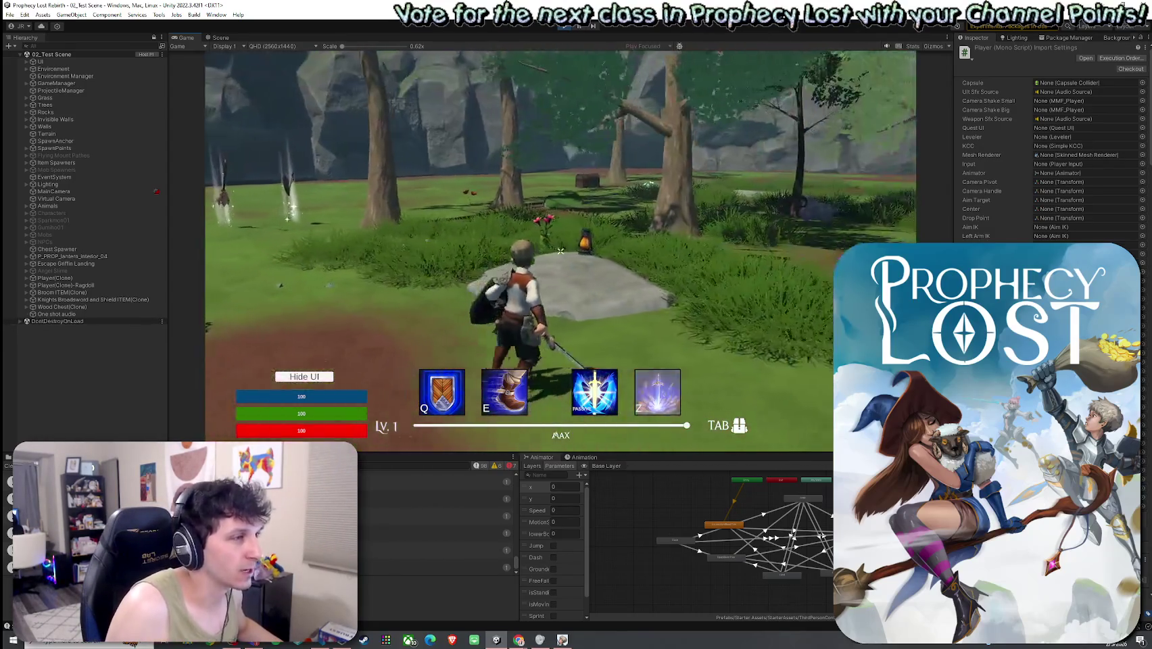
pyautogui.click(561, 251)
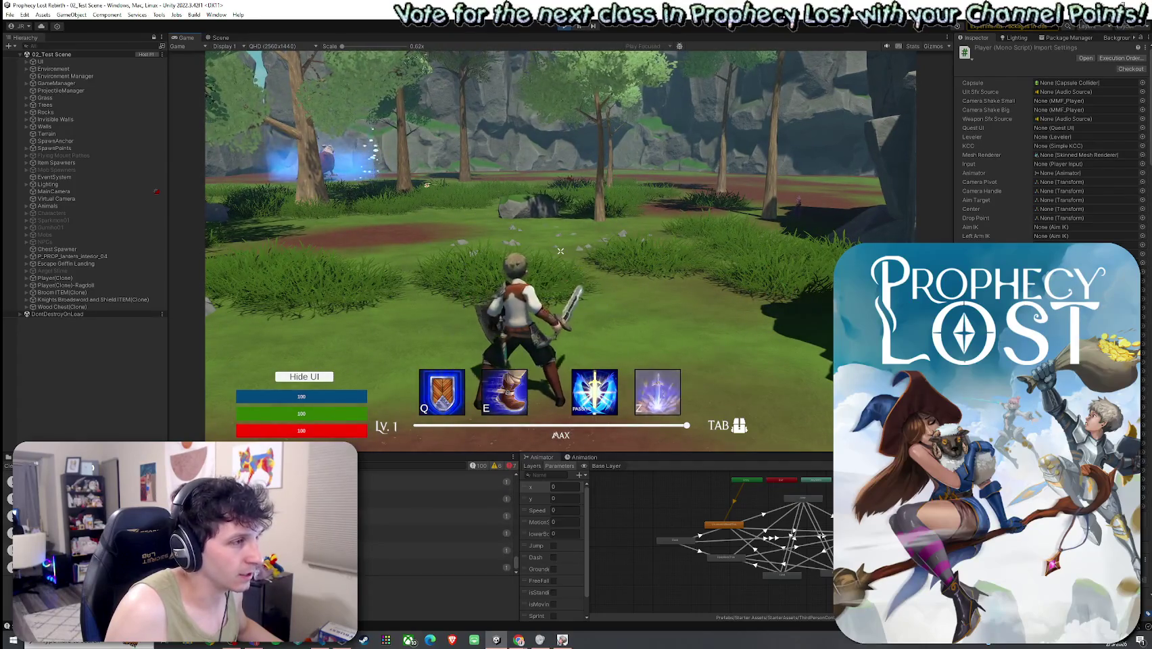
pyautogui.press('w')
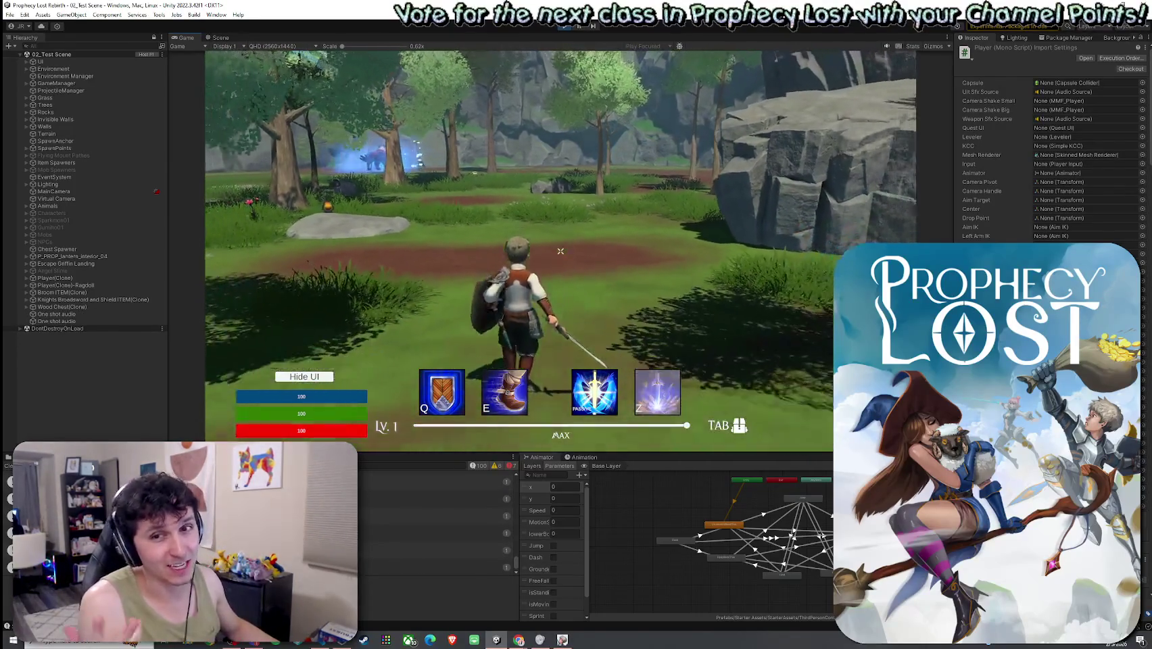
pyautogui.press('super')
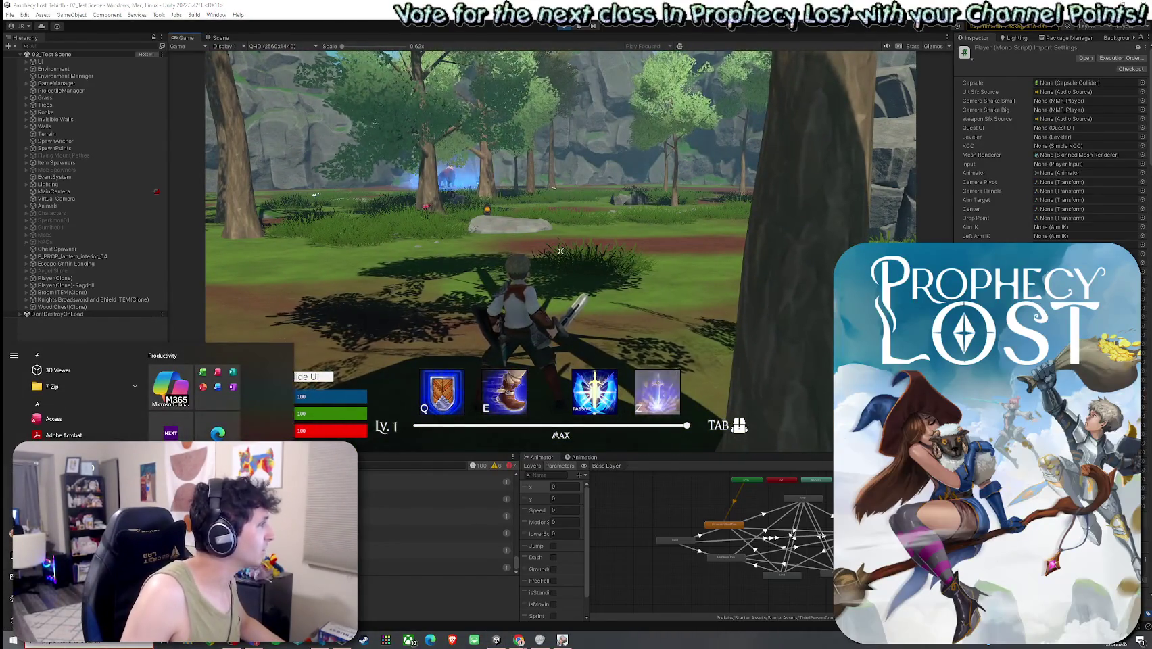
# - Dismiss the Start menu, run briefly, then exit Play mode with Ctrl+P
pyautogui.press('super')
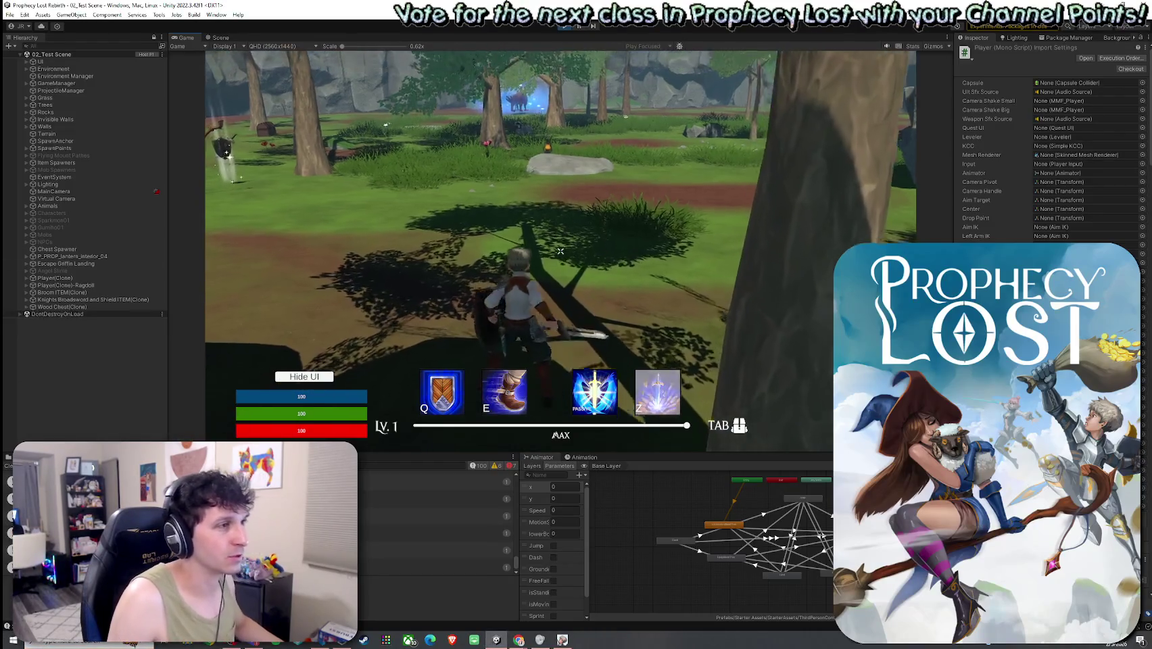
pyautogui.press('w')
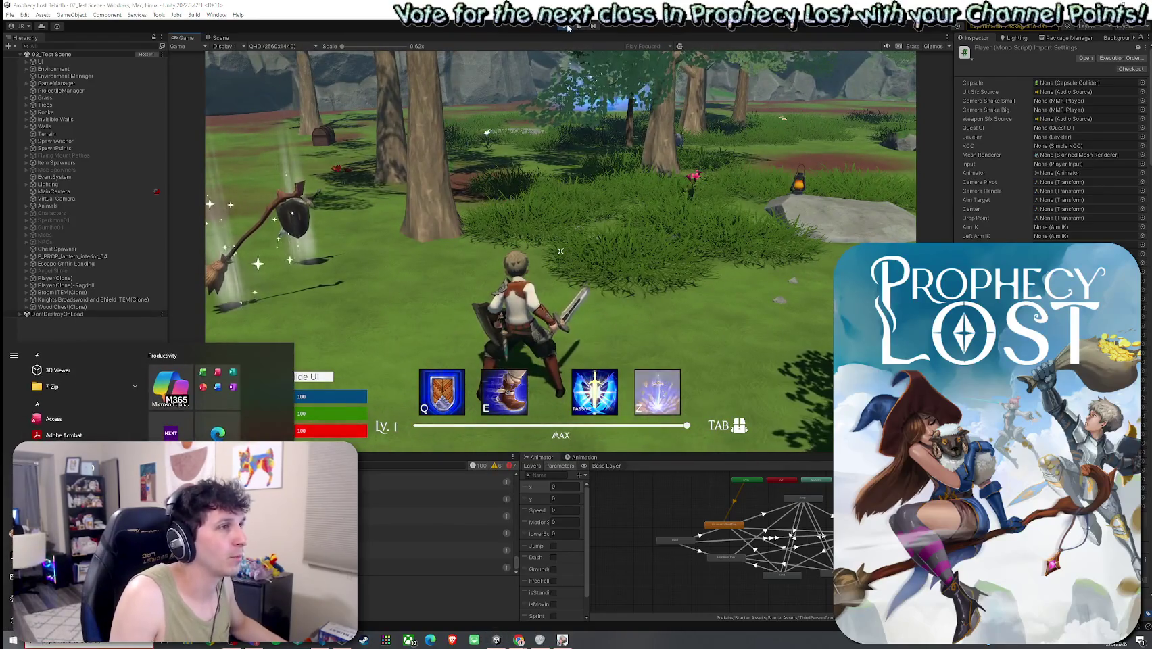
pyautogui.press('Escape')
pyautogui.hotkey('ctrl', 'p')
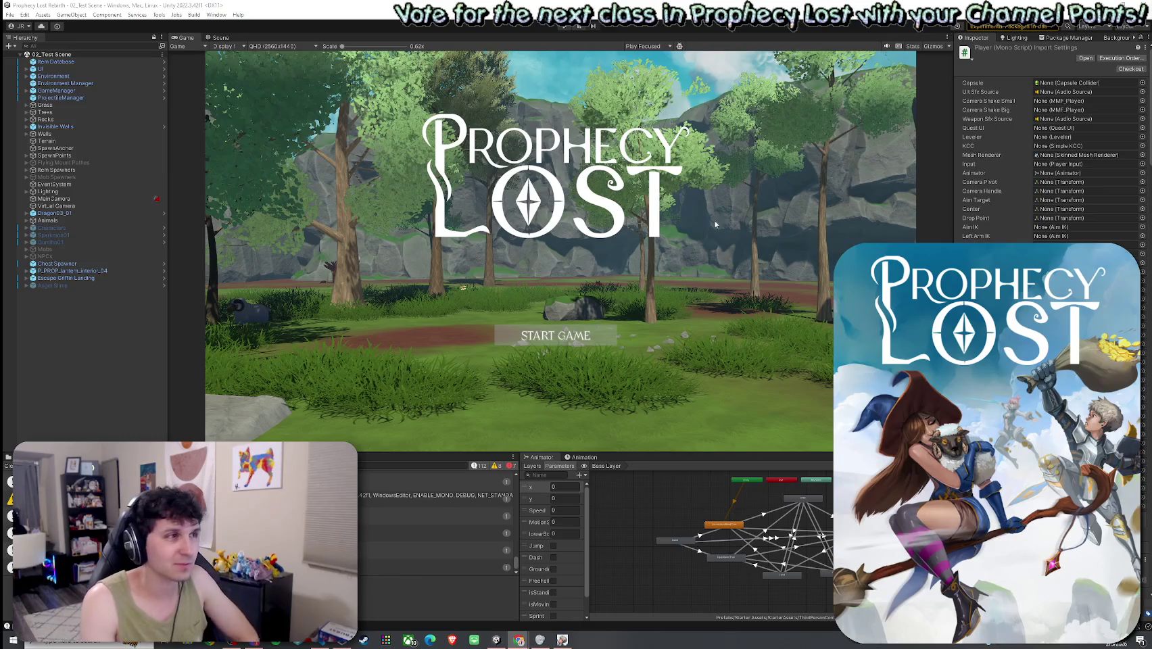
# - Save the current scene from the File menu, then return to the Player.cs editor
pyautogui.click(10, 14)
pyautogui.click(31, 59)
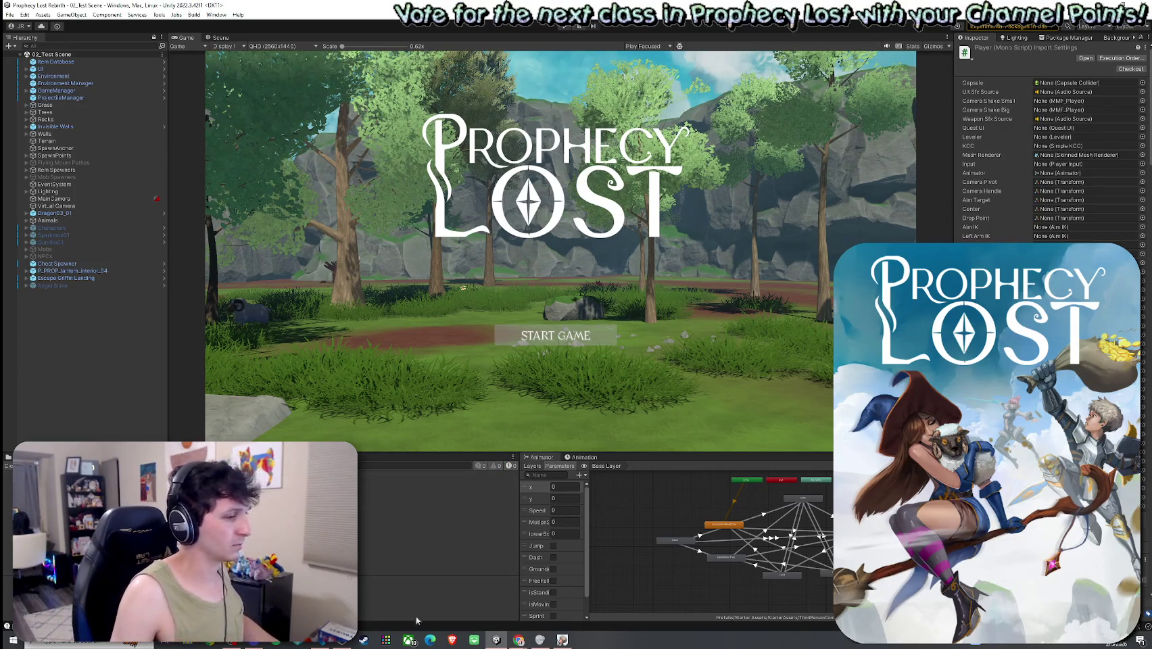
pyautogui.hotkey('alt', 'Tab')
# - List all references to CurrentComboStage from the render callback's switch
pyautogui.scroll(5, 149, 202)
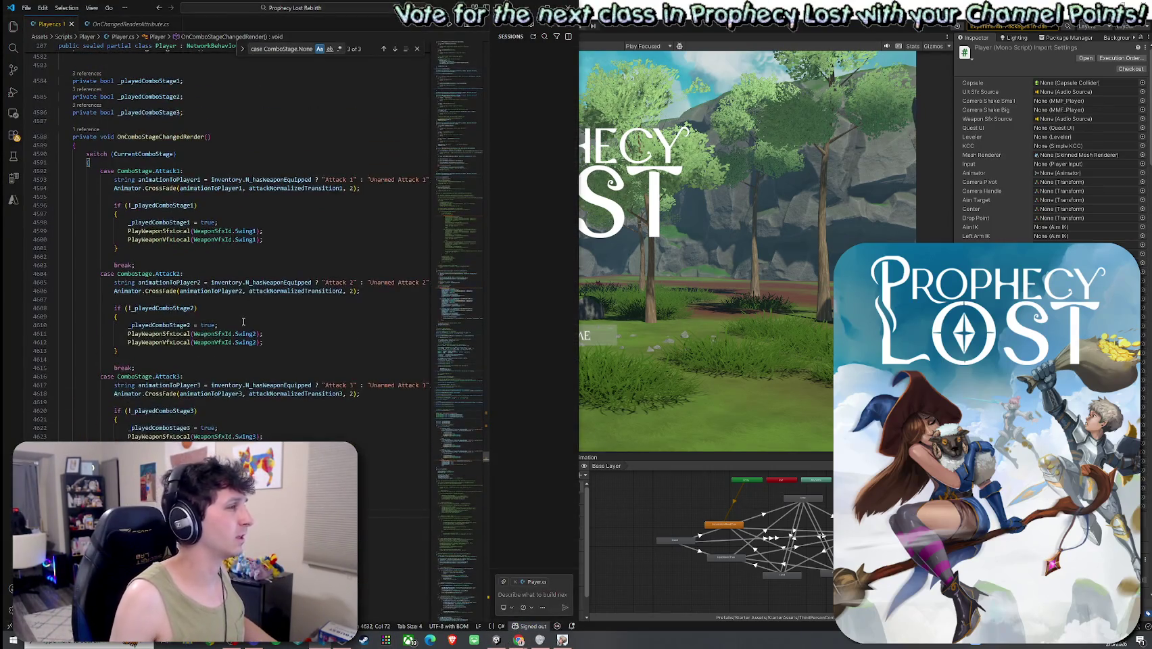
pyautogui.click(149, 155)
pyautogui.rightClick(149, 155)
pyautogui.click(203, 220)
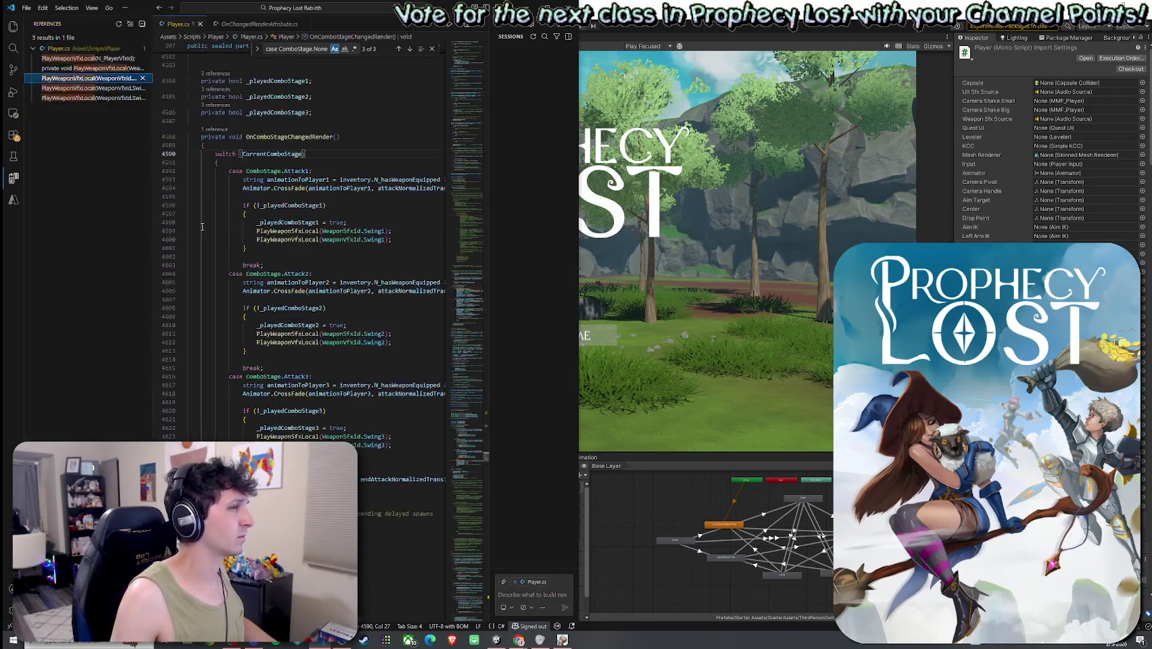
# - Visit the declaration and the comparison check, then select HandleAttack's combo-stage switch
pyautogui.click(88, 58)
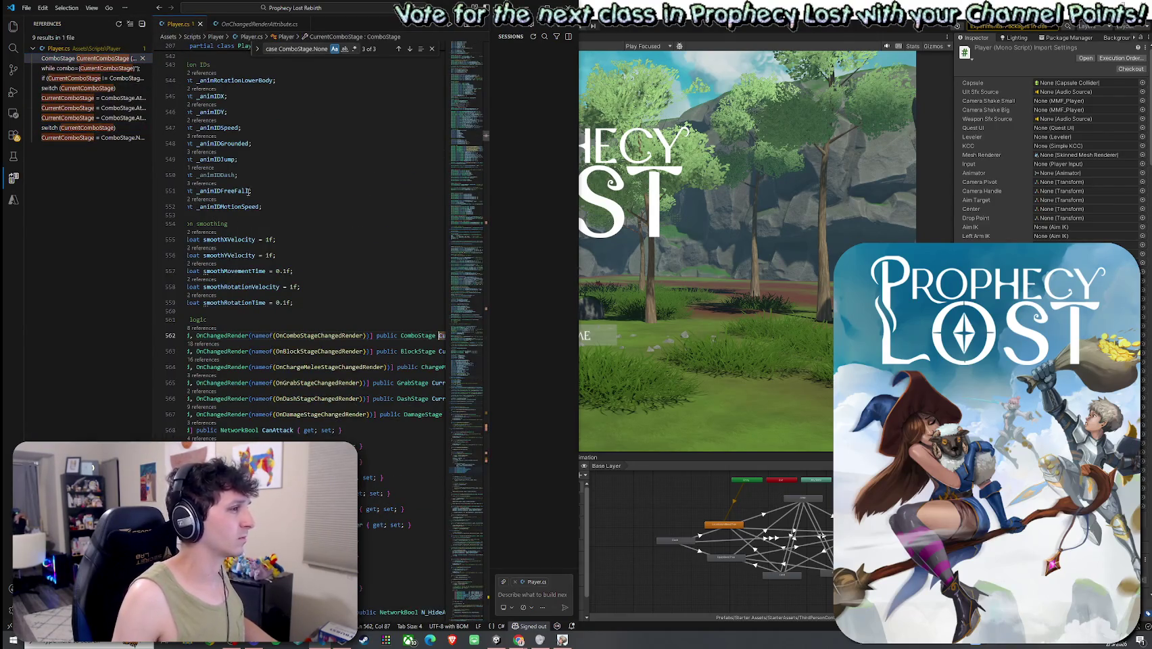
pyautogui.click(102, 78)
pyautogui.click(100, 88)
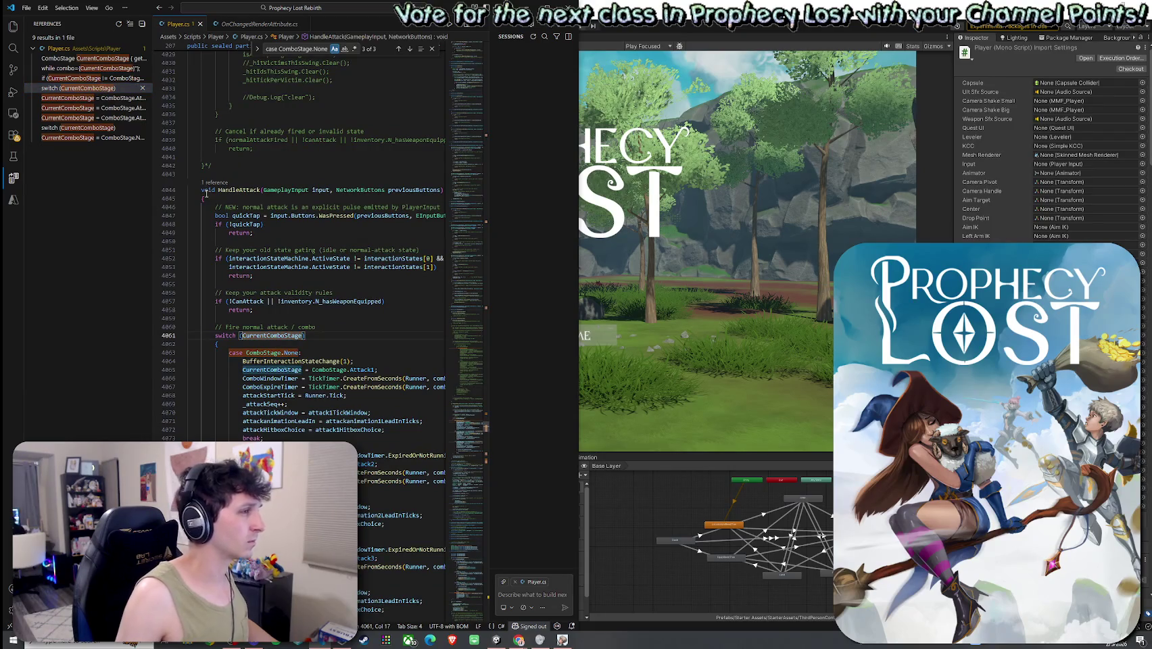
pyautogui.scroll(-4, 227, 233)
pyautogui.moveTo(201, 190)
pyautogui.mouseDown()
pyautogui.moveTo(227, 233)
pyautogui.moveTo(223, 446)
pyautogui.mouseUp()
pyautogui.scroll(-6, 227, 233)
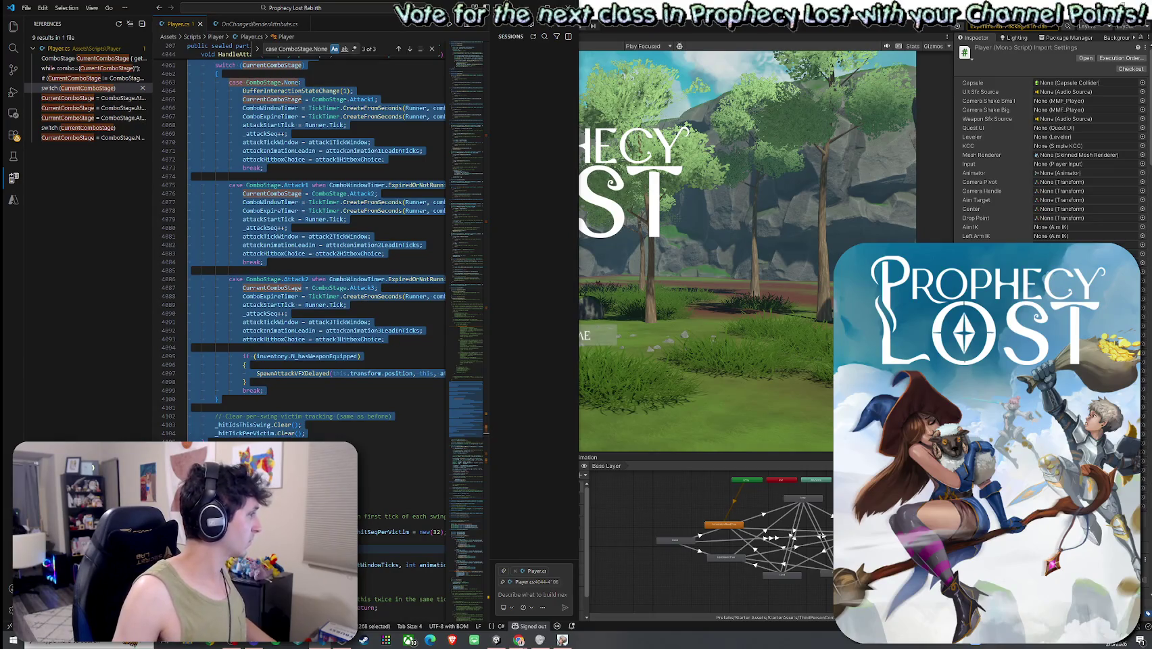
pyautogui.hotkey('ctrl', 'alt', 'i')
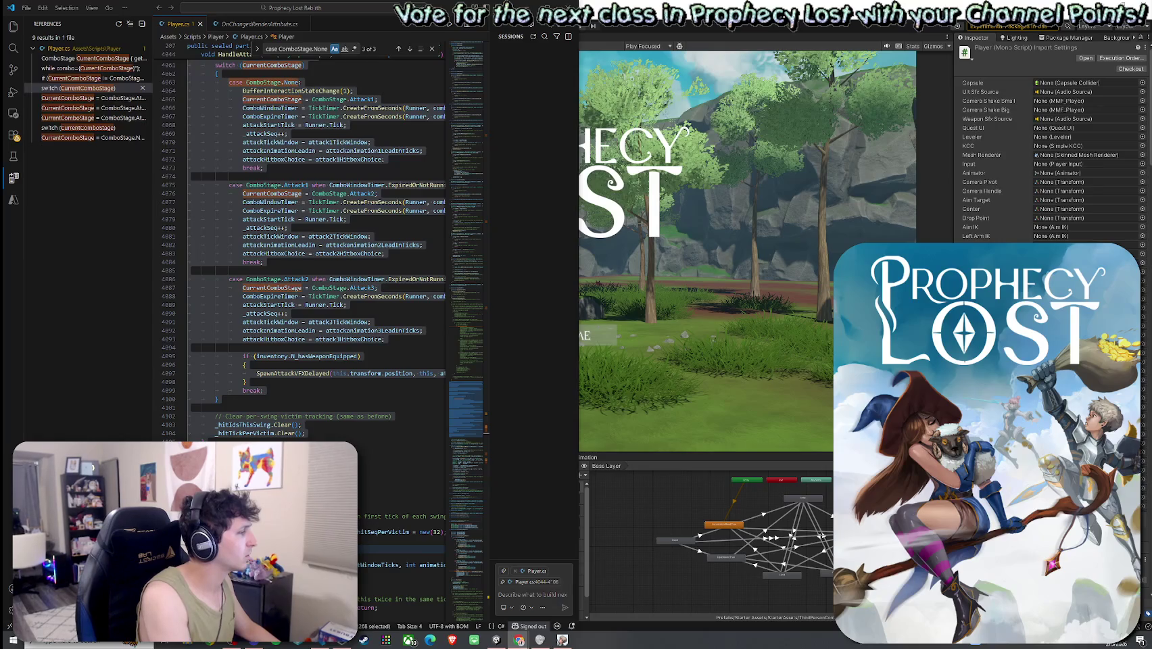
pyautogui.click(215, 279)
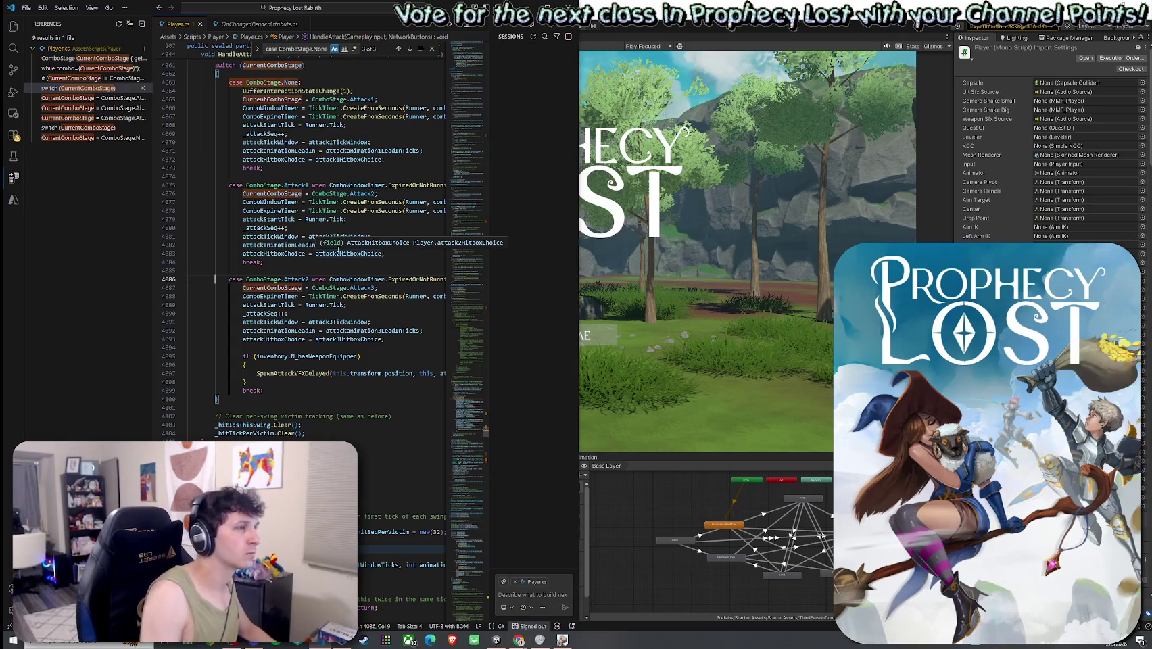
pyautogui.hotkey('ctrl', 'z')
pyautogui.hotkey('ctrl', 'z')
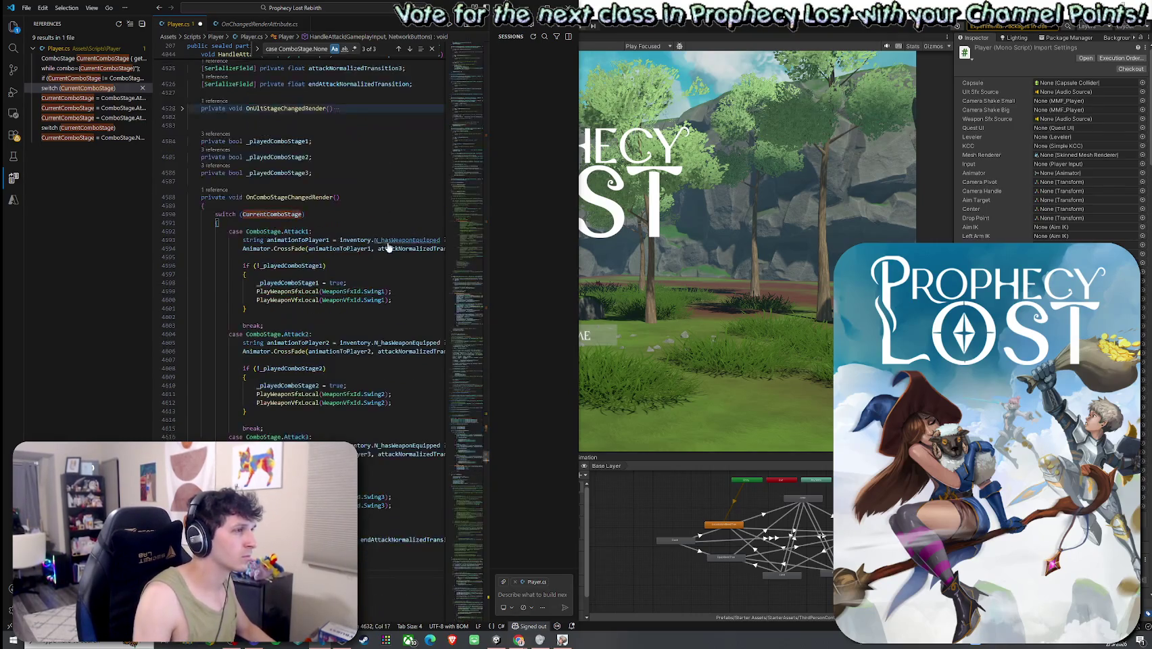
# - Restore the delayed-spawn cancel line and find the 'OnCombo' hook on line 562
pyautogui.hotkey('ctrl', 'z')
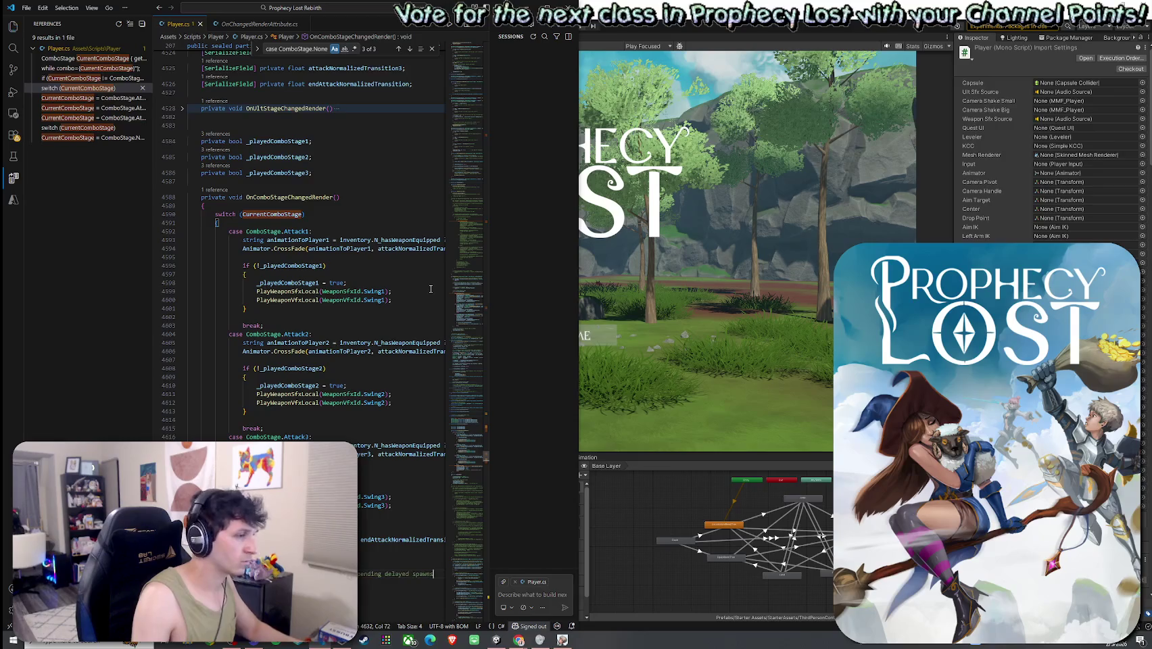
pyautogui.hotkey('ctrl', 'f')
pyautogui.write('O')
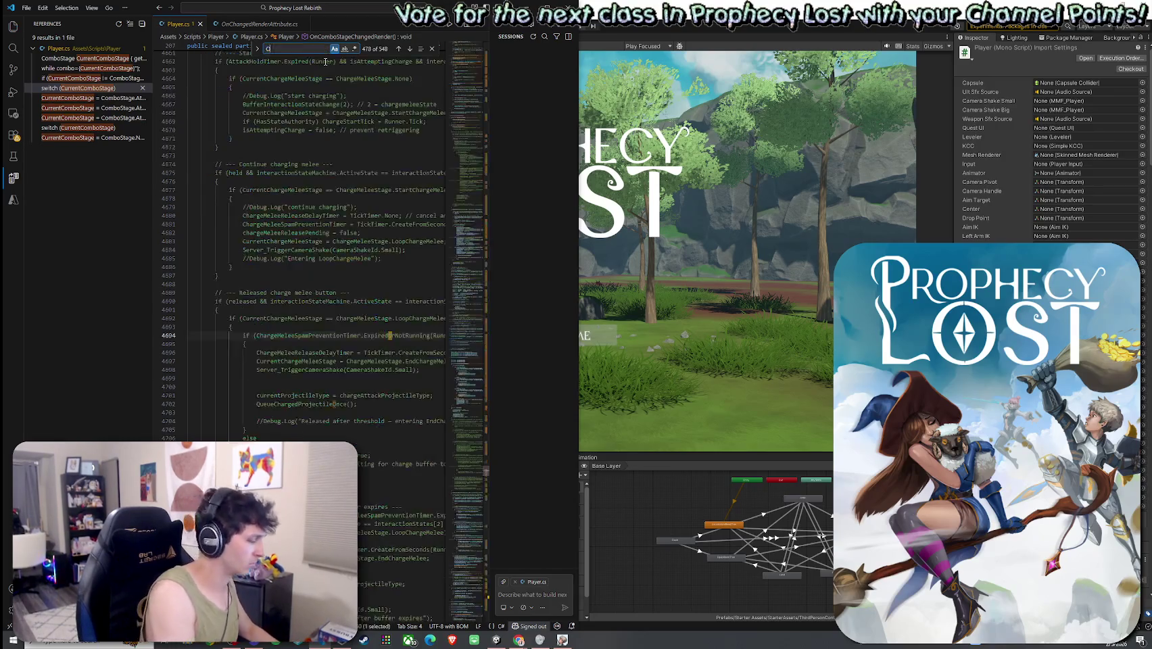
pyautogui.write('nCombo')
pyautogui.click(366, 335)
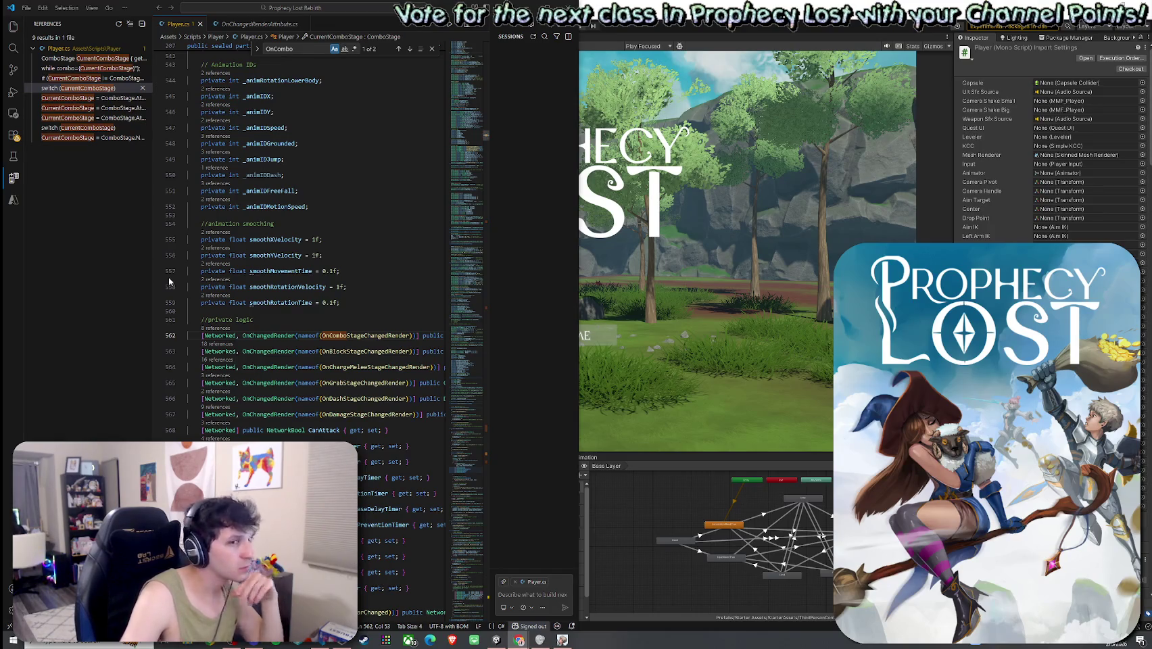
# - Go to the OnComboStageChangedRender definition and select the whole method
pyautogui.rightClick(174, 25)
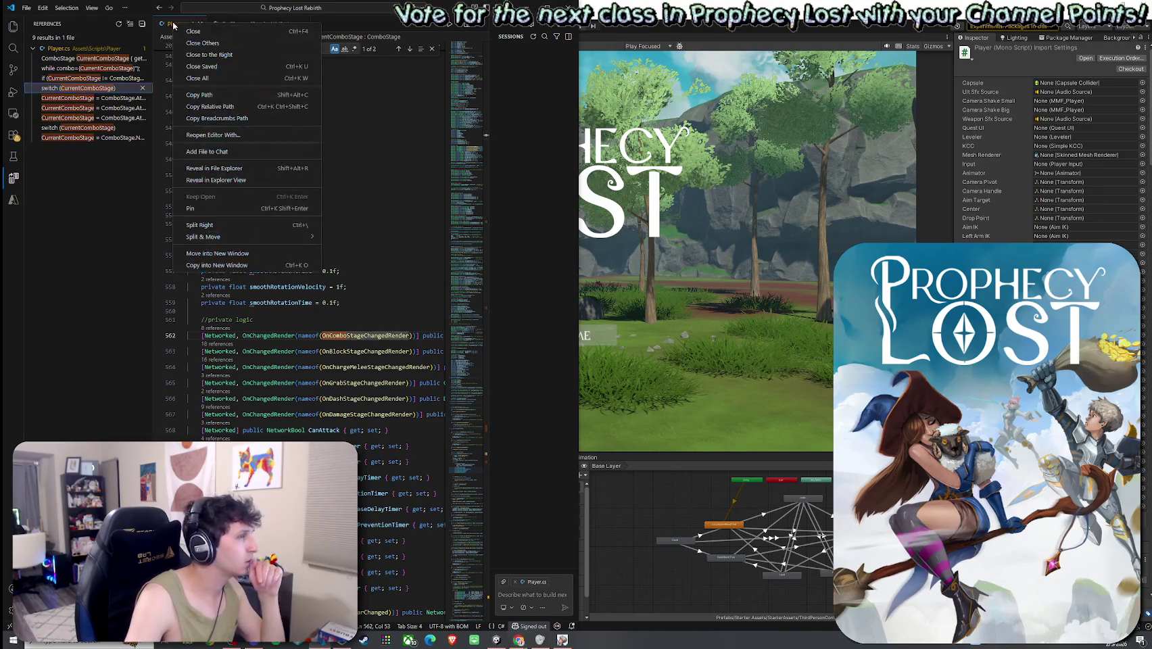
pyautogui.click(358, 198)
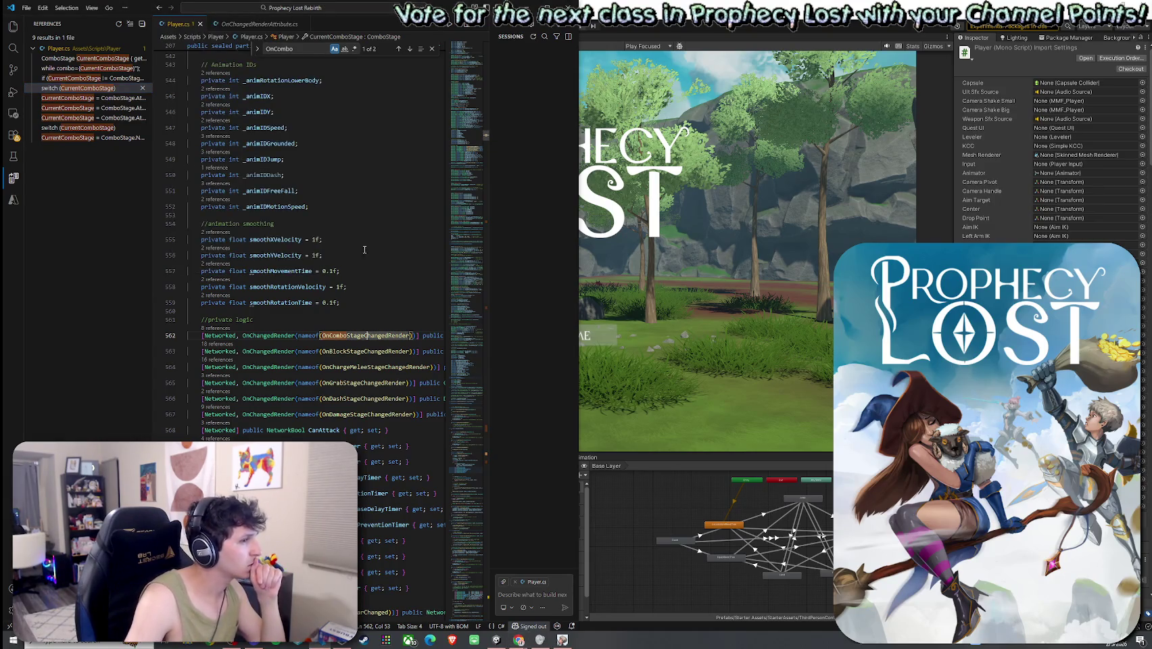
pyautogui.rightClick(373, 334)
pyautogui.click(399, 340)
pyautogui.moveTo(202, 206)
pyautogui.mouseDown()
pyautogui.moveTo(271, 263)
pyautogui.moveTo(406, 426)
pyautogui.moveTo(436, 470)
pyautogui.moveTo(436, 500)
pyautogui.mouseUp()
# - Review the surrounding code, then search the file for 'HandleAttack'
pyautogui.scroll(2, 229, 175)
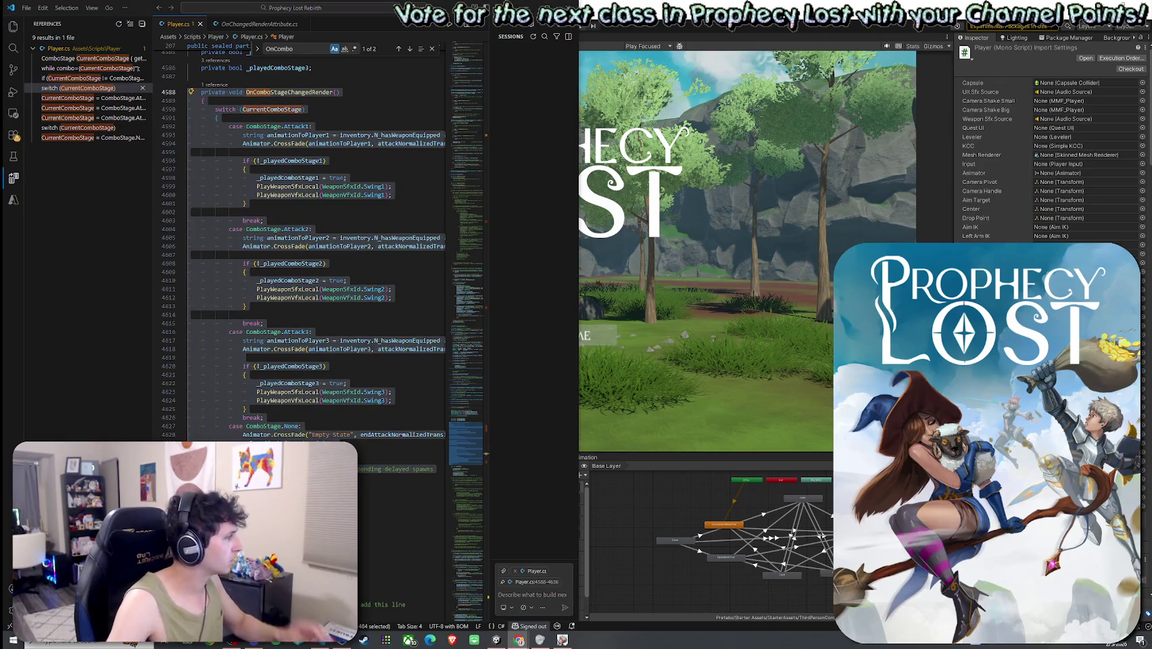
pyautogui.scroll(10, 305, 298)
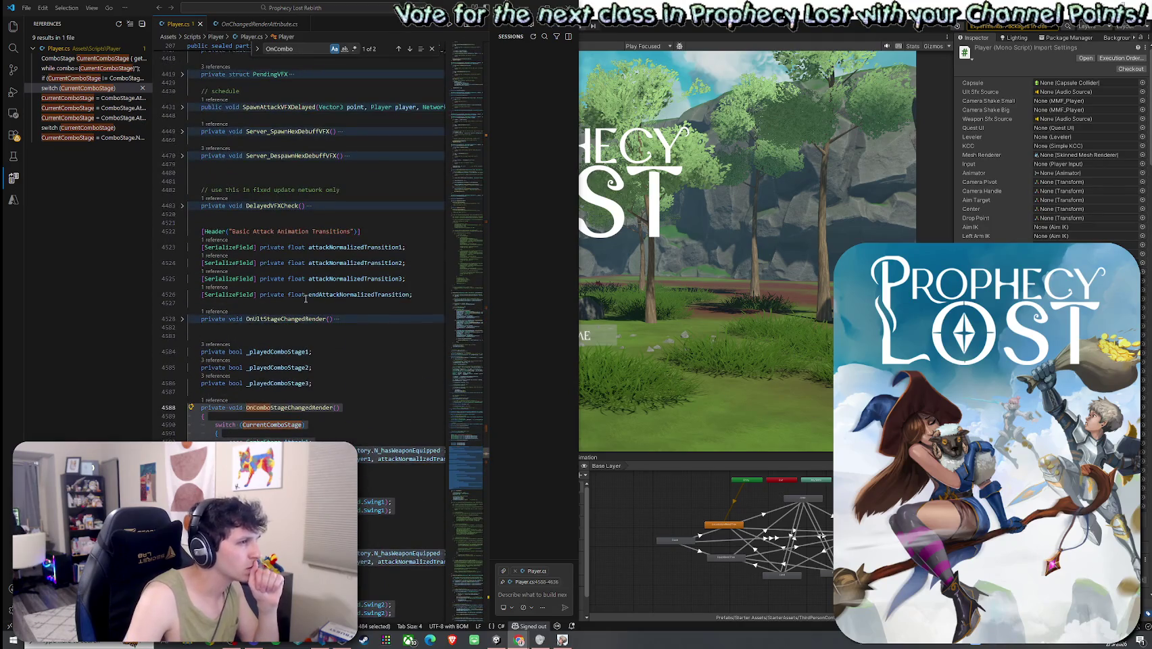
pyautogui.scroll(-5, 306, 298)
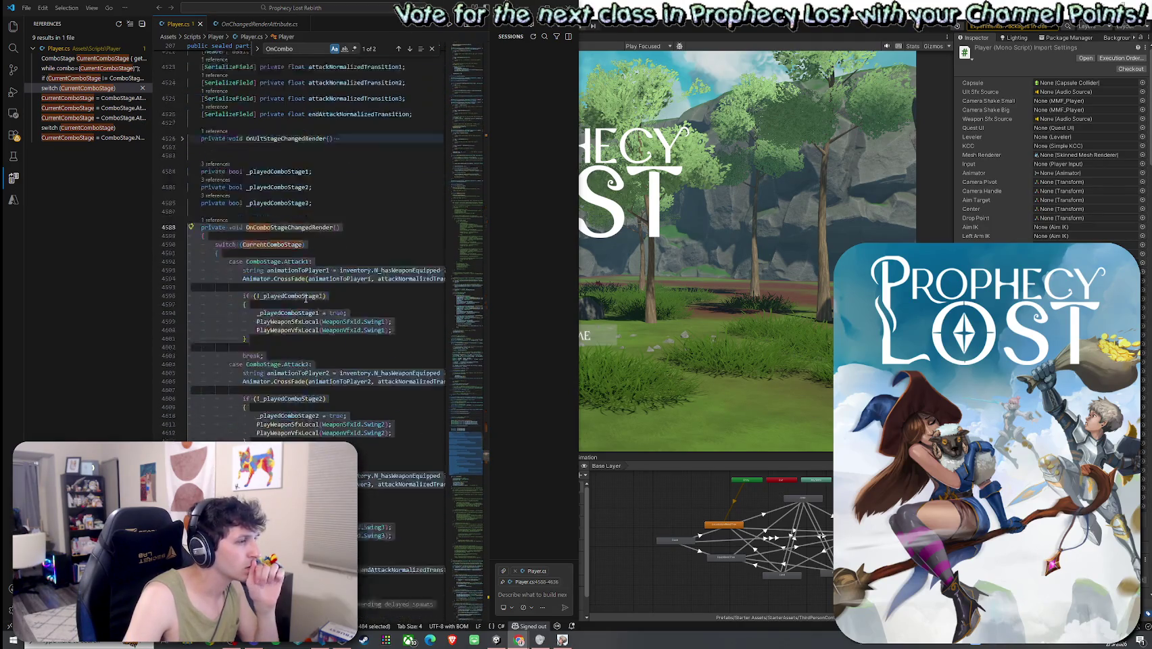
pyautogui.scroll(-2, 306, 298)
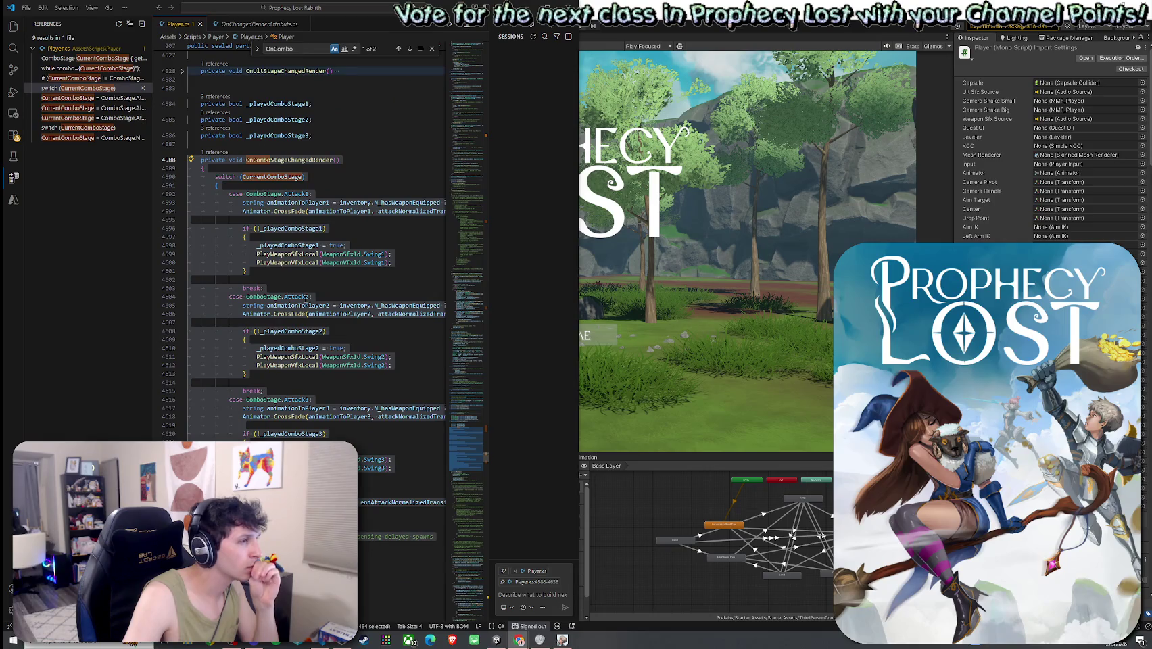
pyautogui.scroll(12, 306, 299)
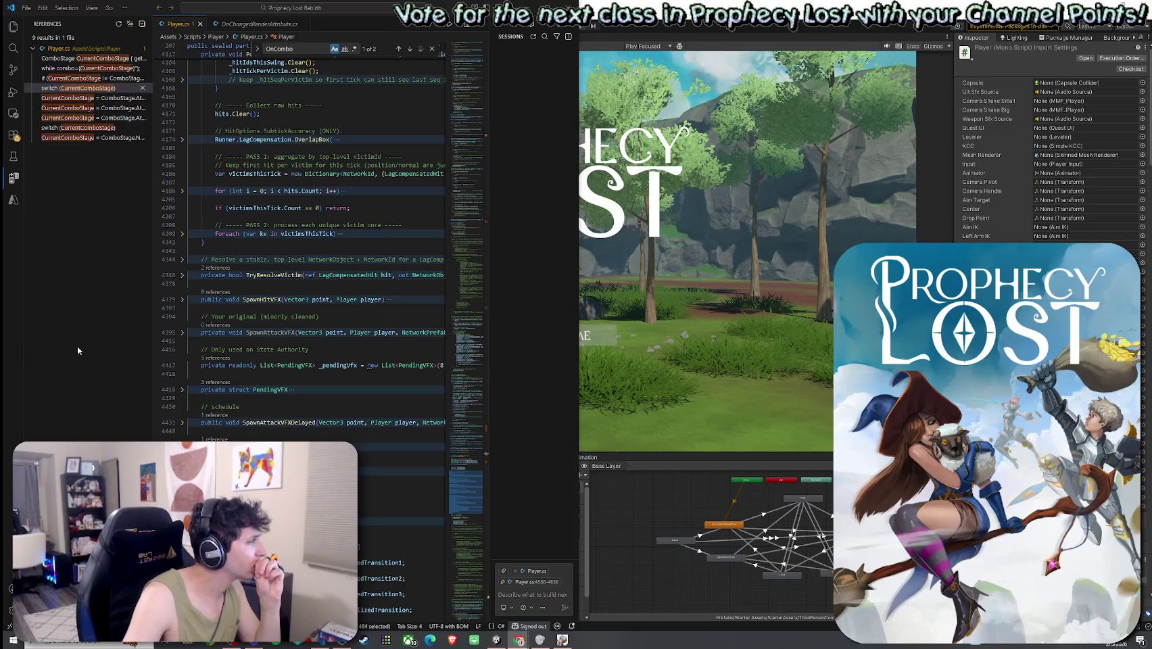
pyautogui.scroll(4, 295, 98)
pyautogui.hotkey('ctrl', 'f')
pyautogui.write('Handle')
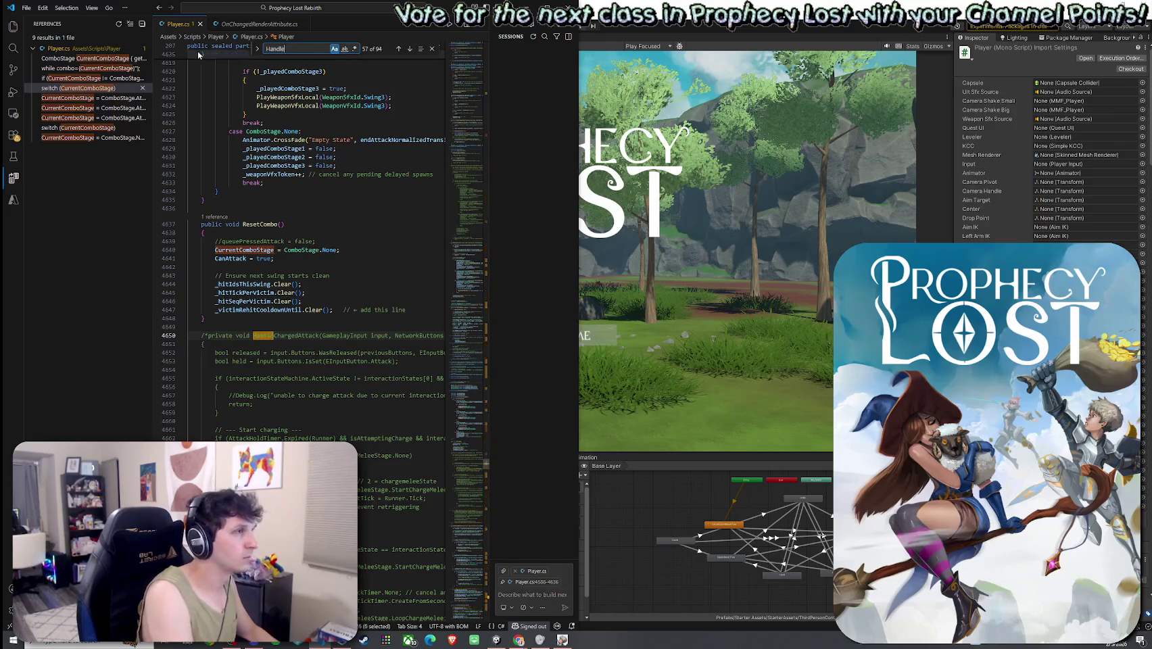
pyautogui.write('Attack')
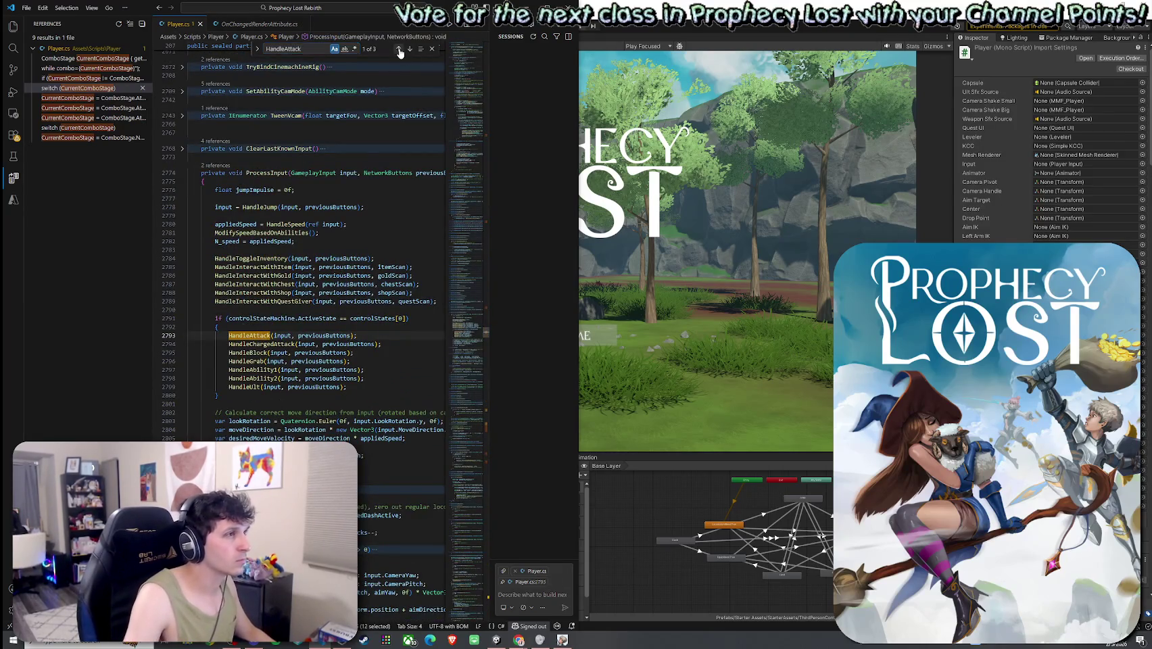
# - Step to the HandleAttack match at line 4044 and select its combo-stage switch
pyautogui.click(398, 50)
pyautogui.click(399, 50)
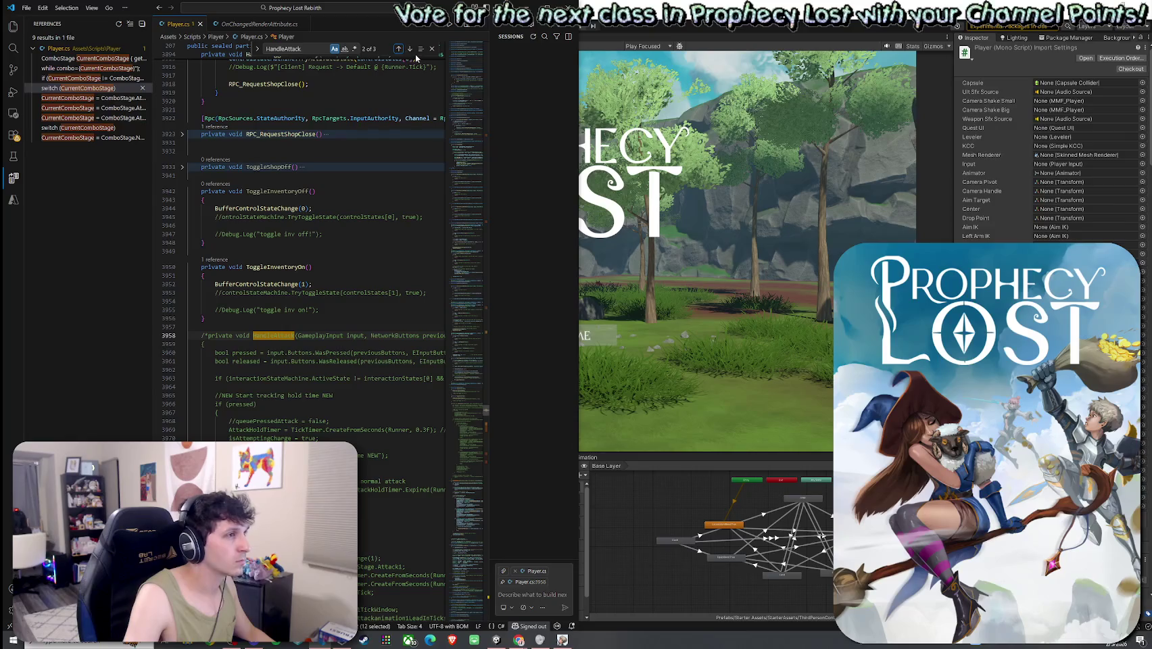
pyautogui.click(410, 48)
pyautogui.moveTo(201, 245); pyautogui.dragTo(216, 452)
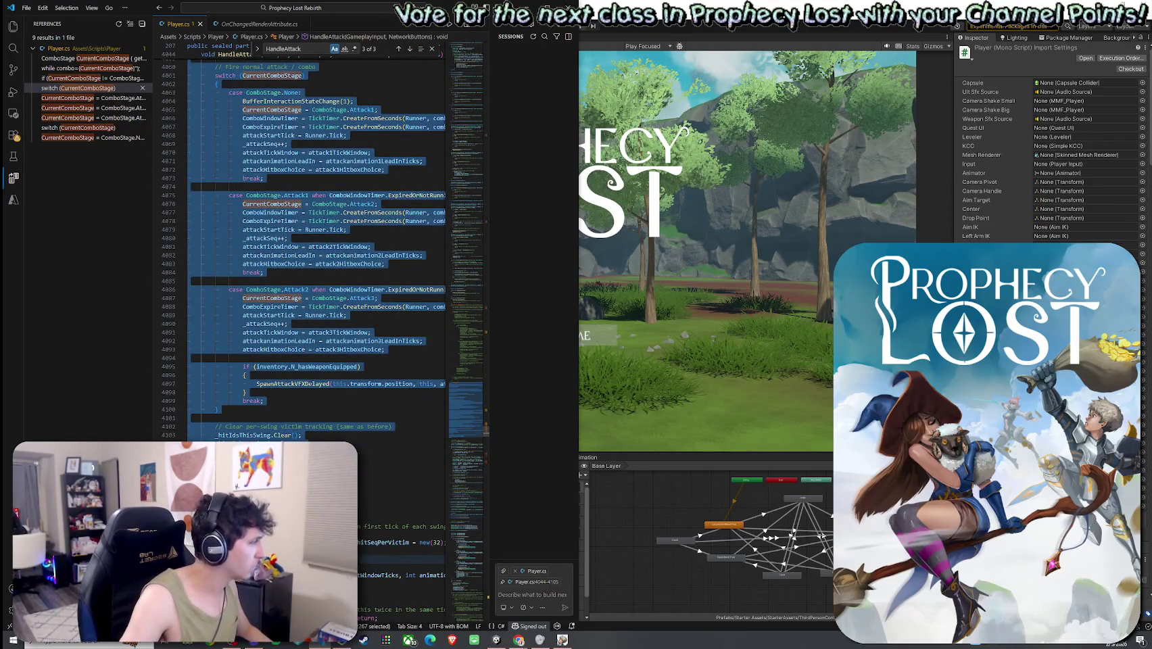
# - Switch to the chat window, then come back to start a new file search
pyautogui.hotkey('alt', 'Tab')
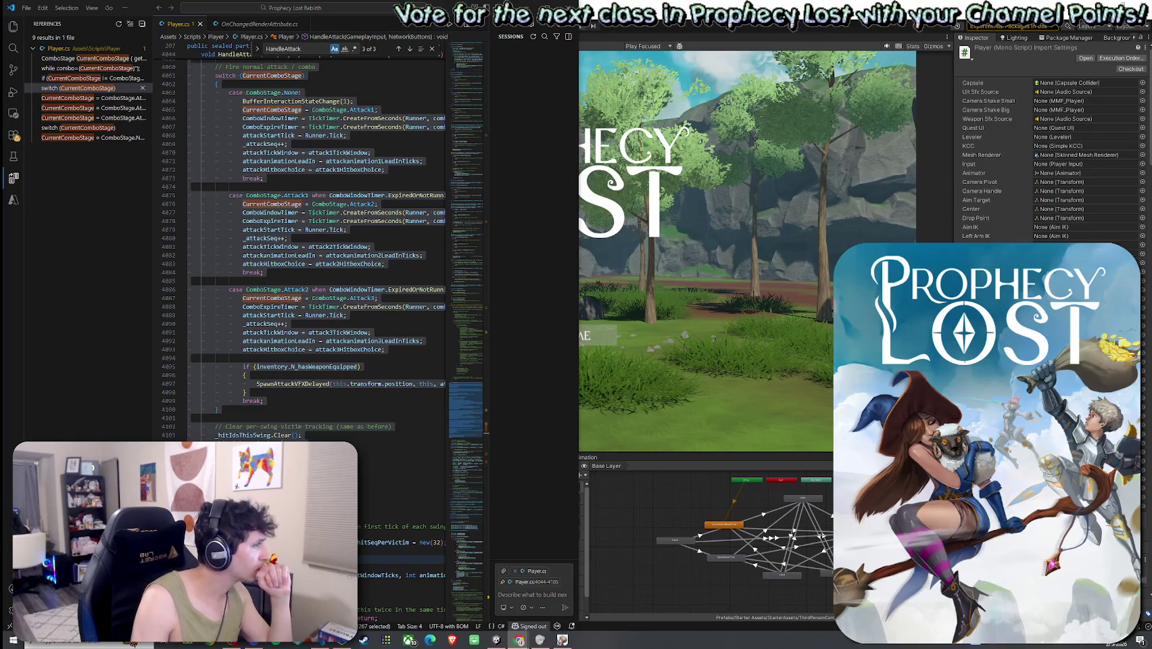
pyautogui.scroll(3, 255, 276)
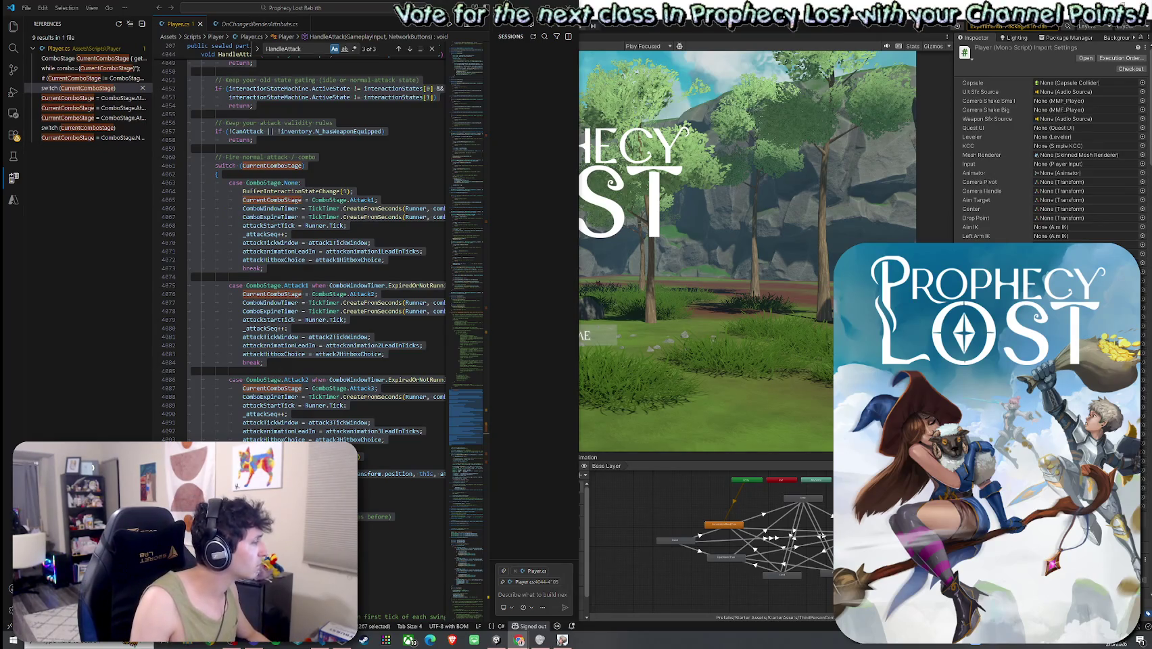
pyautogui.hotkey('ctrl', 'f')
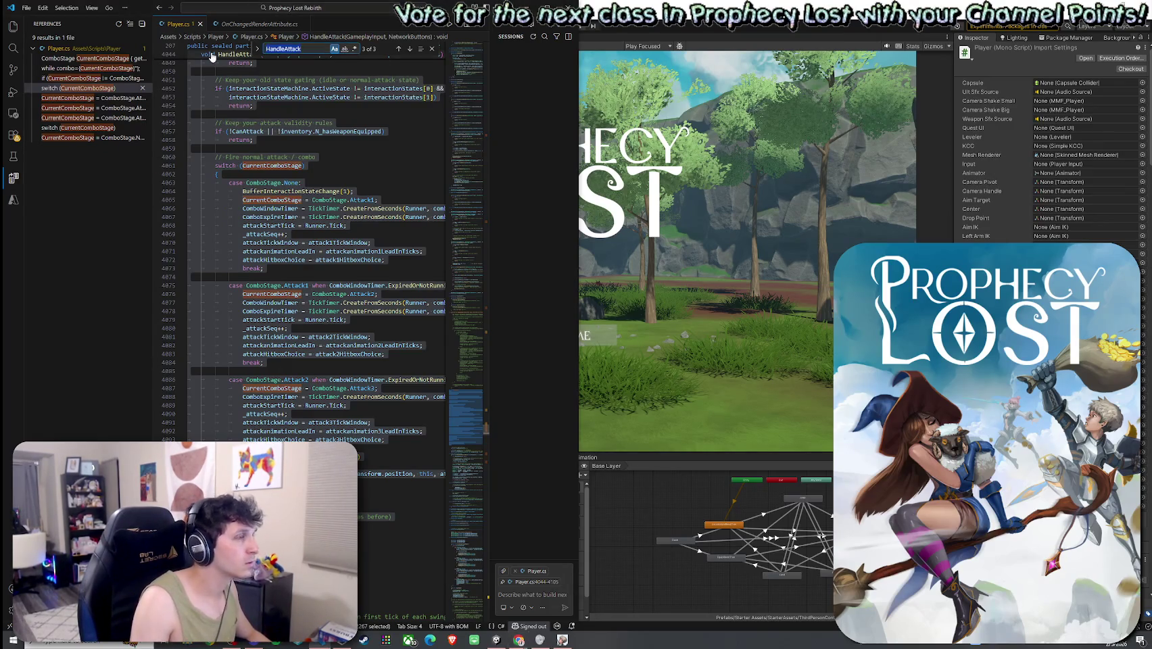
# - Search 'OnWeaponVfx' and list references to OnWeaponVfxChangedRender, reaching its definition
pyautogui.write('OnWeaponFx')
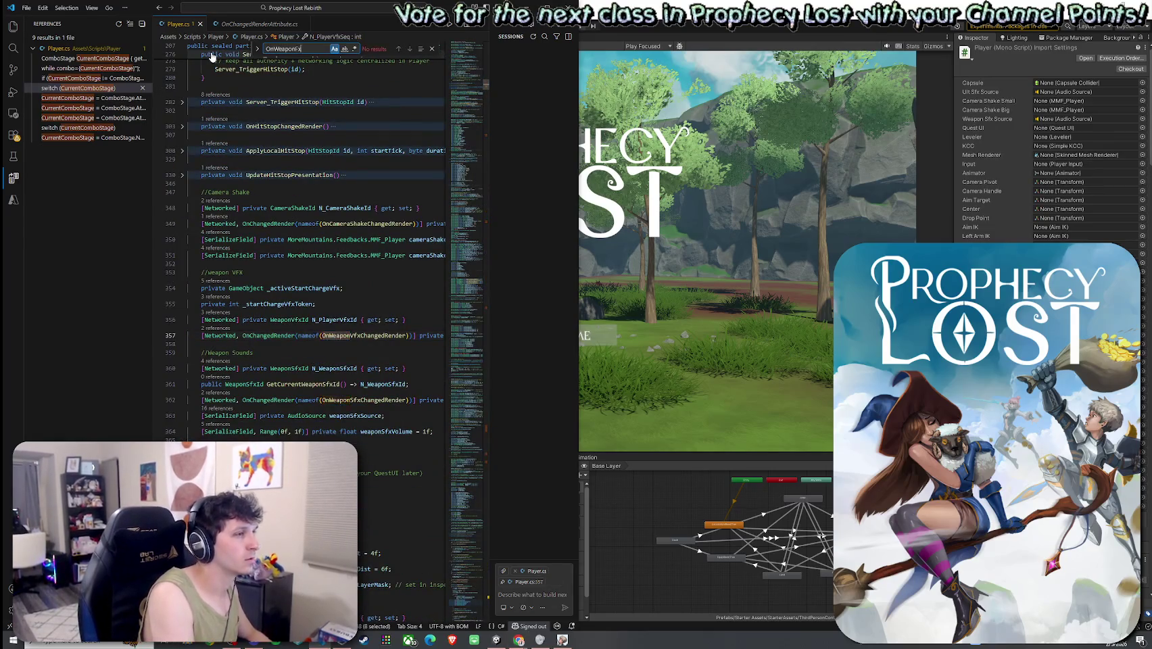
pyautogui.press('BackSpace')
pyautogui.press('BackSpace')
pyautogui.write('Vfx')
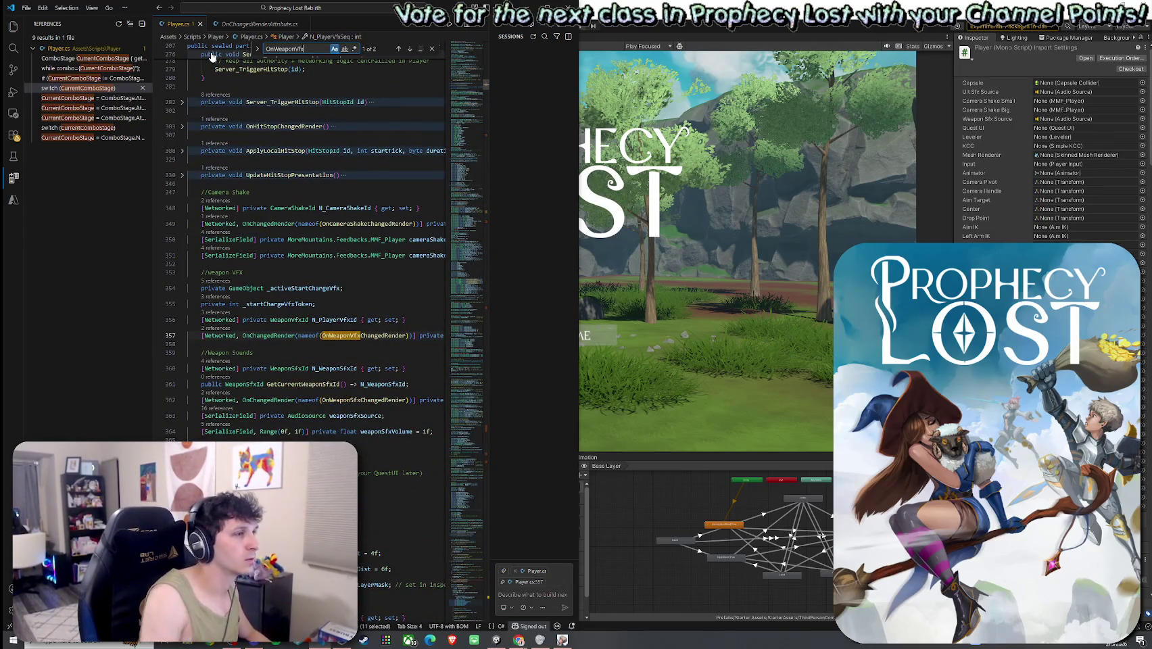
pyautogui.moveTo(360, 336)
pyautogui.mouseDown()
pyautogui.moveTo(463, 340)
pyautogui.moveTo(160, 329)
pyautogui.moveTo(370, 336)
pyautogui.mouseUp()
pyautogui.doubleClick(365, 336)
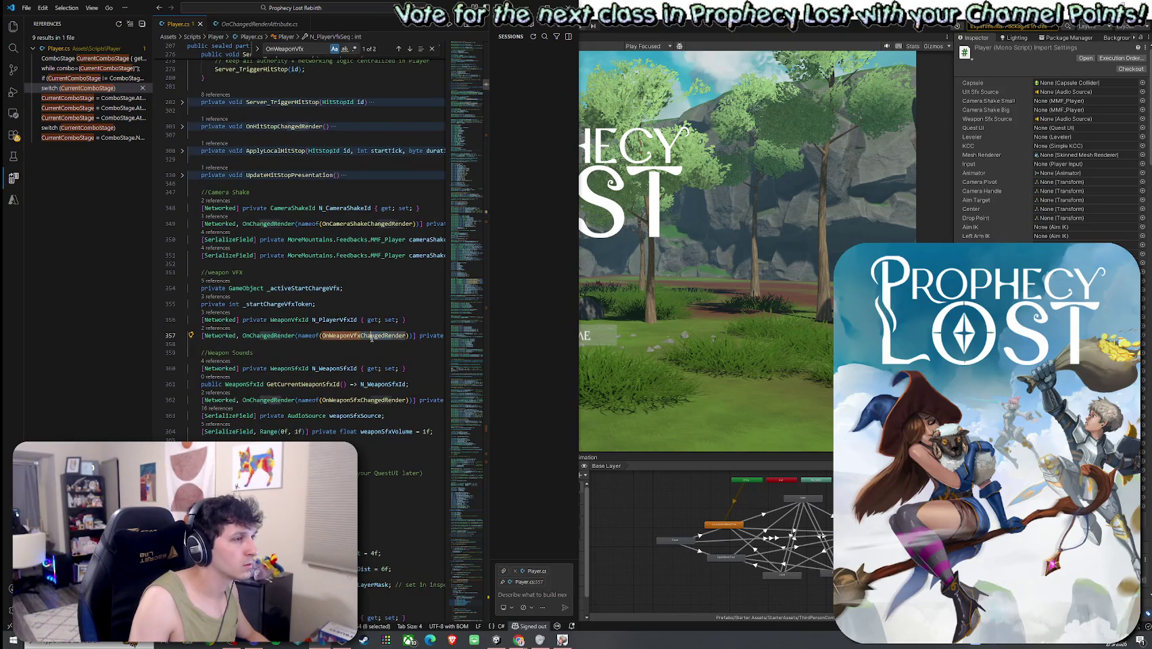
pyautogui.rightClick(371, 336)
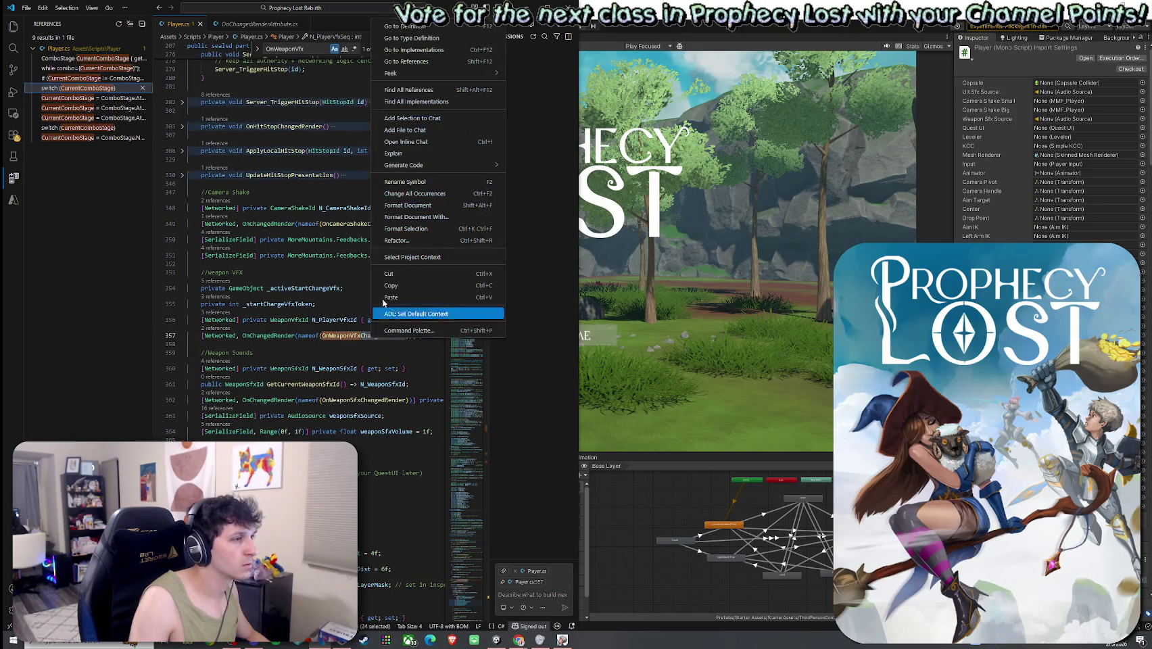
pyautogui.click(417, 90)
pyautogui.click(101, 68)
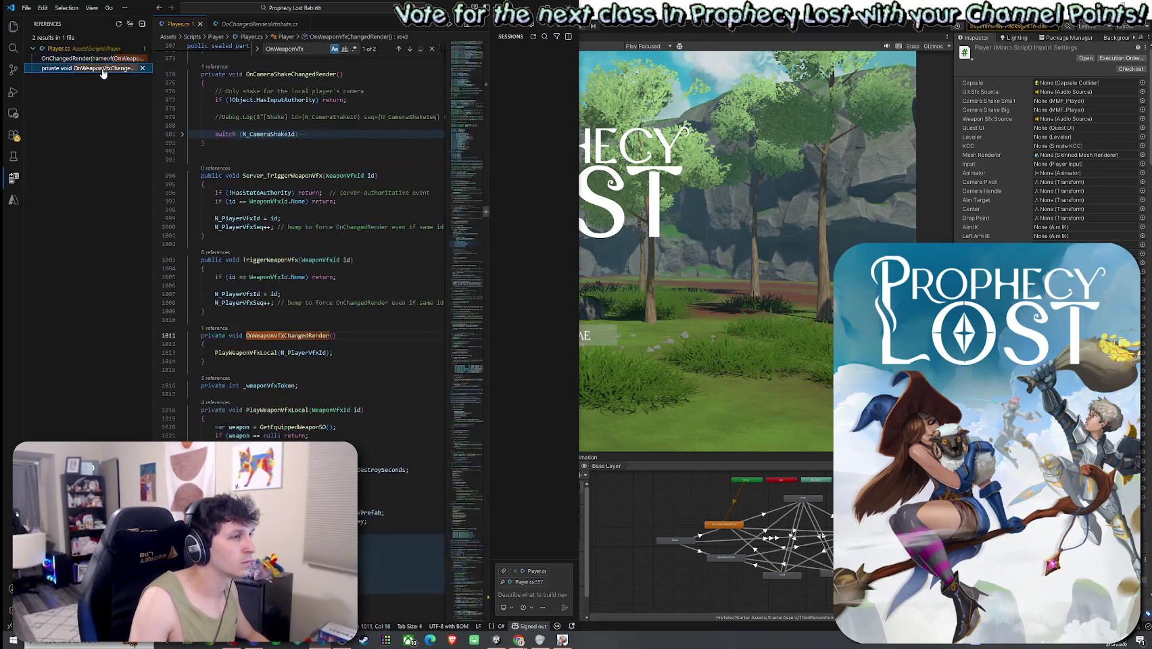
# - Paste the networked weapon FX properties block after the _weaponVfxToken line
pyautogui.click(281, 335)
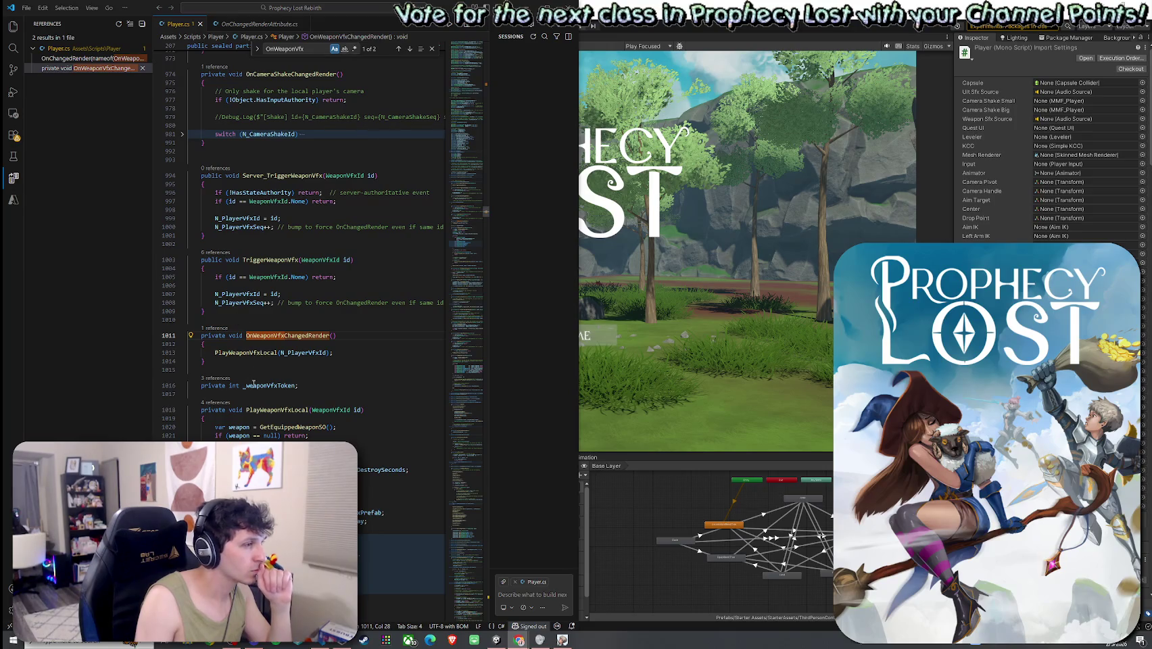
pyautogui.click(317, 387)
pyautogui.hotkey('ctrl', 'v')
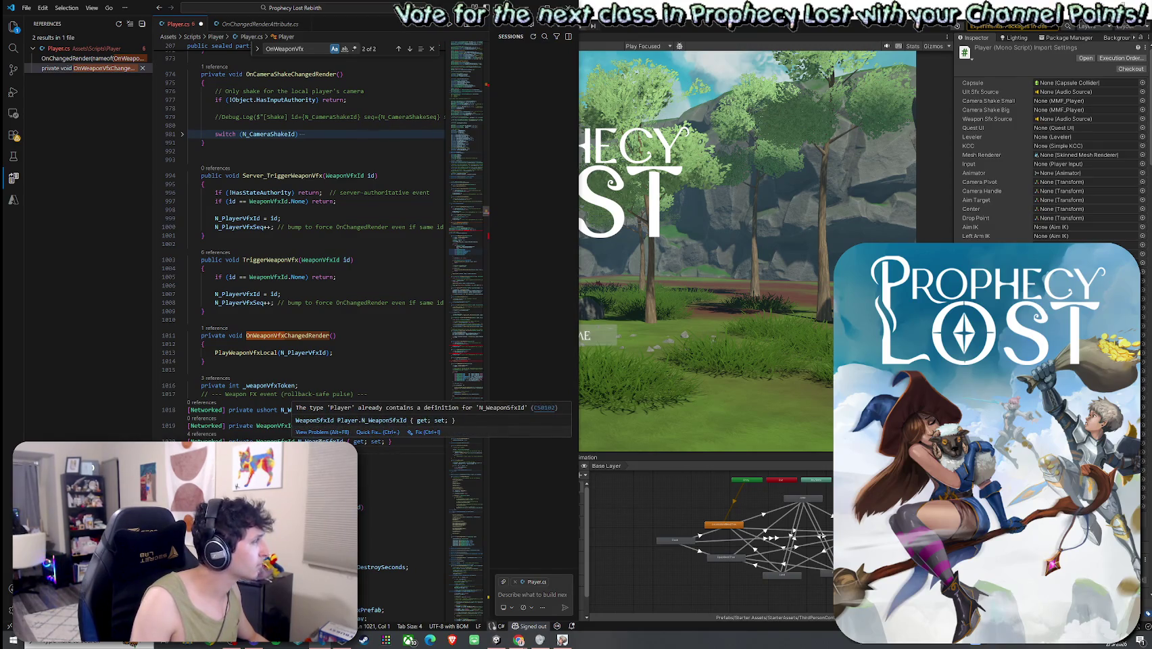
# - Remove the duplicate N_WeaponSfxId line, indent the new properties, and delete old lines below
pyautogui.hotkey('shift', 'Up')
pyautogui.press('BackSpace')
pyautogui.press('Up')
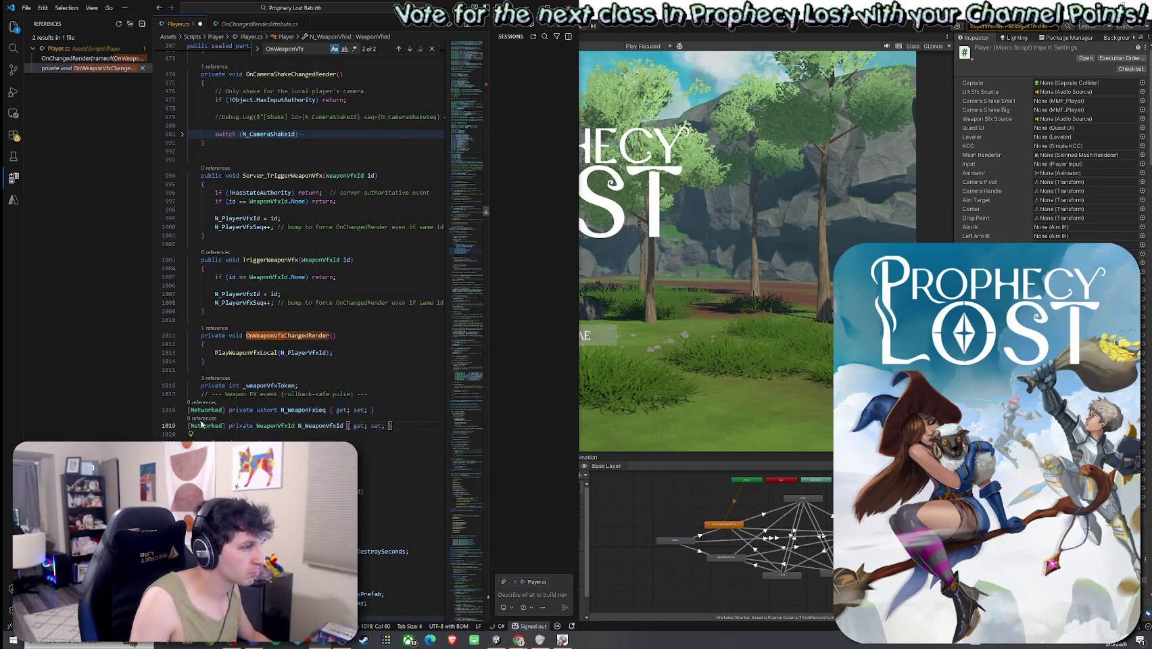
pyautogui.hotkey('shift', 'Up')
pyautogui.press('Tab')
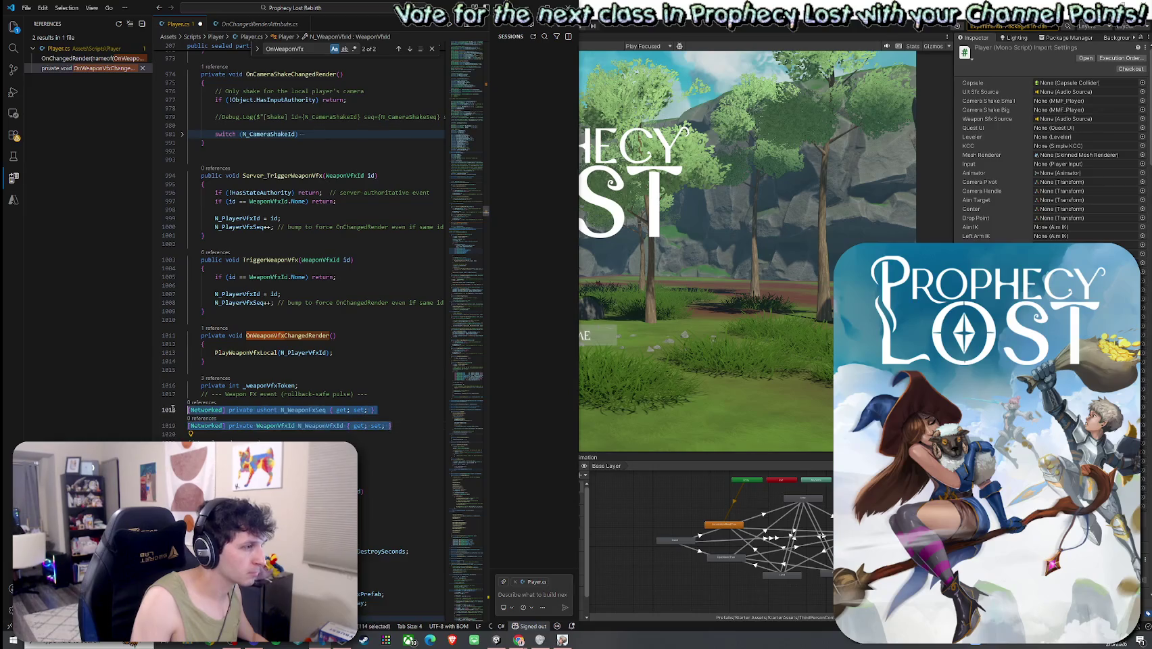
pyautogui.press('End')
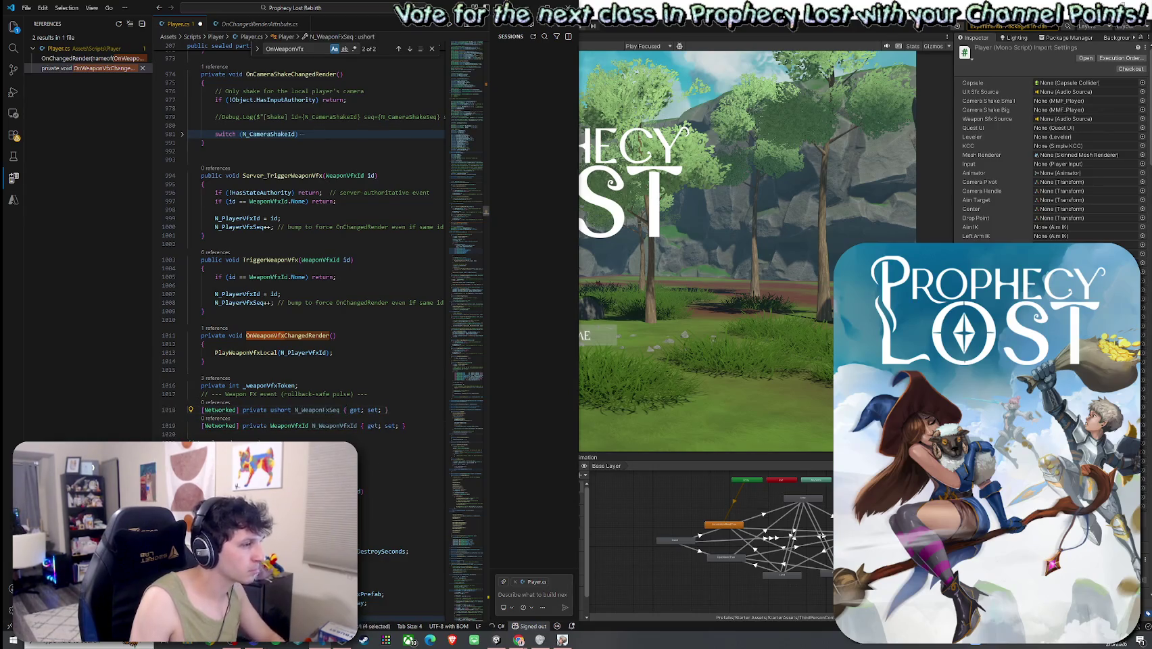
pyautogui.moveTo(263, 459); pyautogui.dragTo(273, 443)
pyautogui.press('Delete')
pyautogui.press('Return')
pyautogui.press('Return')
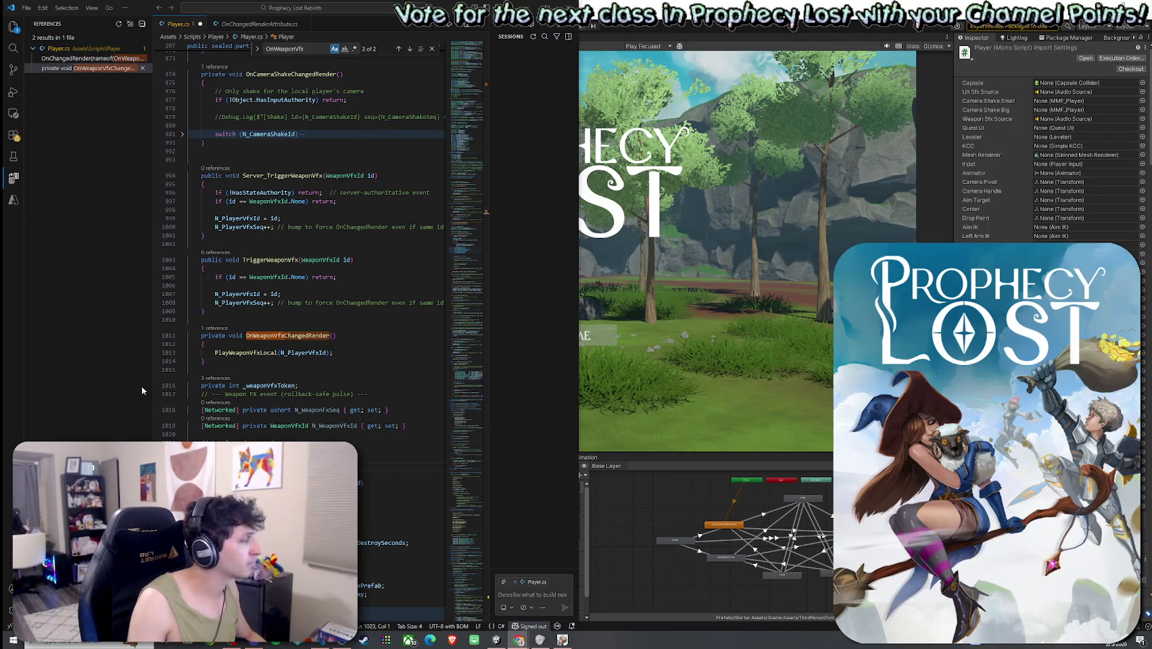
# - Paste the Server_EmitWeaponFx method and _lastWeaponFxSeqRendered field below the networked properties
pyautogui.click(359, 458)
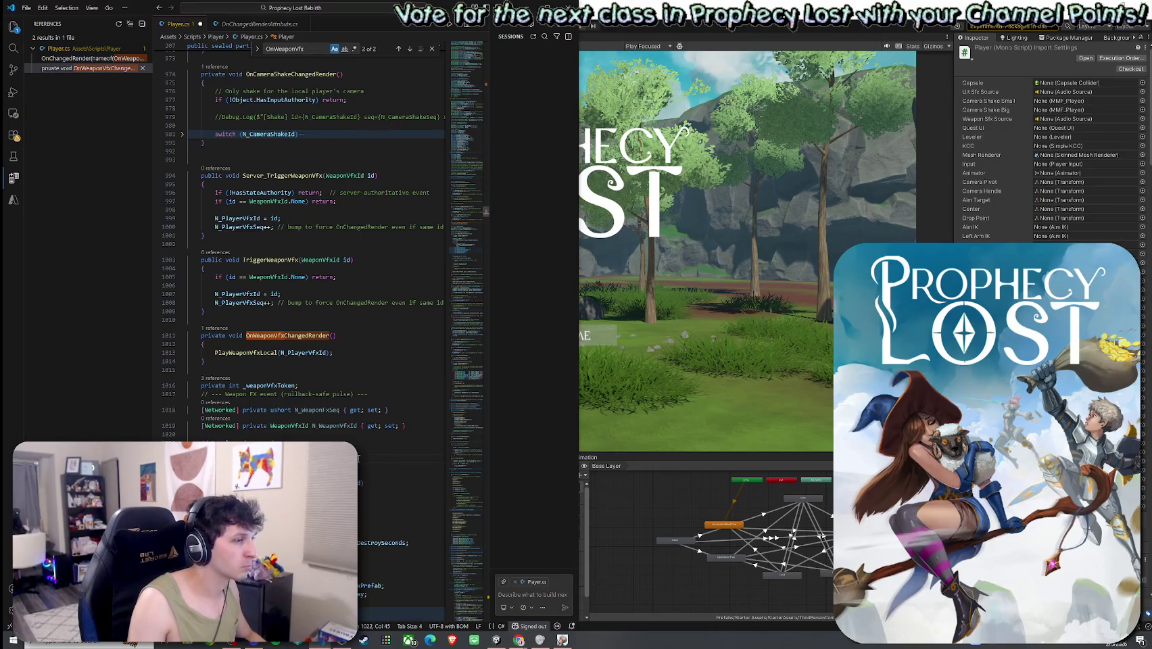
pyautogui.hotkey('ctrl', 'v')
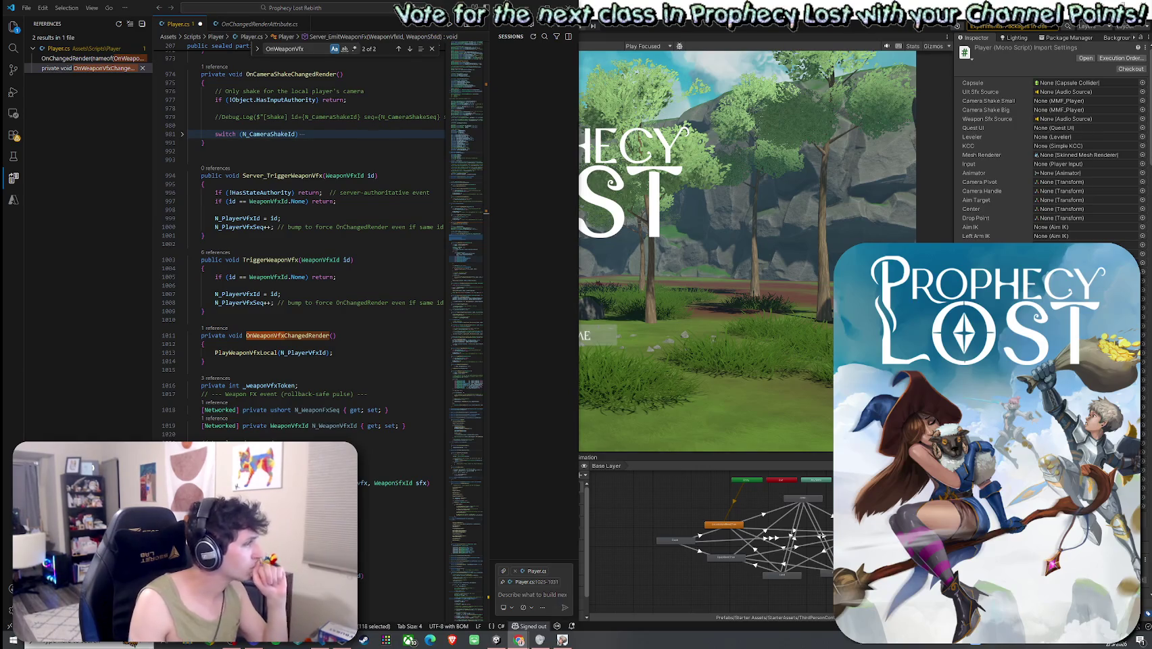
pyautogui.click(187, 543)
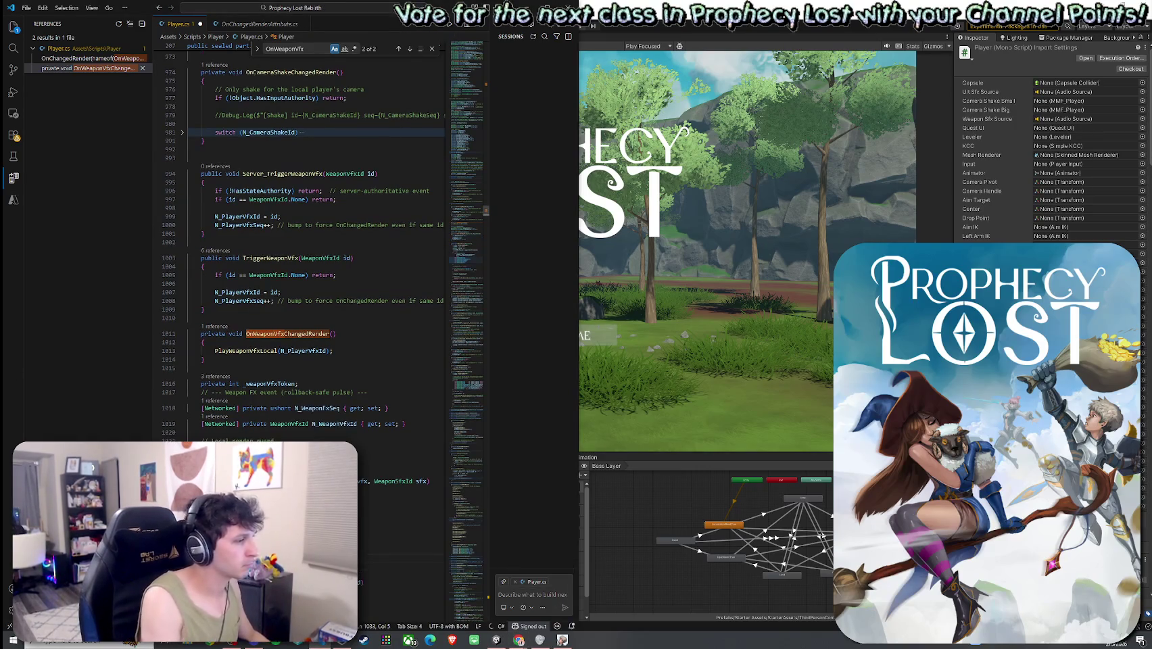
pyautogui.scroll(-2, 298, 337)
pyautogui.click(222, 488)
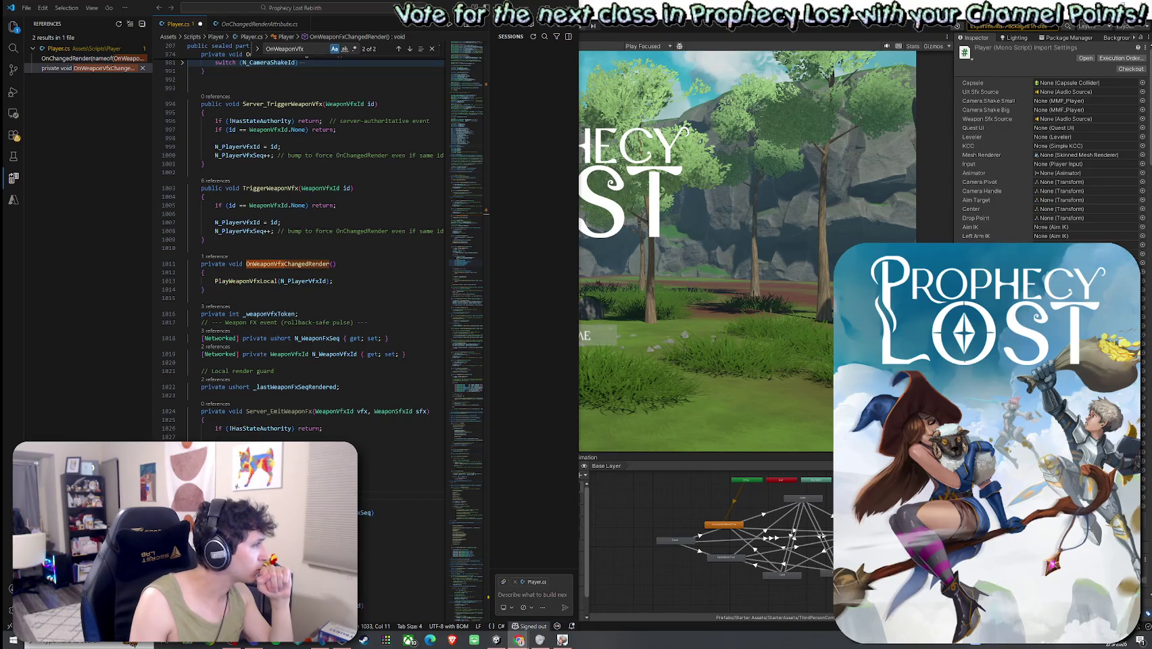
# - Search for 'Render()' and step back to the Render() override at line 2392
pyautogui.click(297, 252)
pyautogui.hotkey('ctrl', 'f')
pyautogui.write('Rebnd')
pyautogui.press('BackSpace')
pyautogui.press('BackSpace')
pyautogui.press('BackSpace')
pyautogui.write('nder')
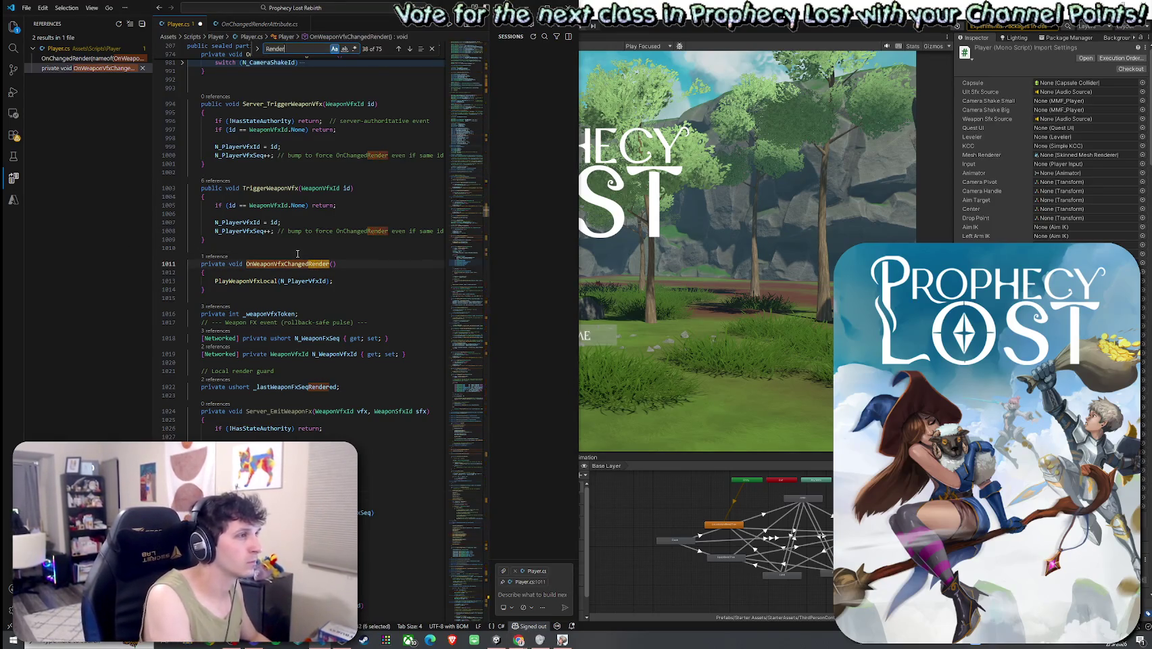
pyautogui.write('()')
pyautogui.click(398, 49)
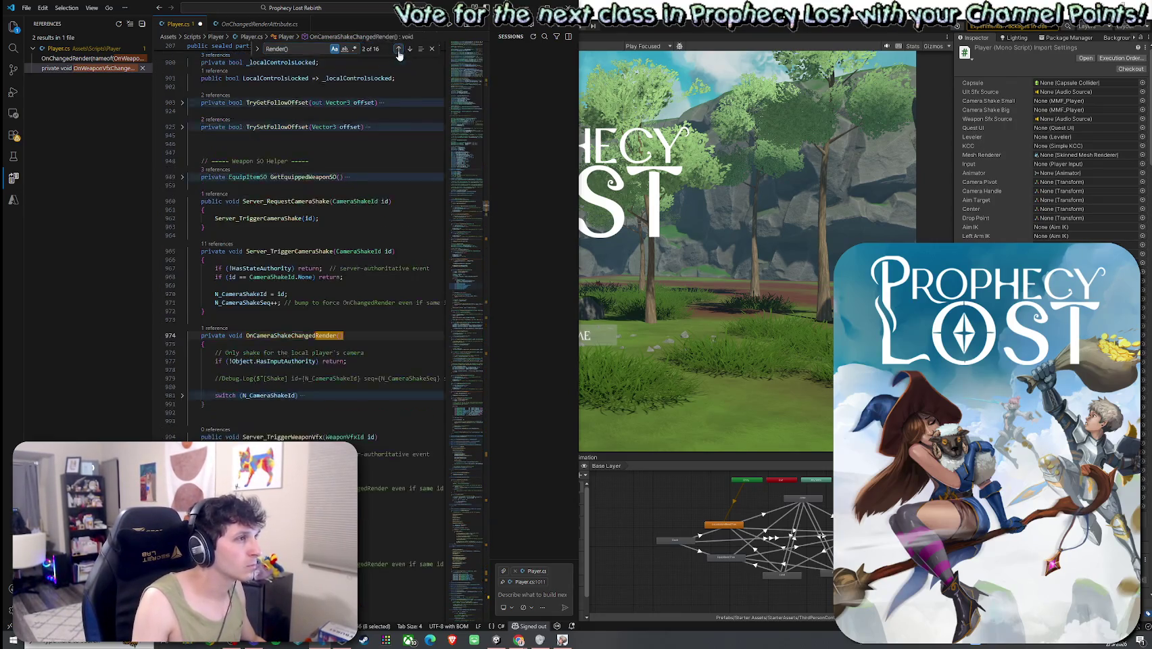
pyautogui.click(398, 50)
pyautogui.click(398, 49)
pyautogui.click(398, 49)
pyautogui.click(398, 50)
pyautogui.click(398, 49)
pyautogui.click(398, 49)
pyautogui.click(399, 49)
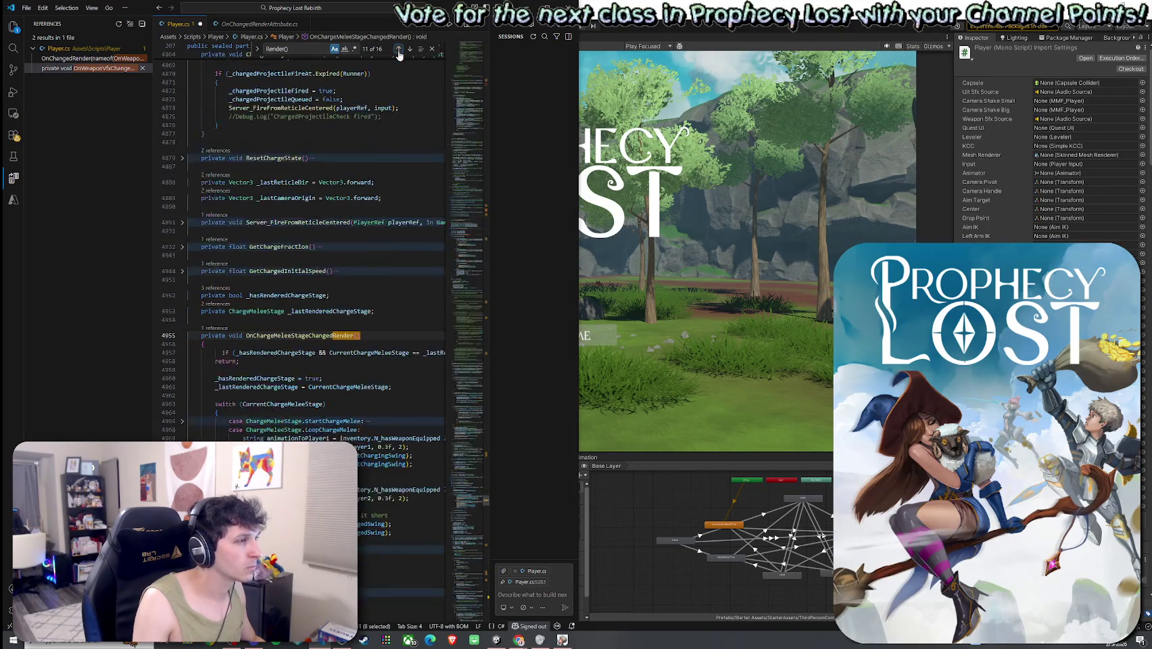
pyautogui.click(398, 50)
pyautogui.click(398, 50)
pyautogui.click(398, 49)
pyautogui.click(398, 50)
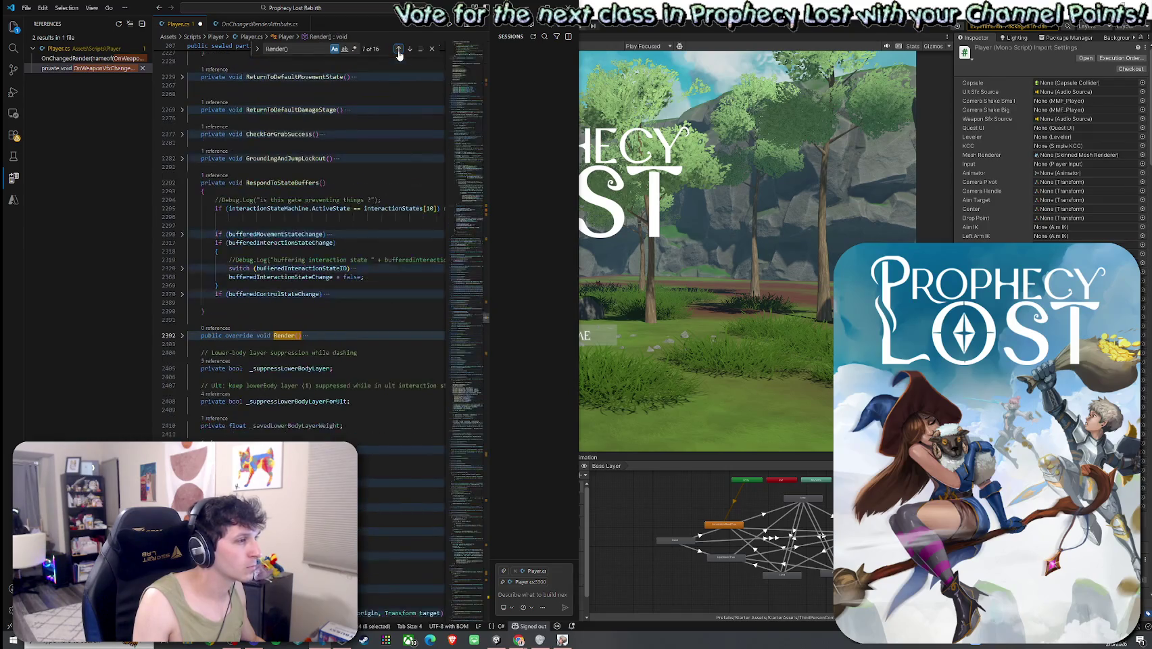
# - Unfold Render() and add OnWeaponFxChangedRender(); after UpdateHitStopPresentation()
pyautogui.click(182, 335)
pyautogui.click(327, 379)
pyautogui.press('Return')
pyautogui.write('OnWeaponFxChangedRender();')
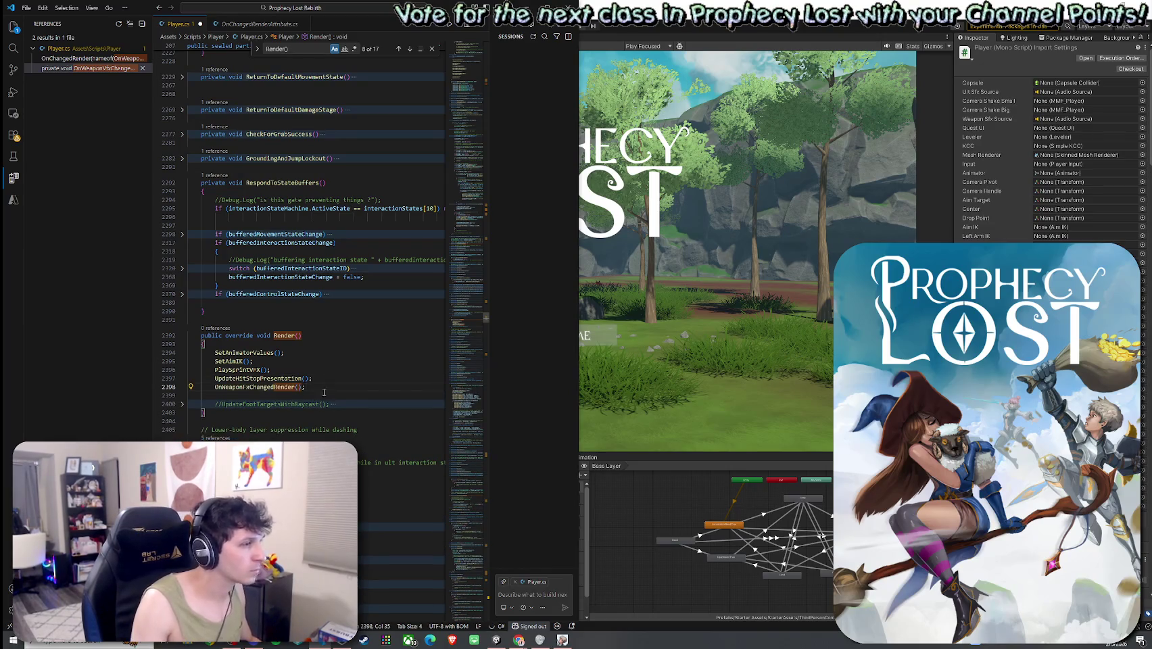
pyautogui.click(312, 404)
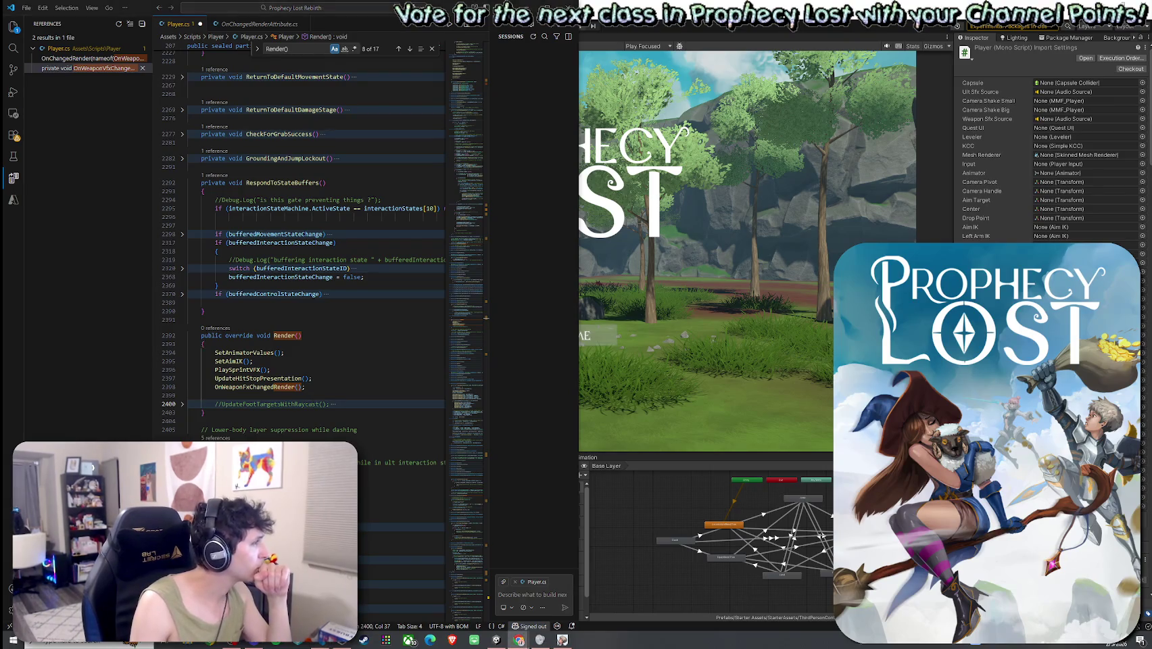
pyautogui.hotkey('ctrl', 'f')
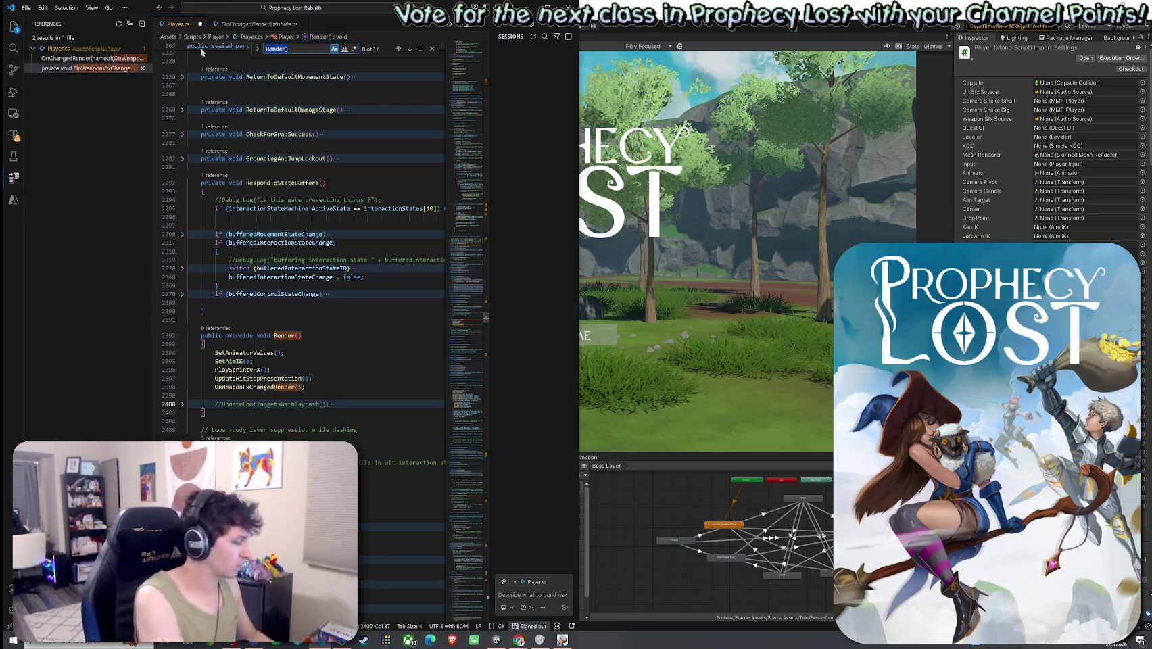
# - Search the file for 'OnComboStageC' to reach OnComboStageChangedRender
pyautogui.write('OnComboStageR')
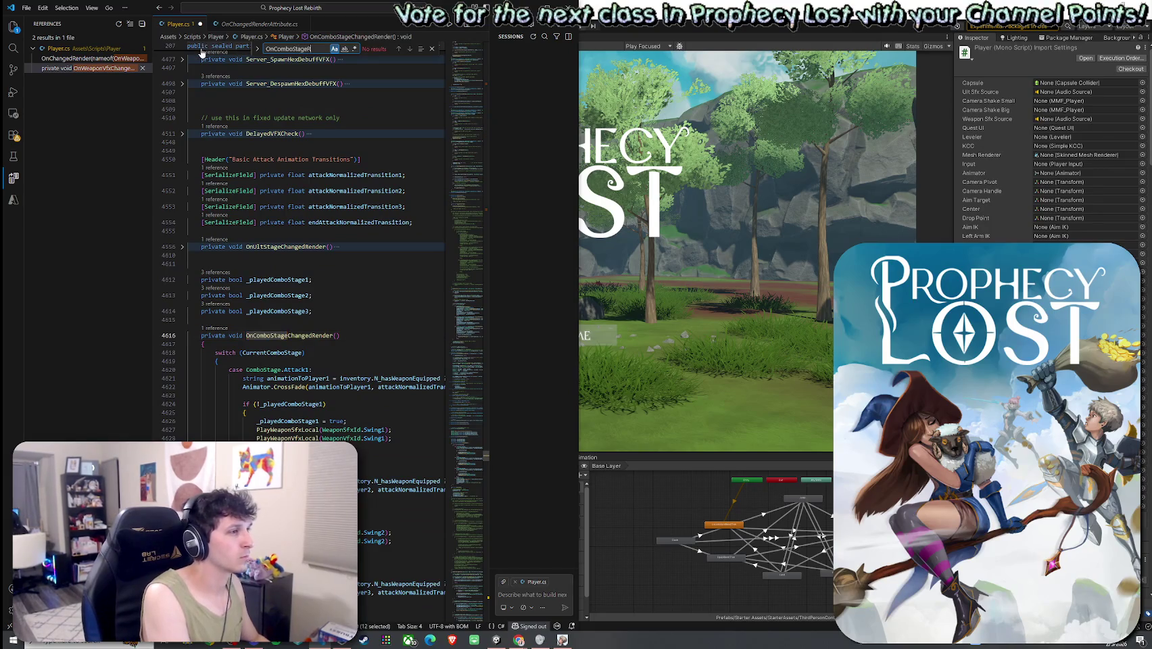
pyautogui.press('BackSpace')
pyautogui.write('Cgh')
pyautogui.press('BackSpace')
pyautogui.scroll(-3, 378, 266)
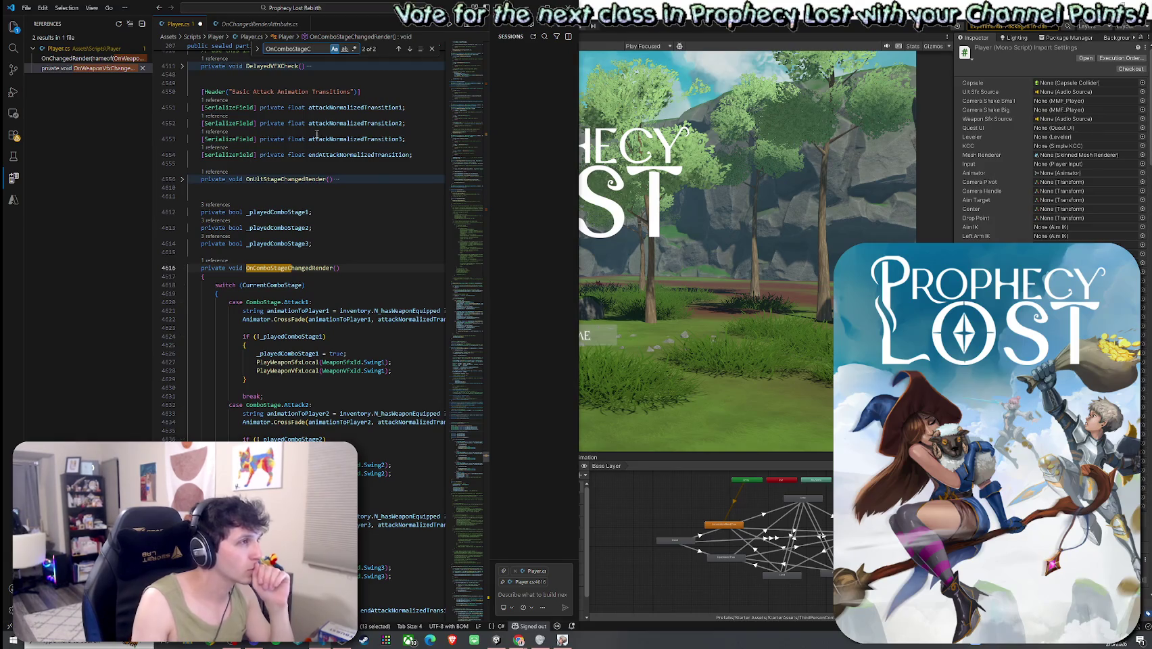
# - Save Player.cs, hide the side panel, and widen the VS Code window
pyautogui.click(25, 7)
pyautogui.click(68, 187)
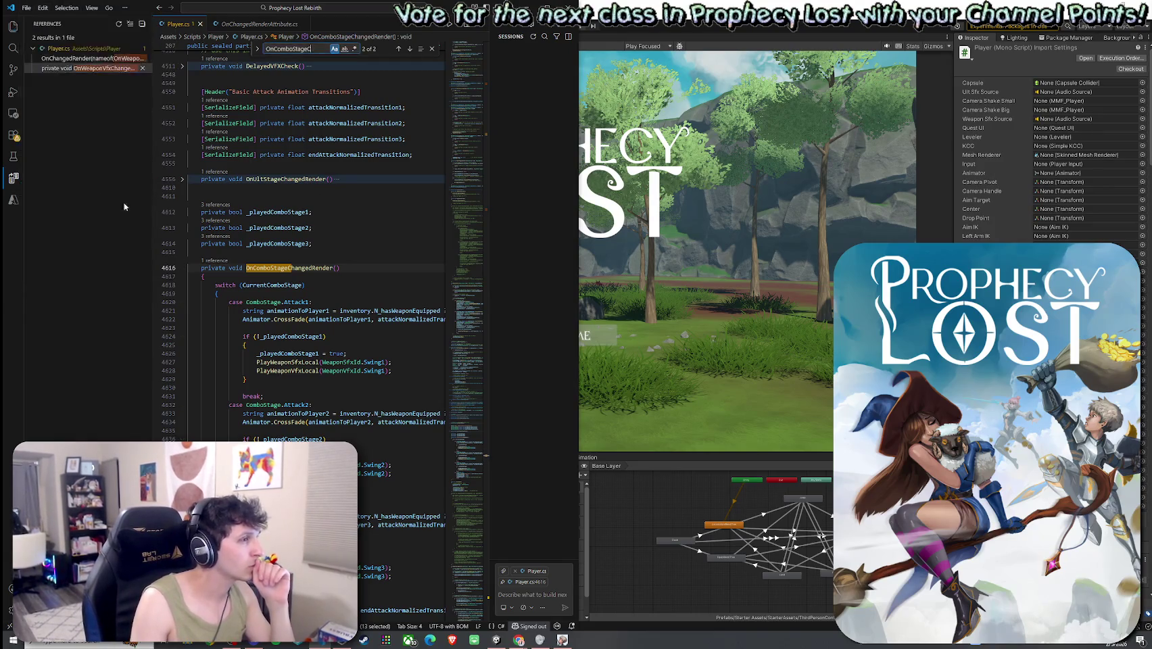
pyautogui.click(13, 25)
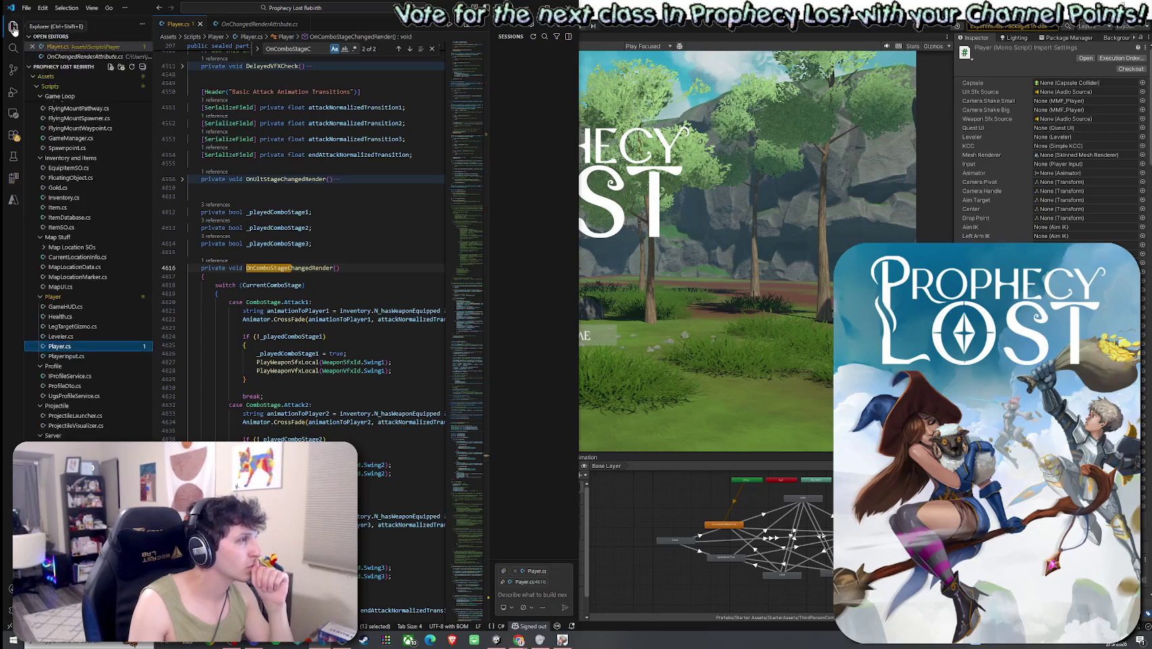
pyautogui.click(13, 26)
pyautogui.moveTo(579, 60); pyautogui.dragTo(693, 61)
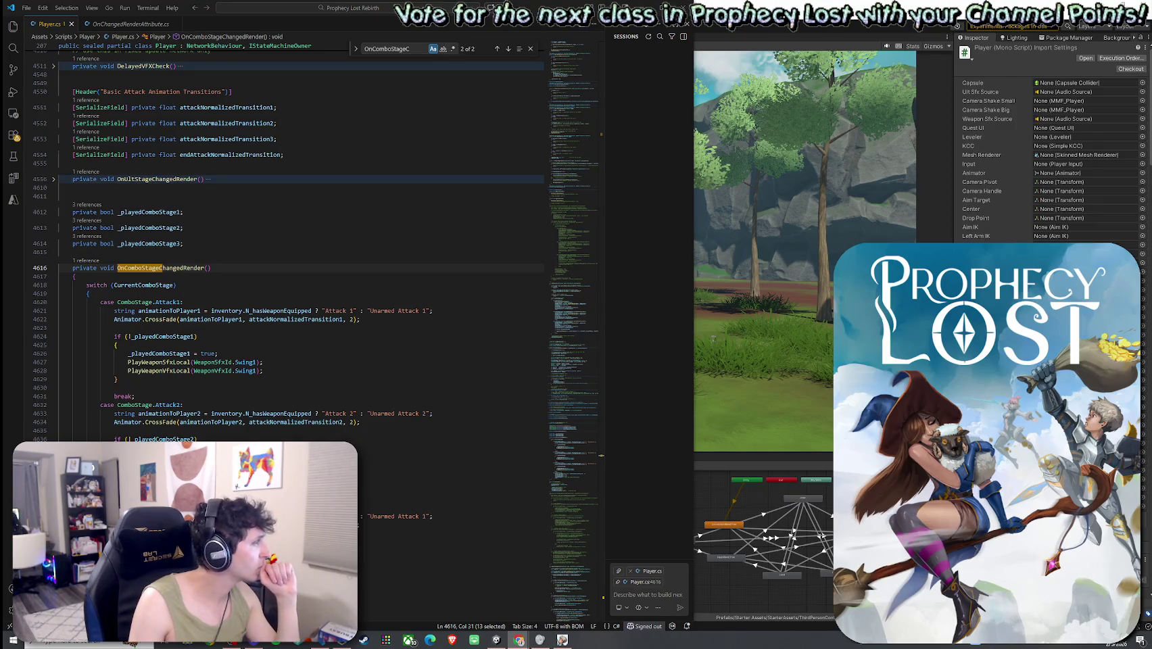
# - Comment out the stage-1 and stage-2 FX blocks in OnComboStageChangedRender with /* */
pyautogui.click(167, 319)
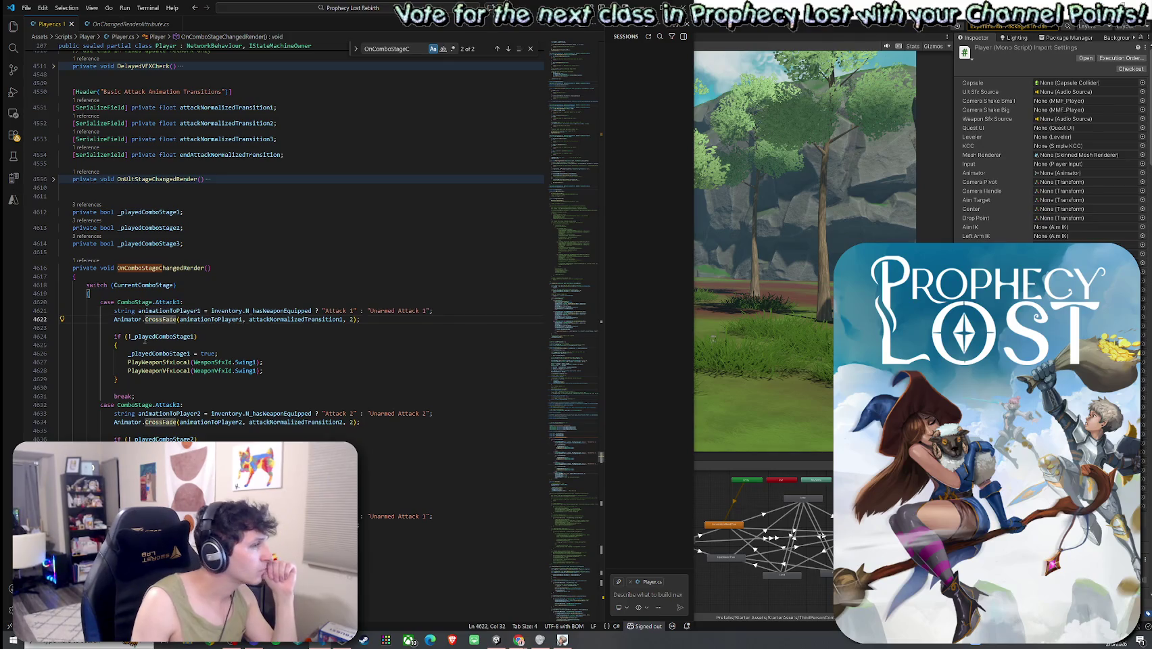
pyautogui.click(145, 337)
pyautogui.press('Home')
pyautogui.write('/*')
pyautogui.click(150, 383)
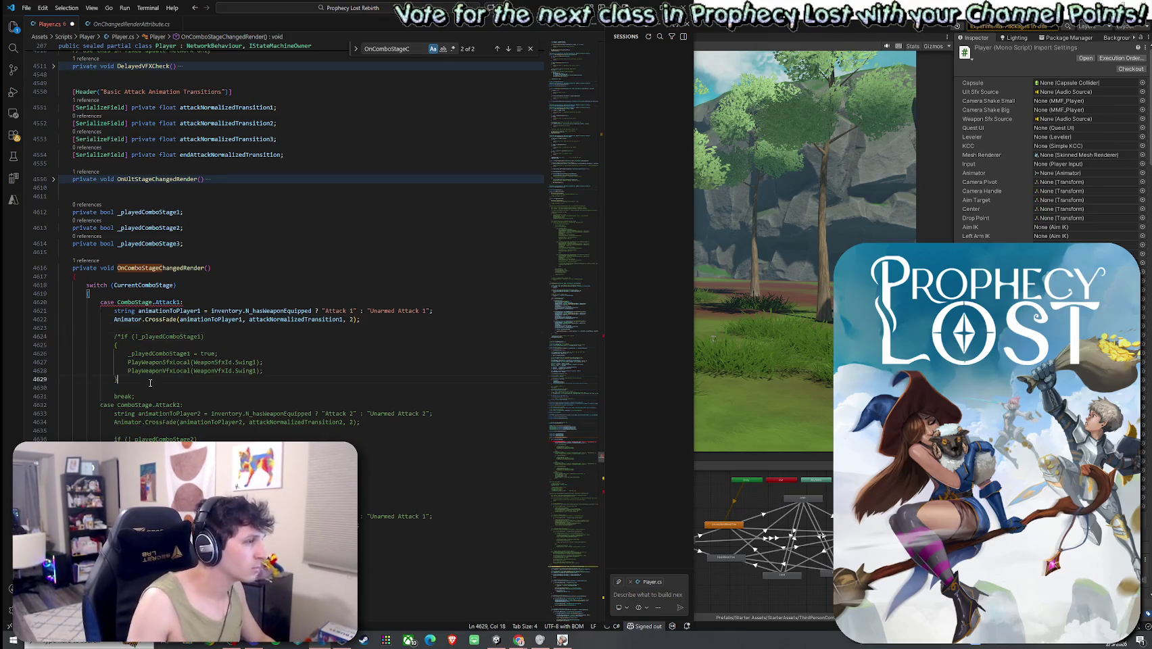
pyautogui.write('*/')
pyautogui.scroll(-3, 135, 372)
pyautogui.click(114, 349)
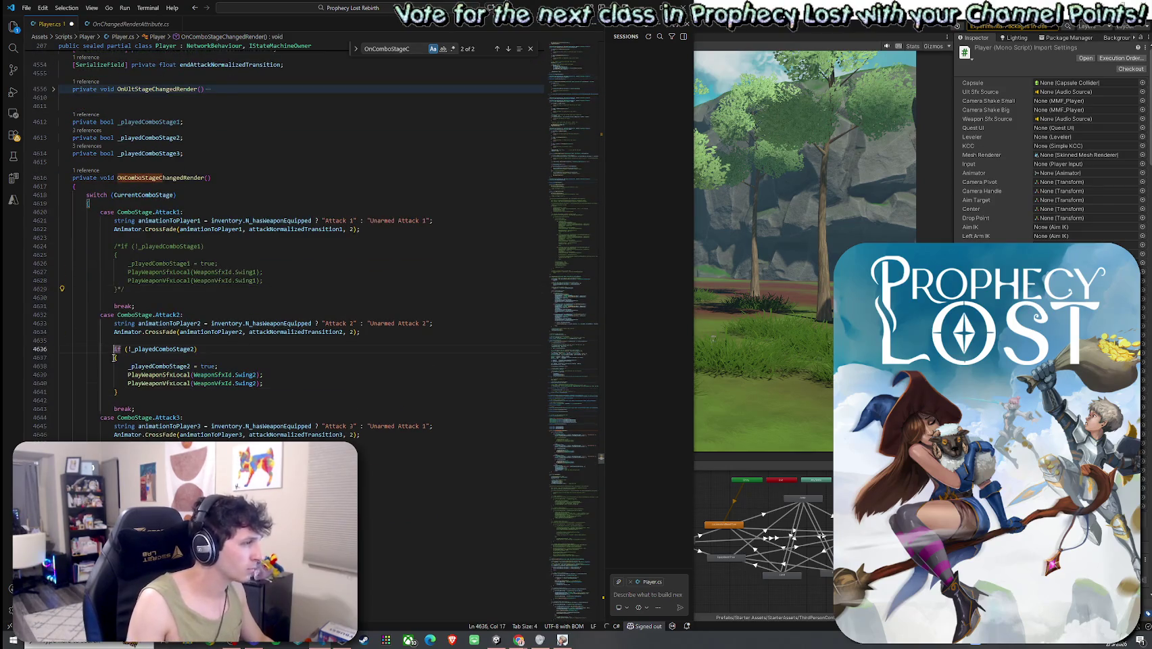
pyautogui.write('/*')
pyautogui.click(129, 388)
pyautogui.write('*/')
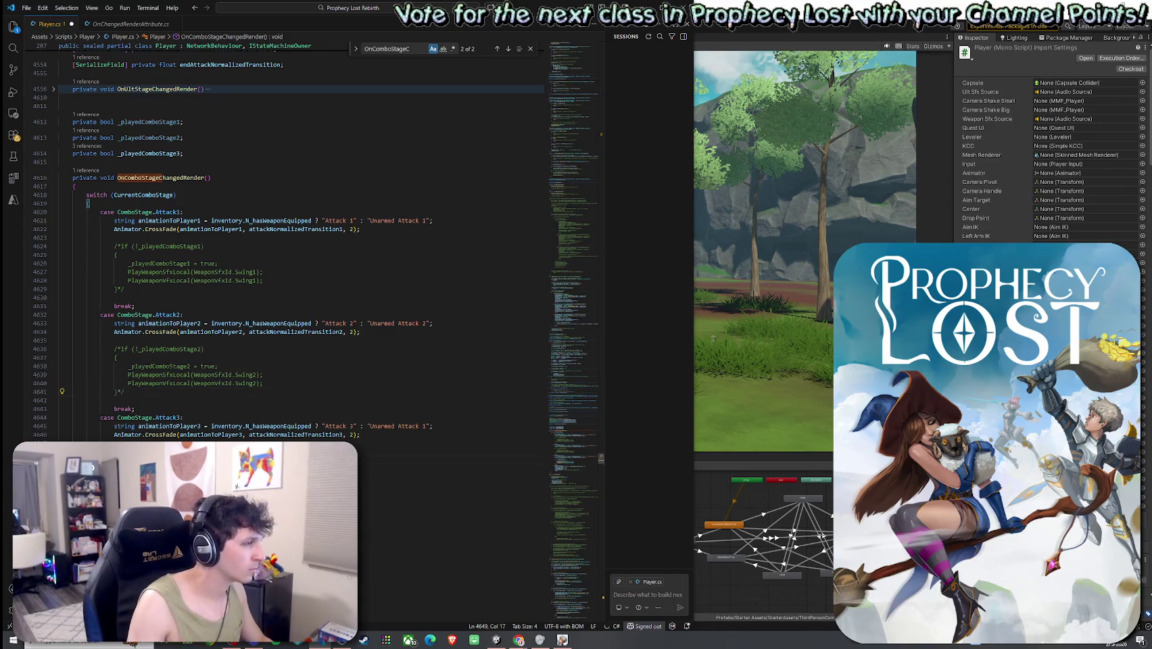
# - Comment out the stage-3 FX block and the following block
pyautogui.press('Up')
pyautogui.write('/*')
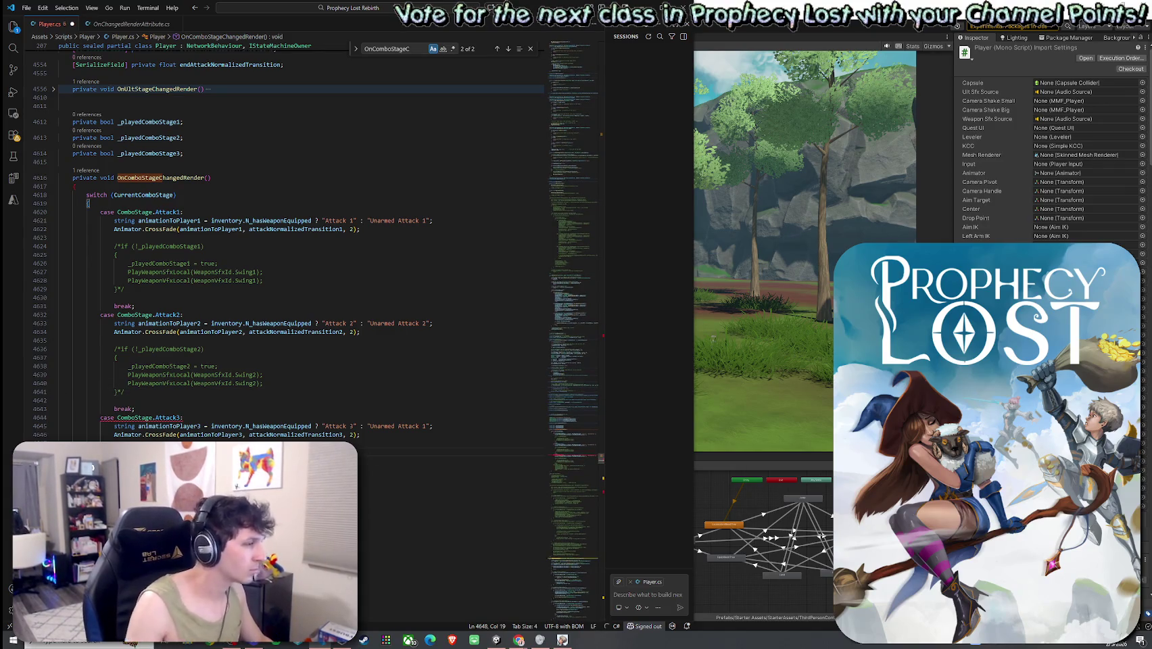
pyautogui.write('*/')
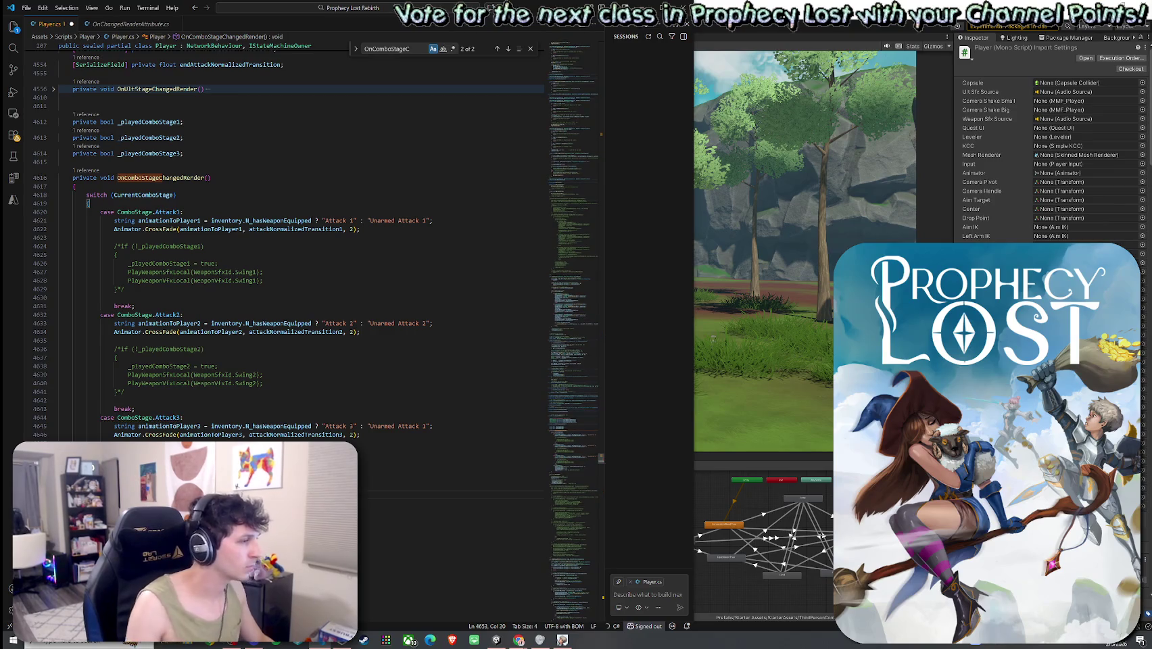
pyautogui.scroll(-2, 284, 271)
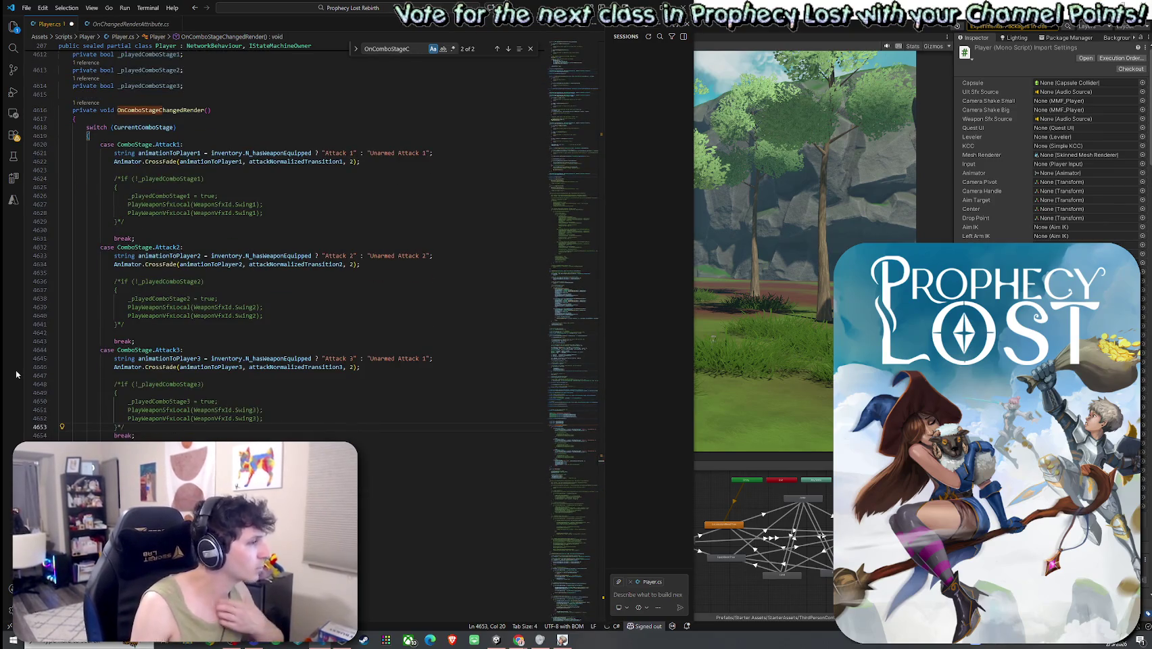
pyautogui.click(127, 461)
pyautogui.write('/')
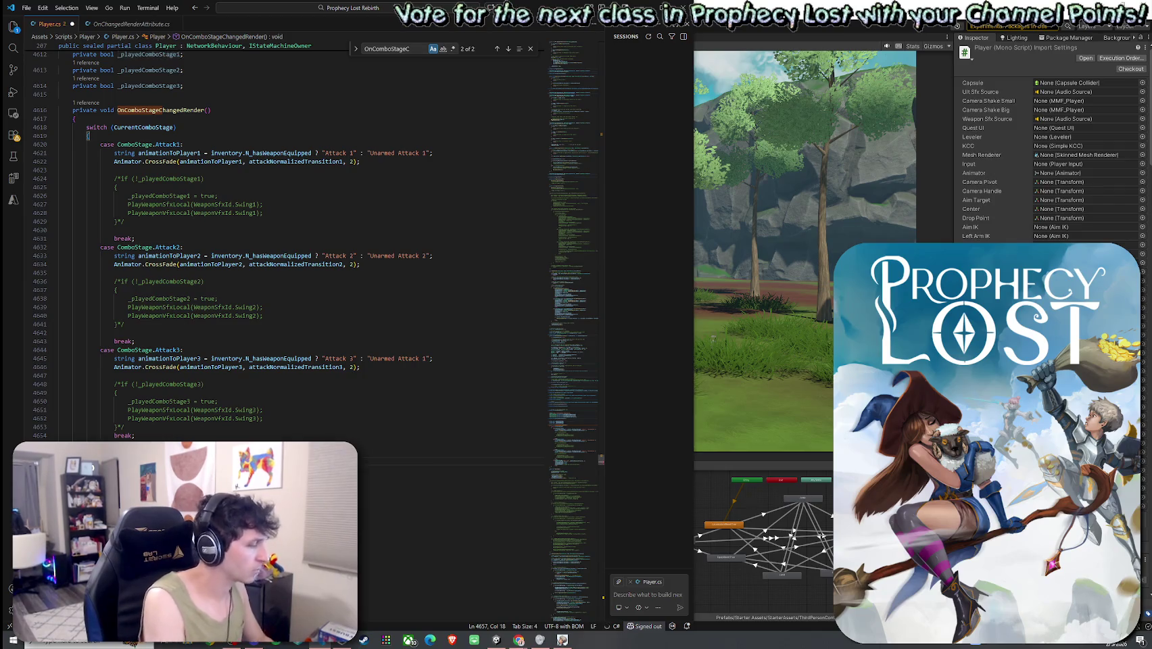
pyautogui.write('*')
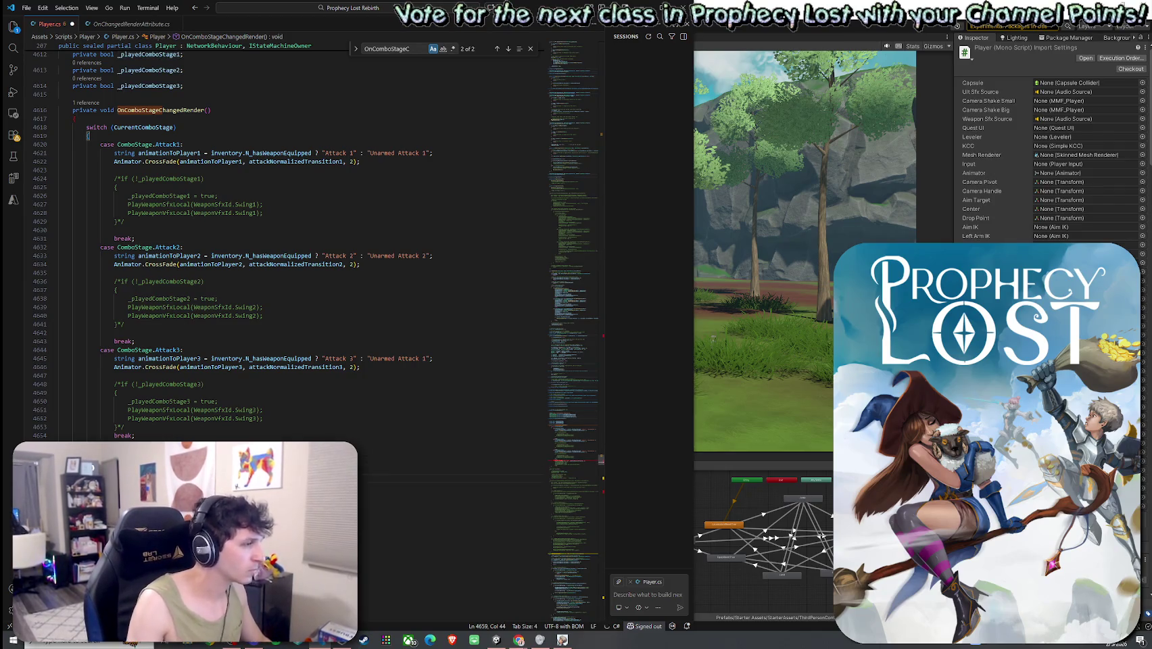
pyautogui.write('/')
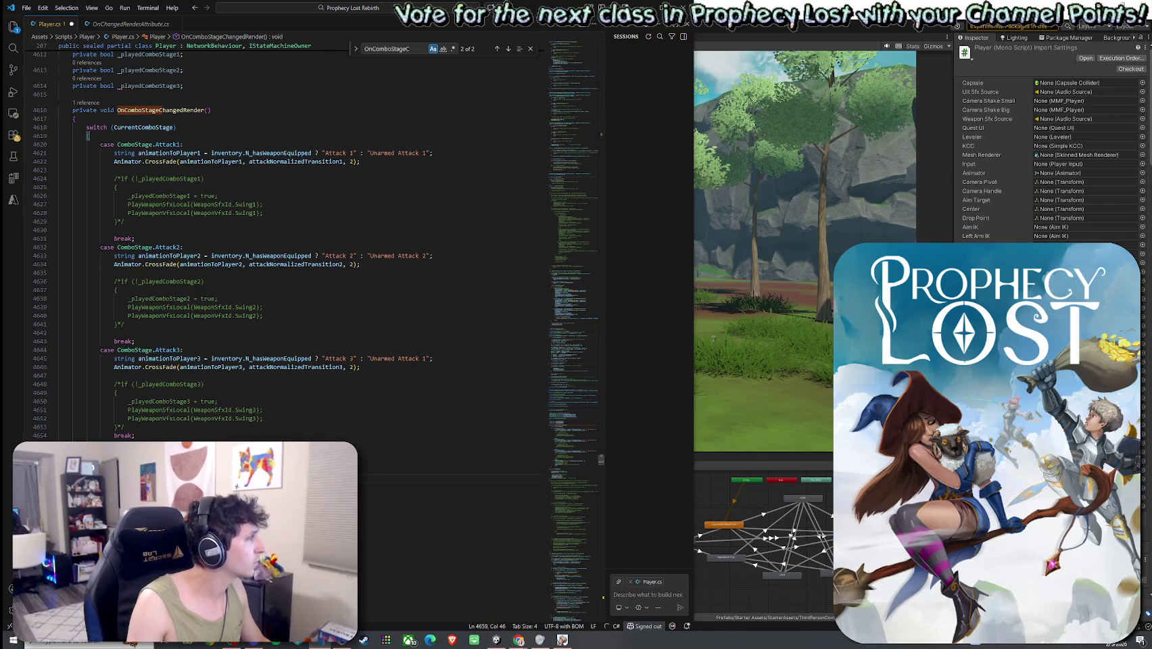
pyautogui.press('Down')
# - Glance at the browser, then search Player.cs for 'HandleAttack'
pyautogui.hotkey('alt', 'Tab')
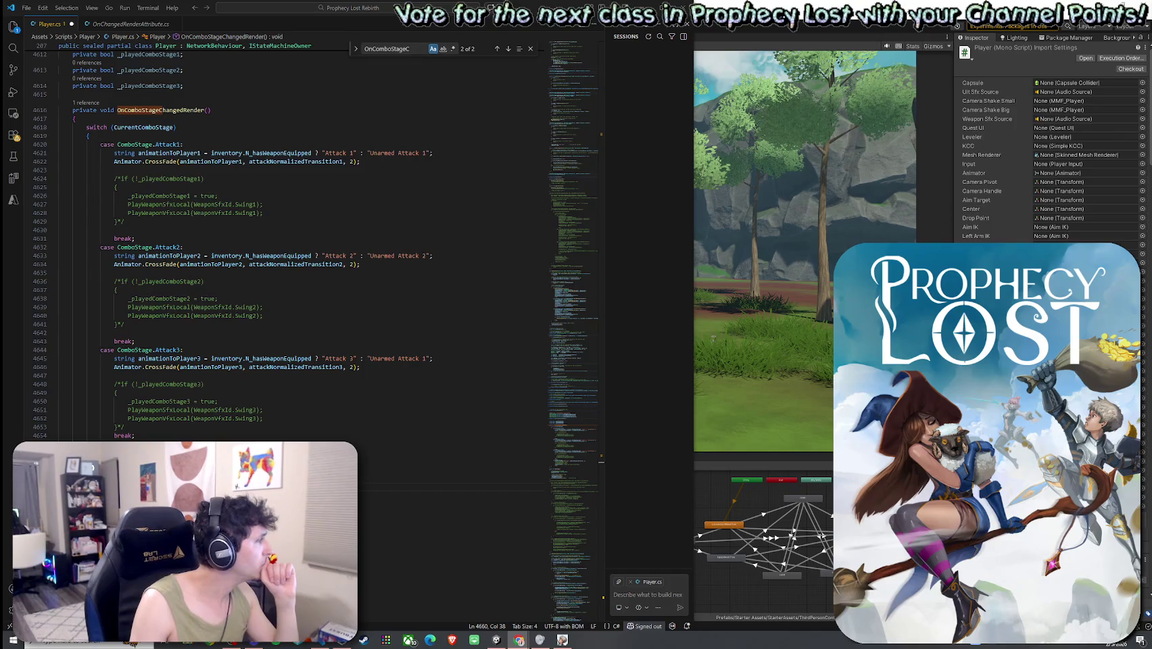
pyautogui.hotkey('alt', 'Tab')
pyautogui.hotkey('ctrl', 'f')
pyautogui.write('HandleAttack')
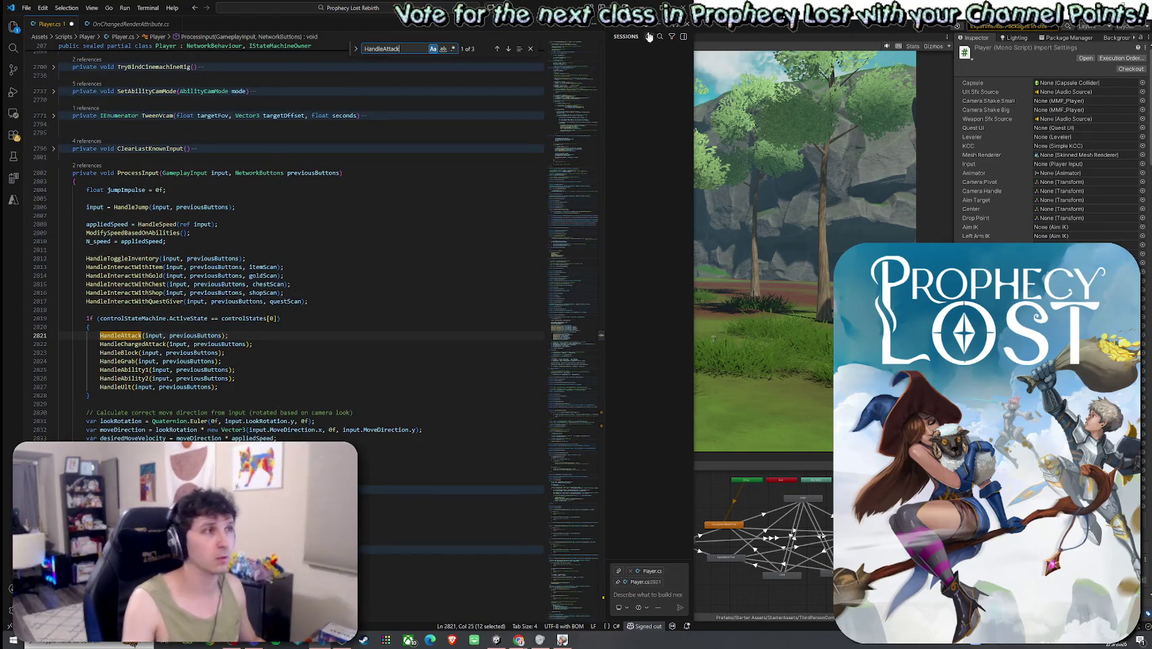
# - Jump to HandleAttack and paste the Swing1 Server_EmitWeaponFx call after the Attack1 setup lines
pyautogui.click(509, 49)
pyautogui.click(509, 49)
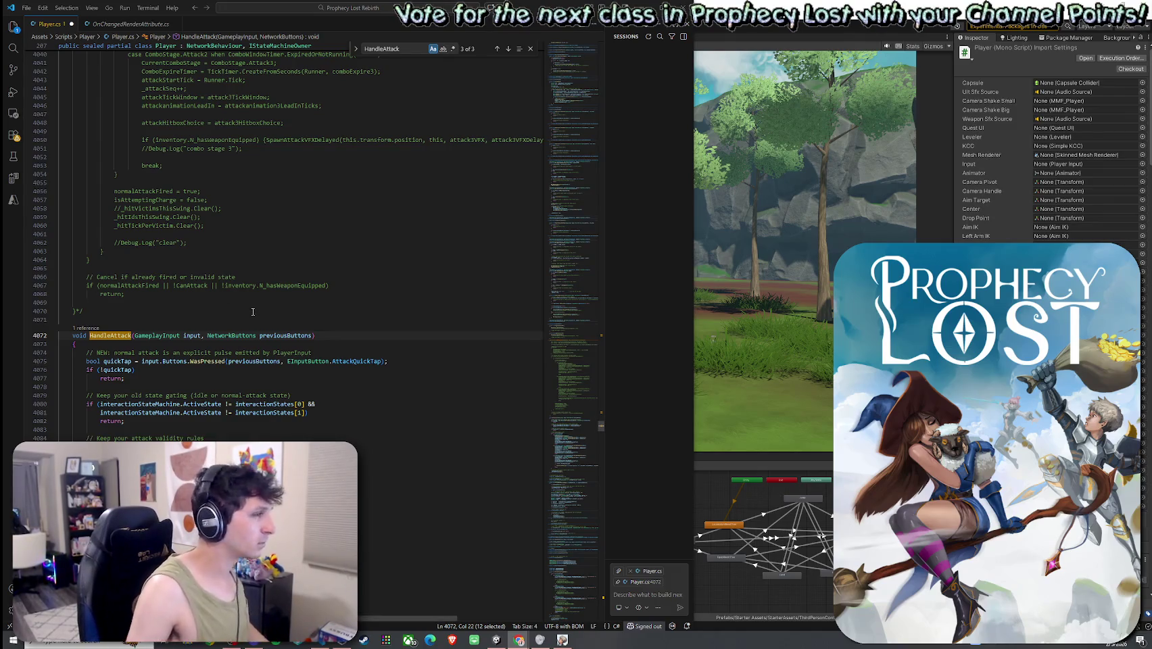
pyautogui.scroll(-5, 260, 315)
pyautogui.click(272, 393)
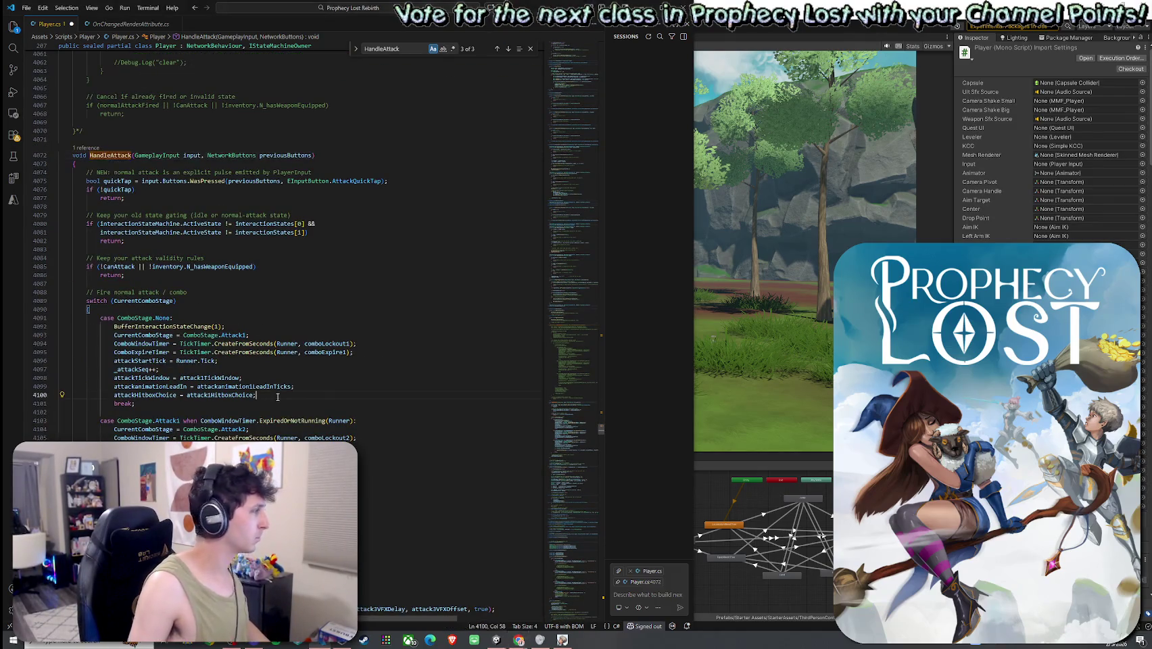
pyautogui.write('Server_EmitWeaponFx(WeaponVfxId.Swing1, WeaponSfxId.Swing1);')
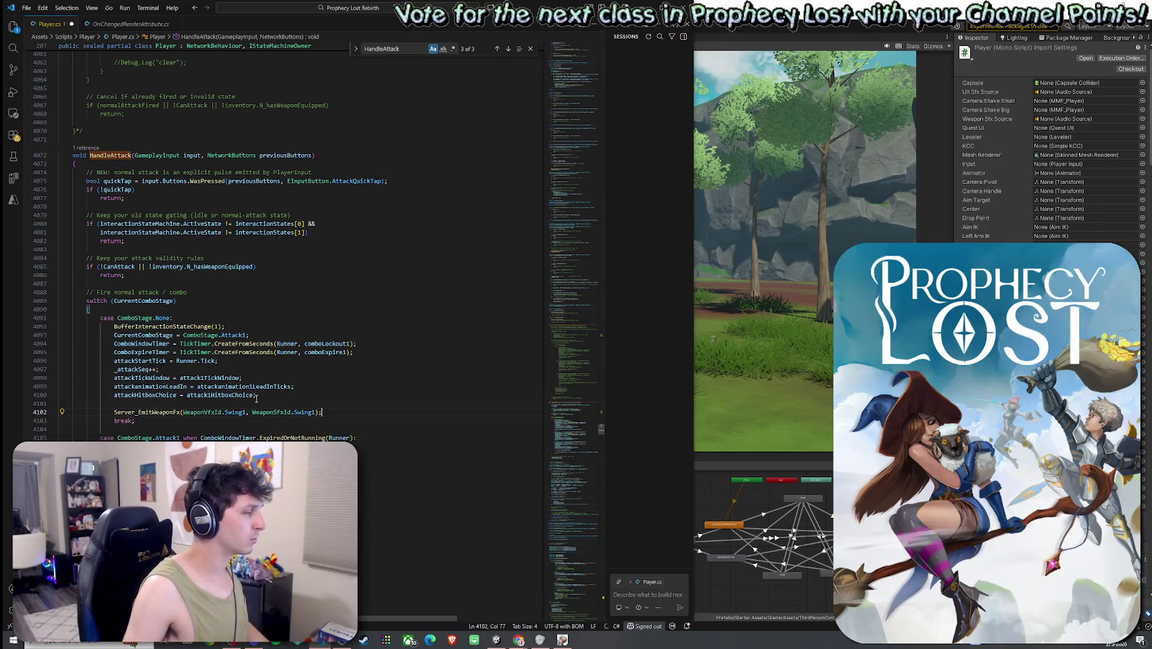
# - Add the Swing2 Server_EmitWeaponFx call on a new line after the Attack2 setup
pyautogui.hotkey('alt', 'Tab')
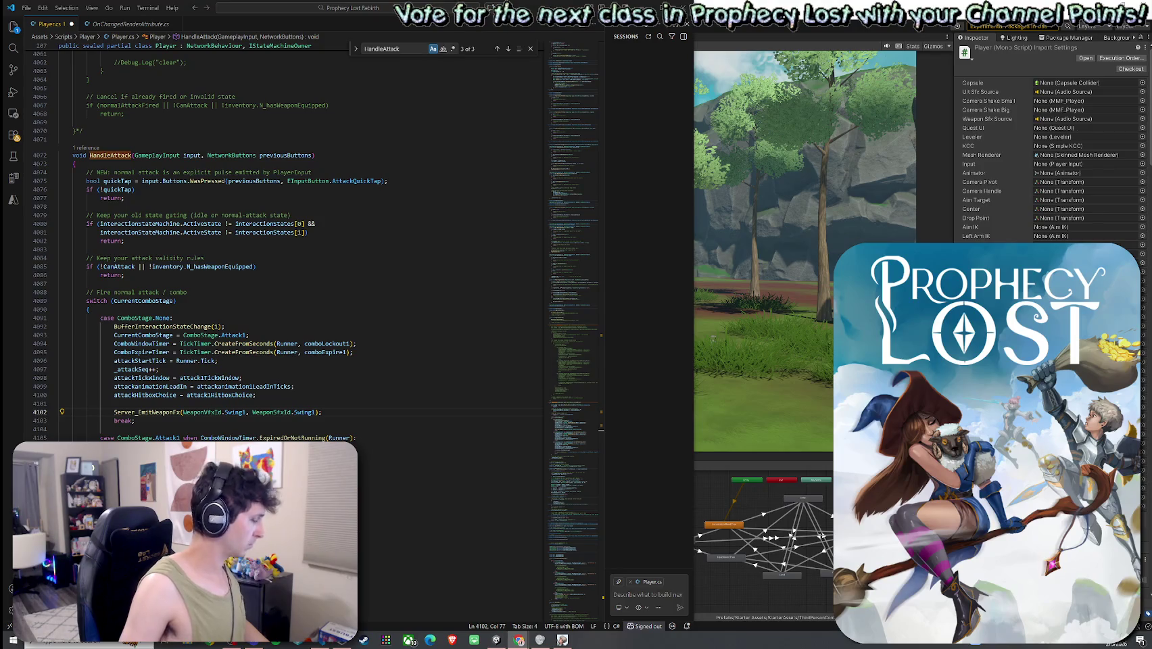
pyautogui.scroll(-3, 276, 390)
pyautogui.click(273, 417)
pyautogui.press('Return')
pyautogui.press('Return')
pyautogui.press('Tab')
# - Paste the weapon FX call into the third combo case and save all files
pyautogui.hotkey('alt', 'Tab')
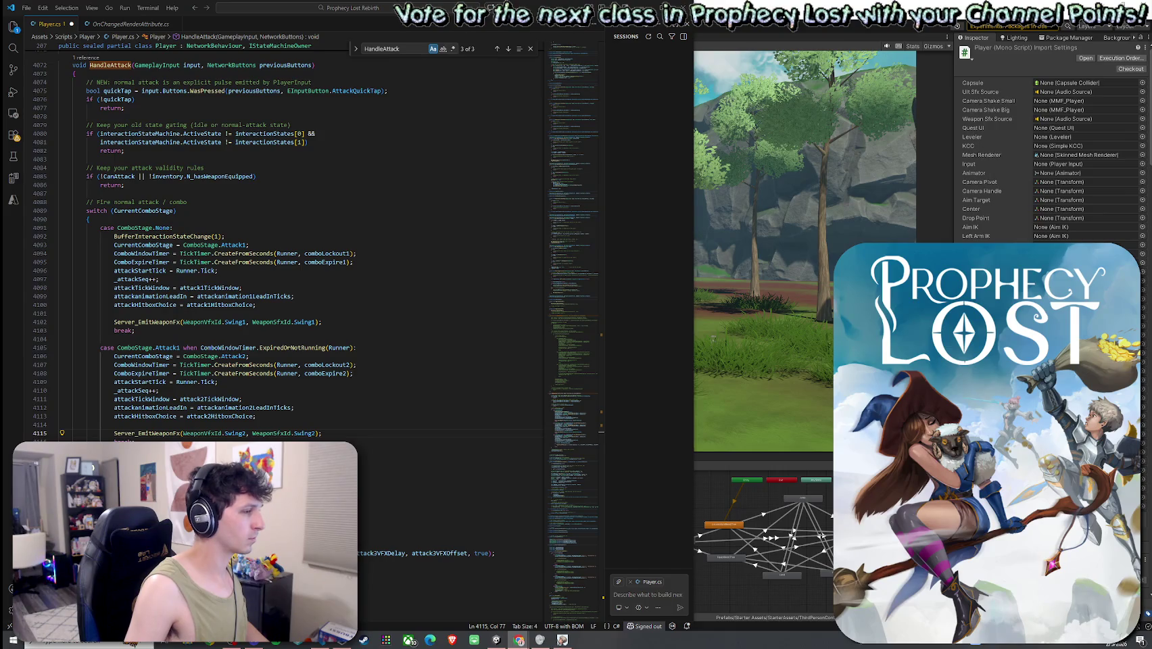
pyautogui.scroll(-2, 208, 340)
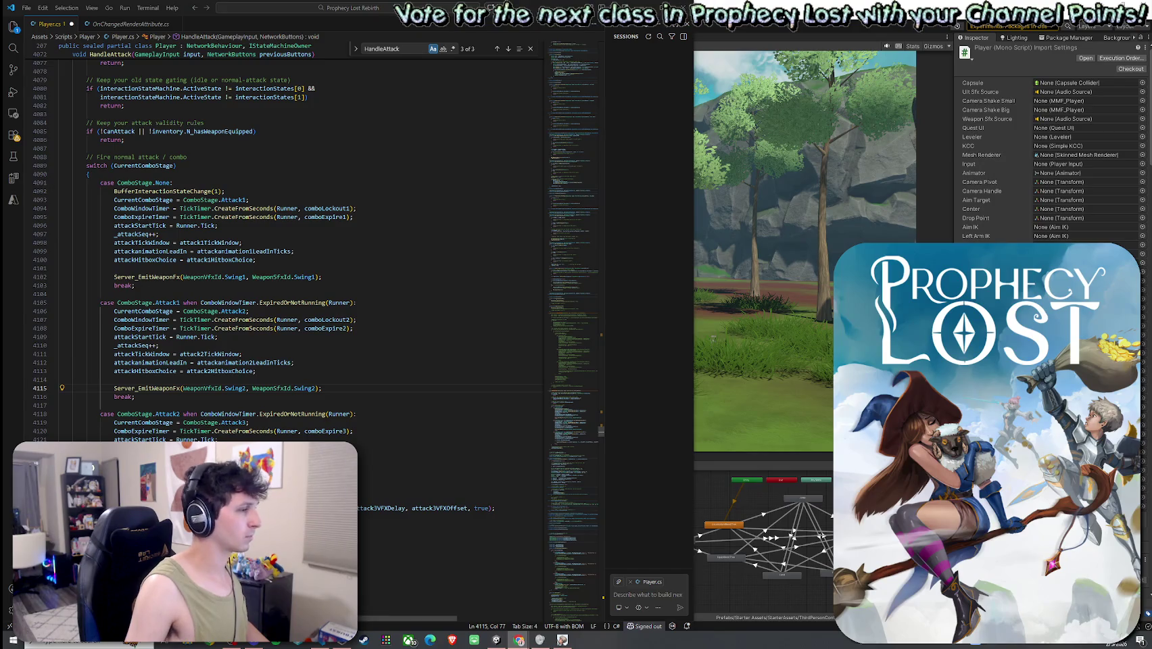
pyautogui.click(114, 491)
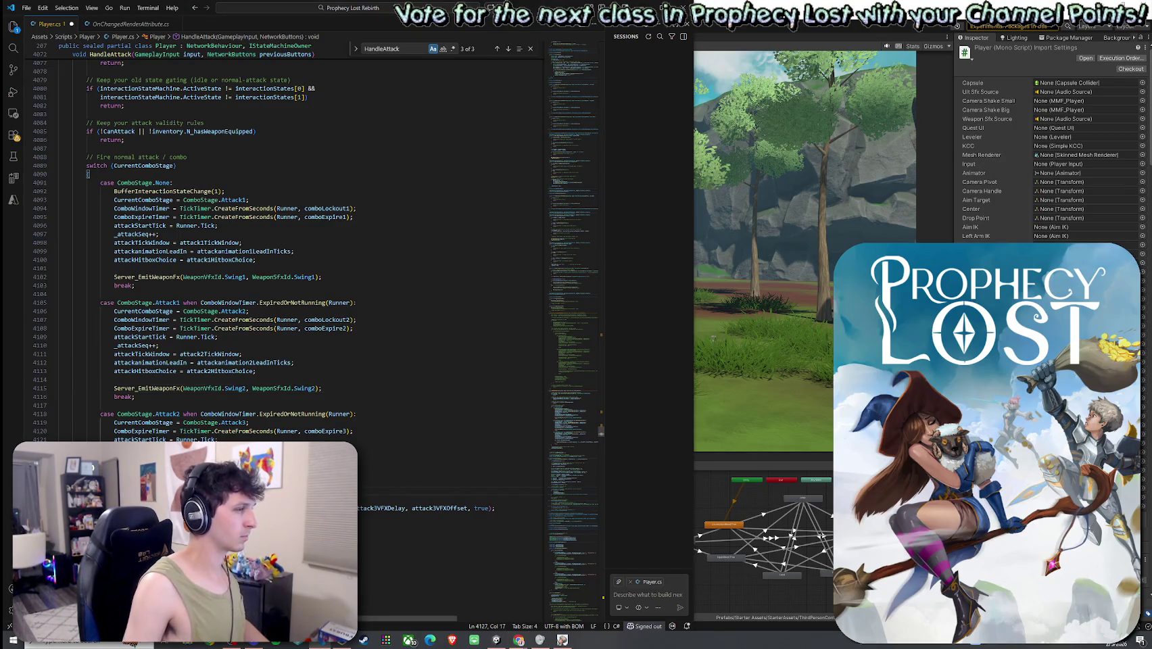
pyautogui.hotkey('ctrl', 'v')
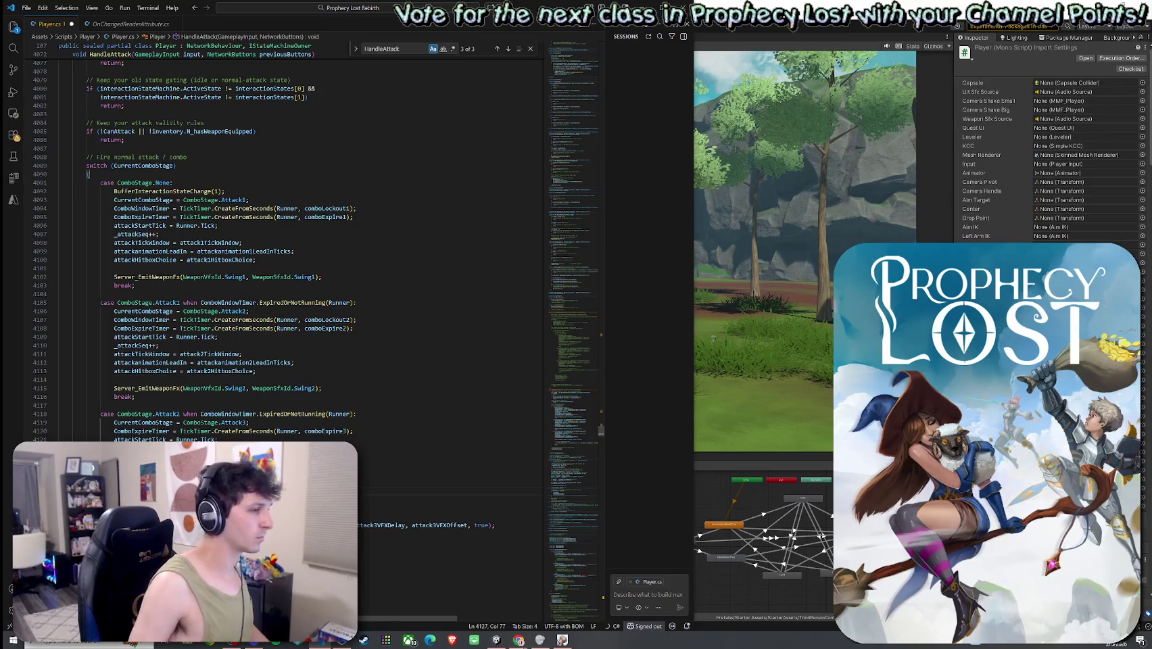
pyautogui.hotkey('ctrl', 'v')
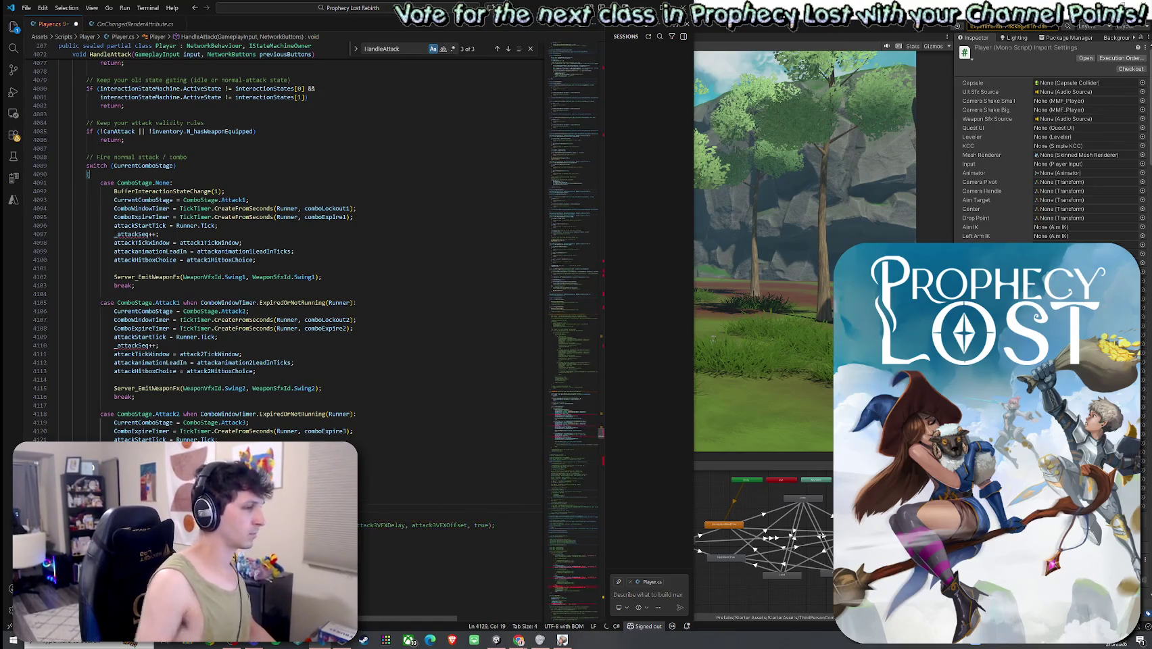
pyautogui.press('Down')
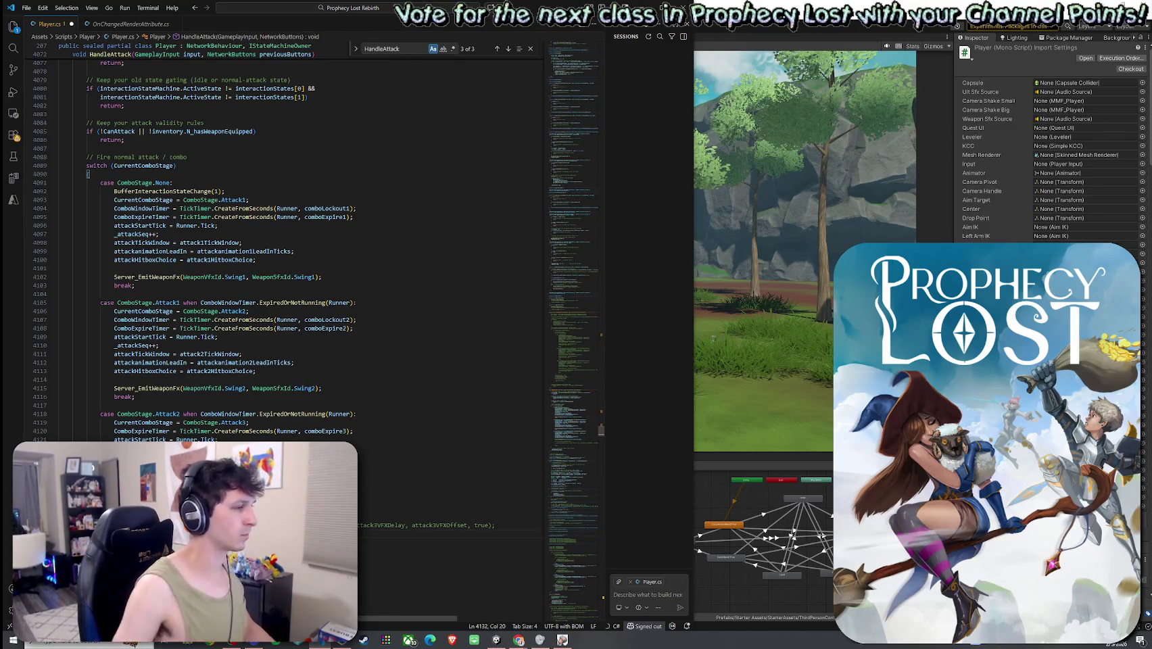
pyautogui.click(26, 7)
pyautogui.click(48, 188)
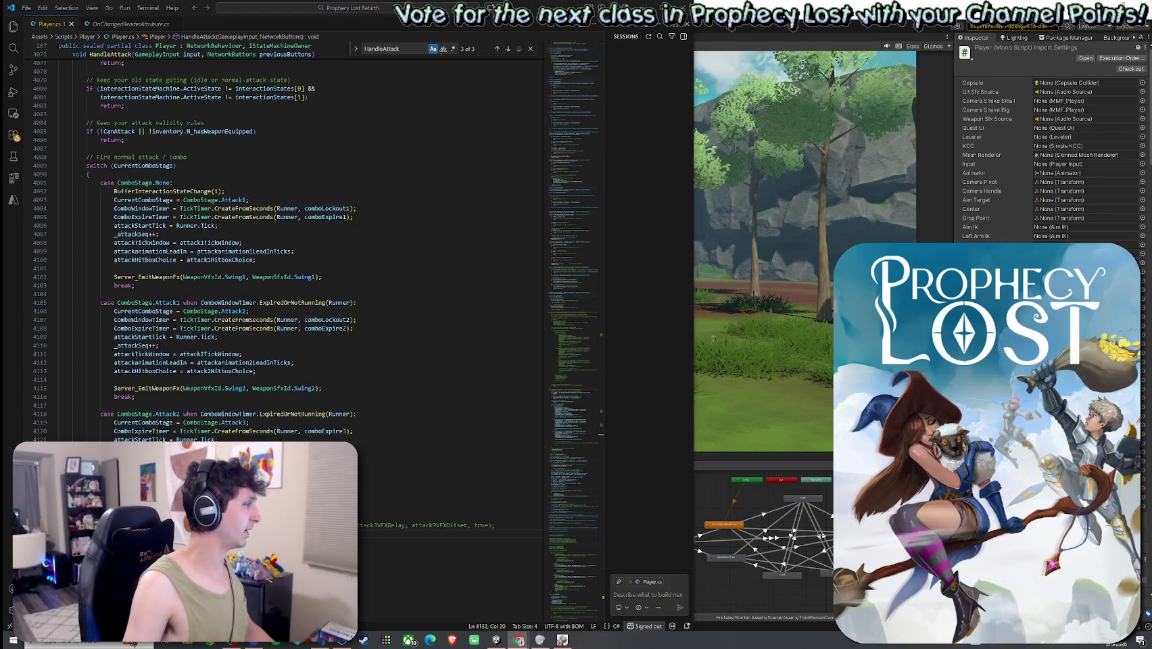
# - Save Player.cs and search 'OnWeaponFx' to reach the OnWeaponFxChangedRender call in Render()
pyautogui.click(43, 8)
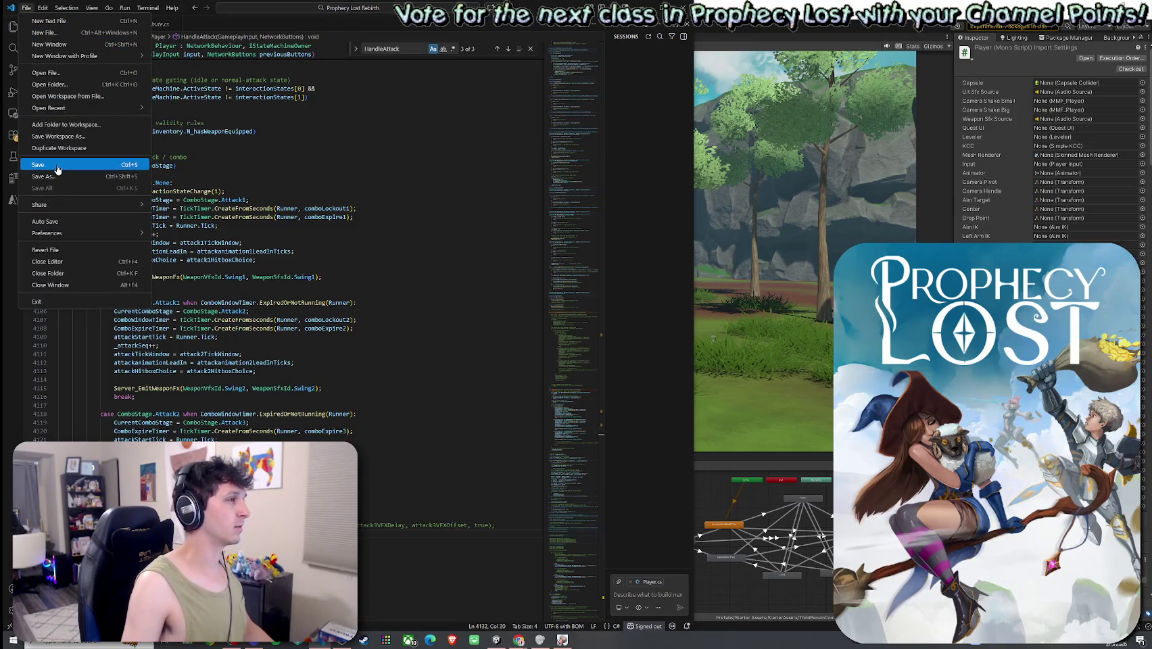
pyautogui.click(67, 169)
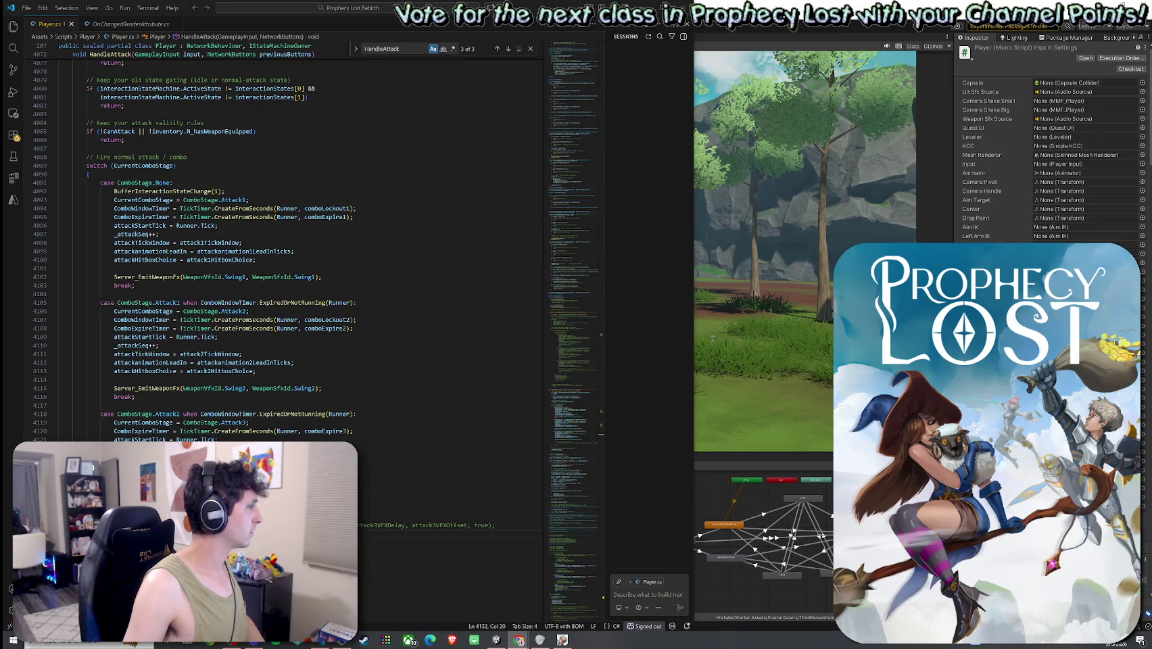
pyautogui.hotkey('ctrl', 'f')
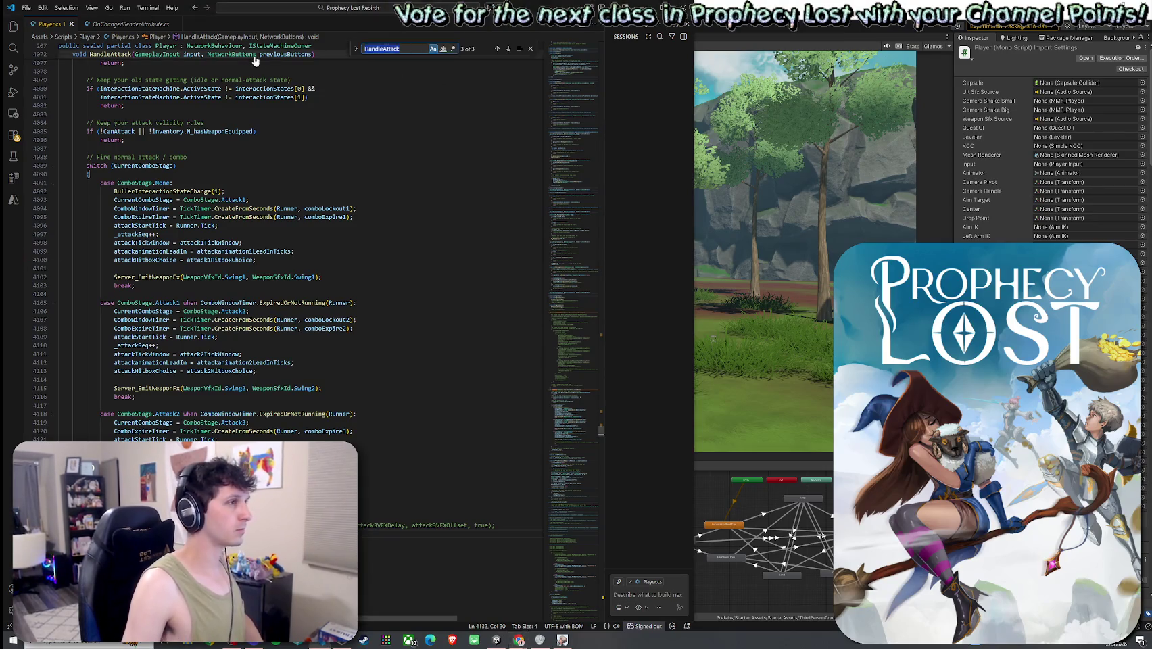
pyautogui.write('OnWea')
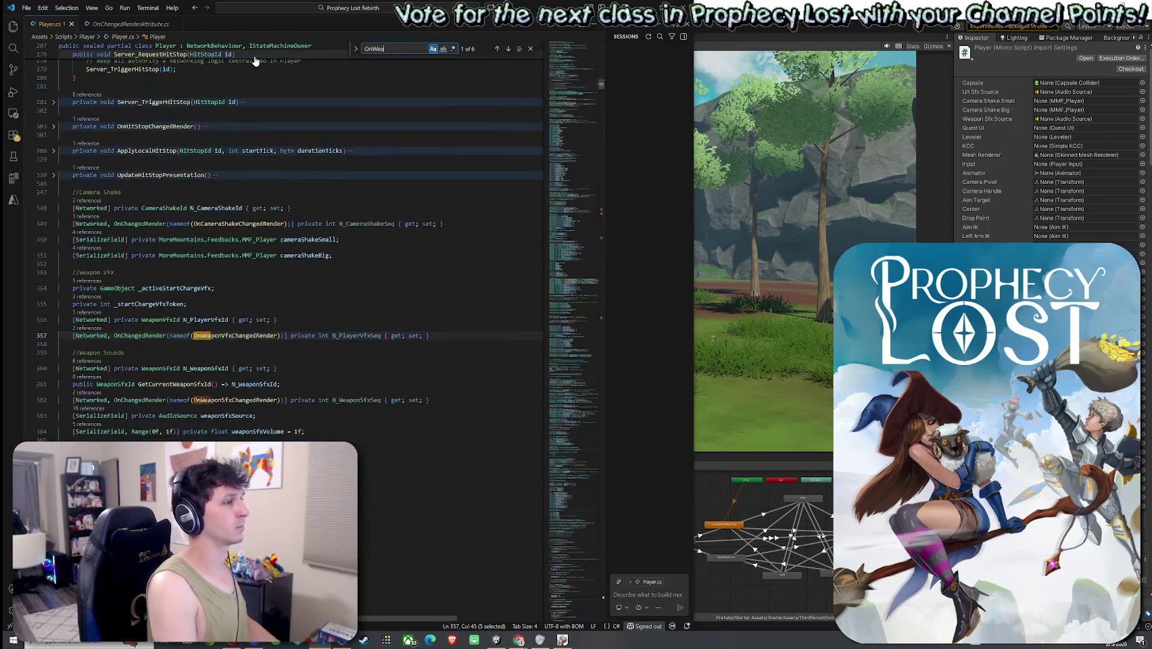
pyautogui.write('ponFx')
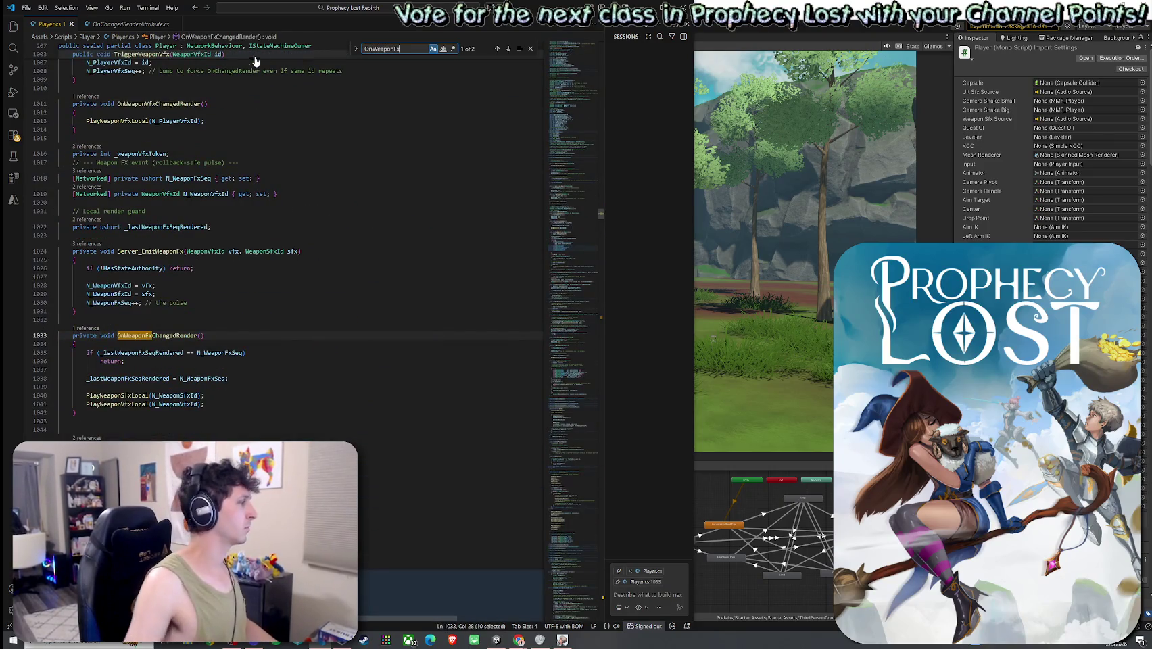
pyautogui.click(509, 48)
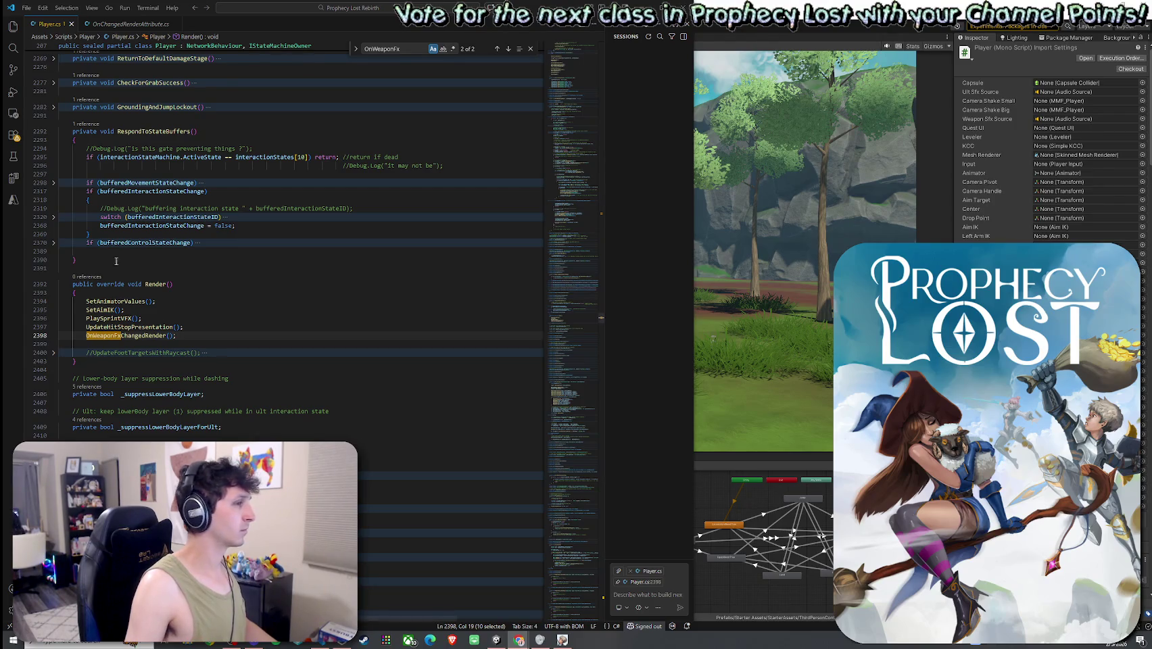
# - Comment out the OnWeaponFxChangedRender() call in Render() by prefixing it with //
pyautogui.doubleClick(142, 336)
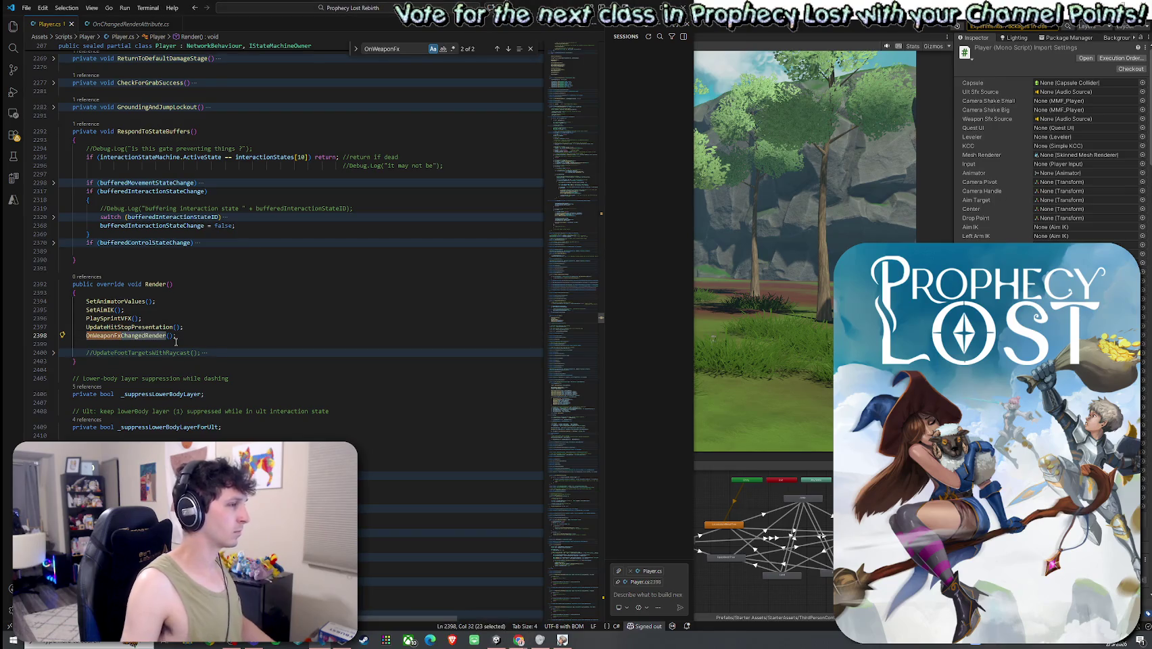
pyautogui.click(79, 335)
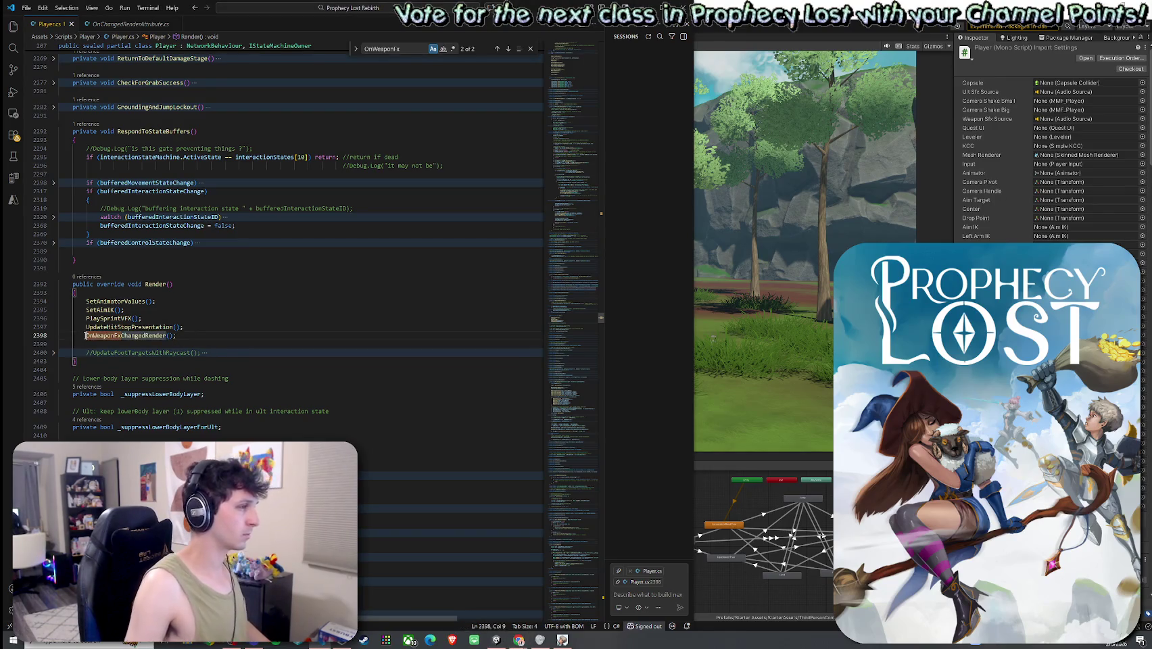
pyautogui.write('//')
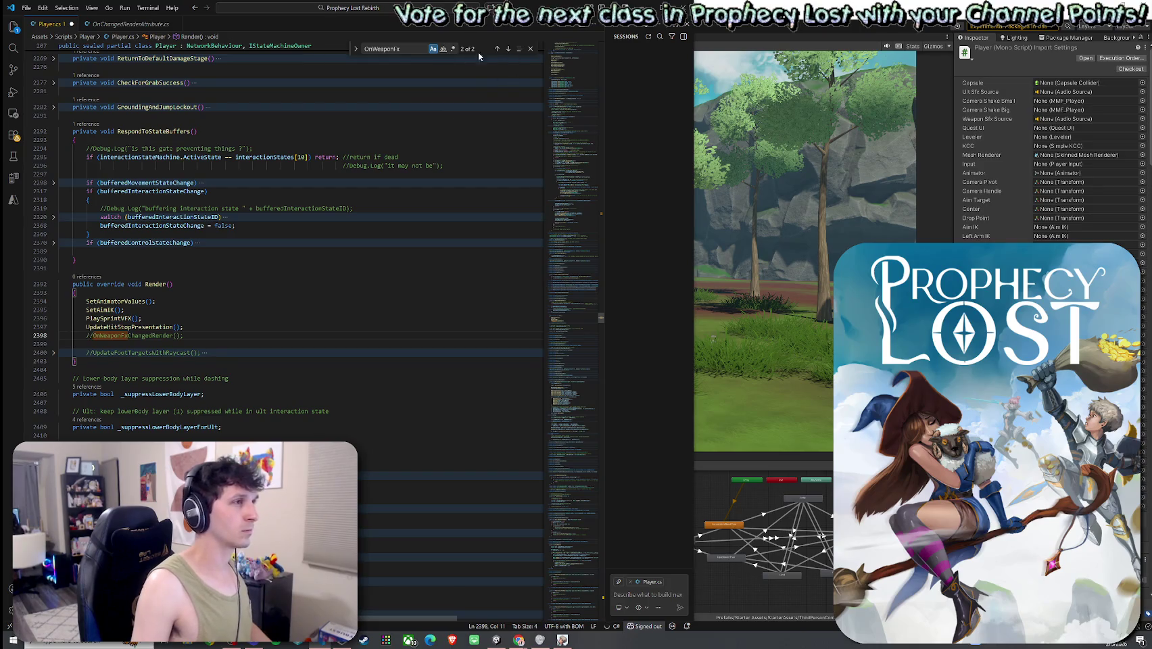
pyautogui.click(497, 49)
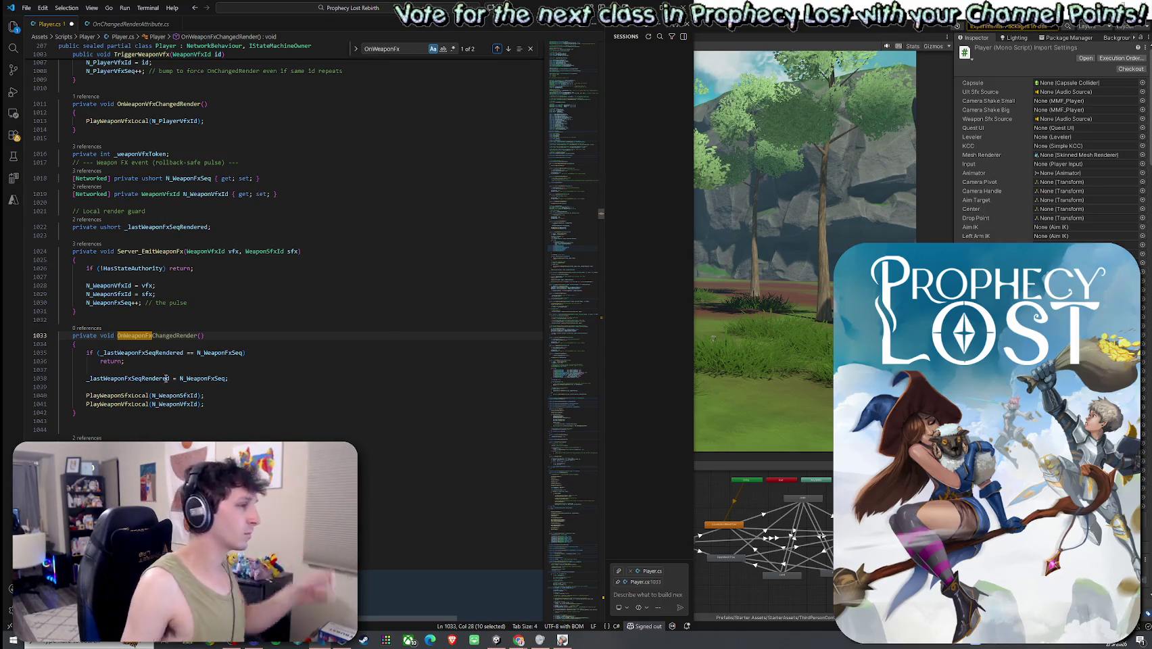
pyautogui.click(121, 302)
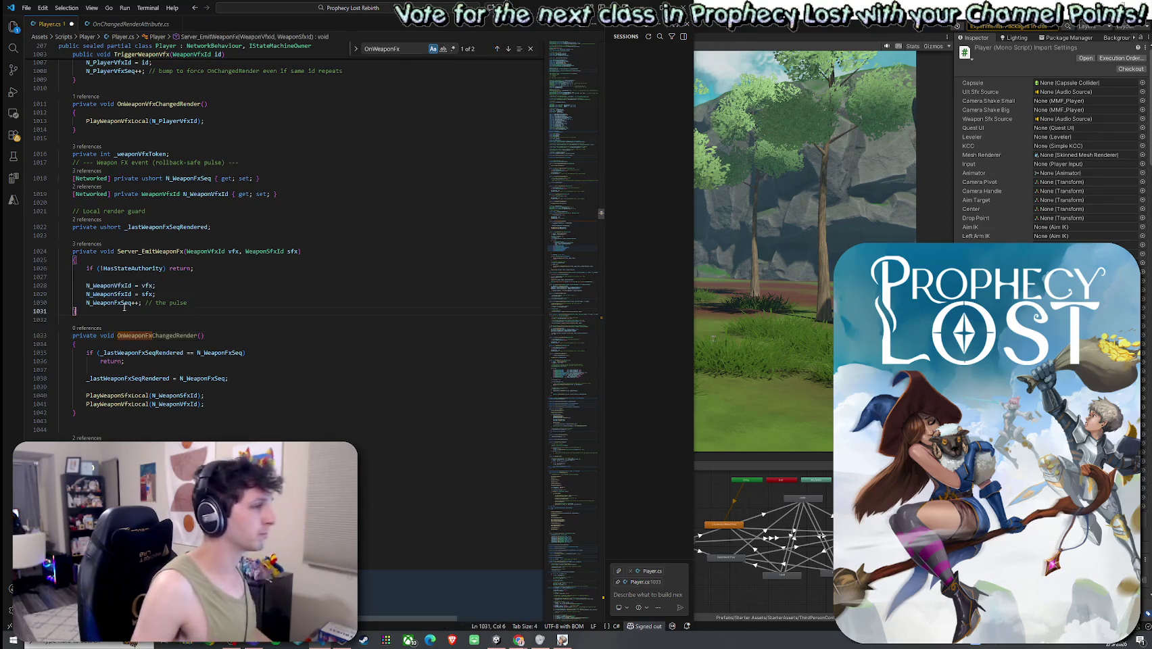
# - Begin an attribute after Networked on N_WeaponFxSeq, undoing the unwanted autocomplete and typing nameof
pyautogui.scroll(2, 154, 298)
pyautogui.click(110, 224)
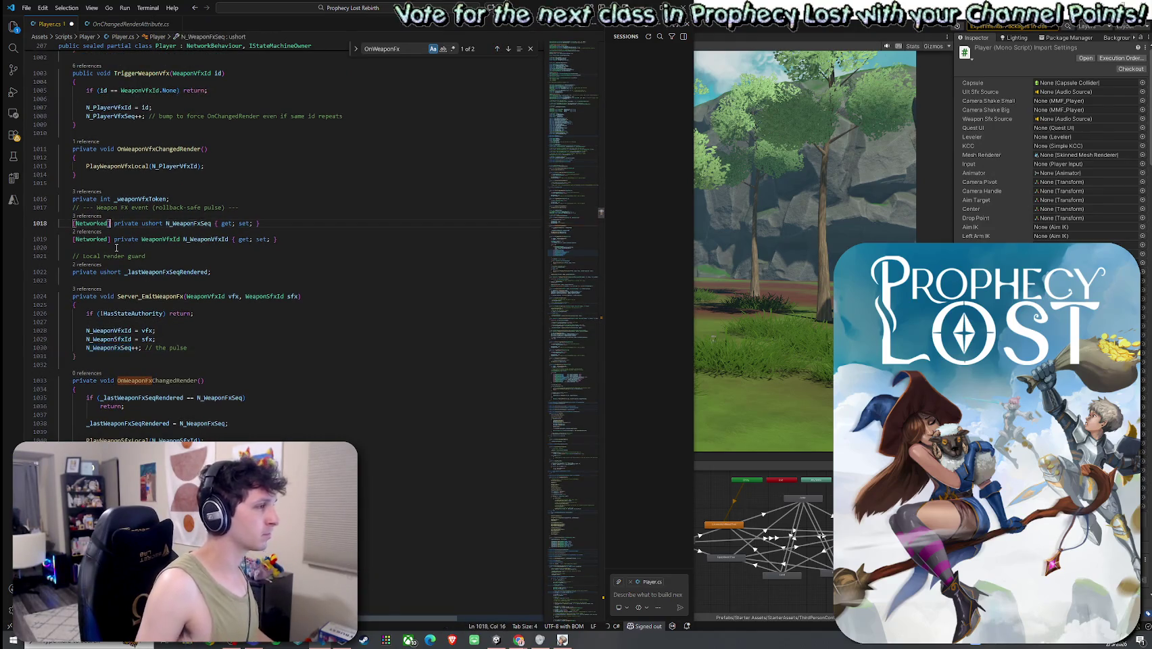
pyautogui.write(',')
pyautogui.write('Nat')
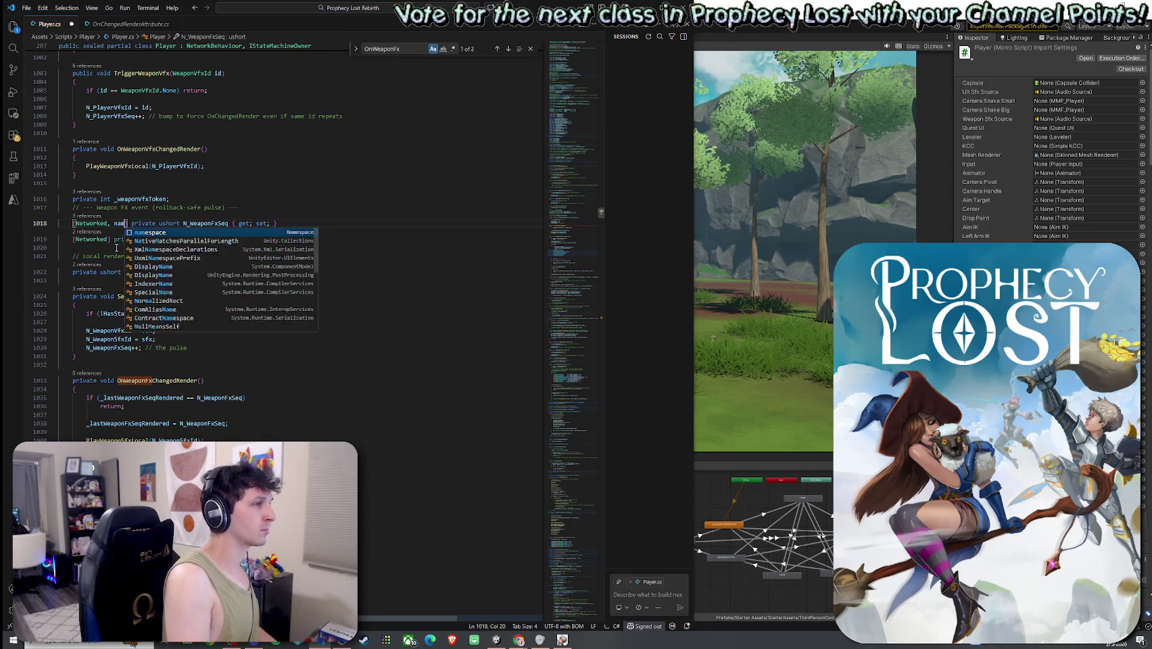
pyautogui.press('Tab')
pyautogui.write('(')
pyautogui.hotkey('ctrl', 'z')
pyautogui.write('nameof')
pyautogui.scroll(5, 260, 274)
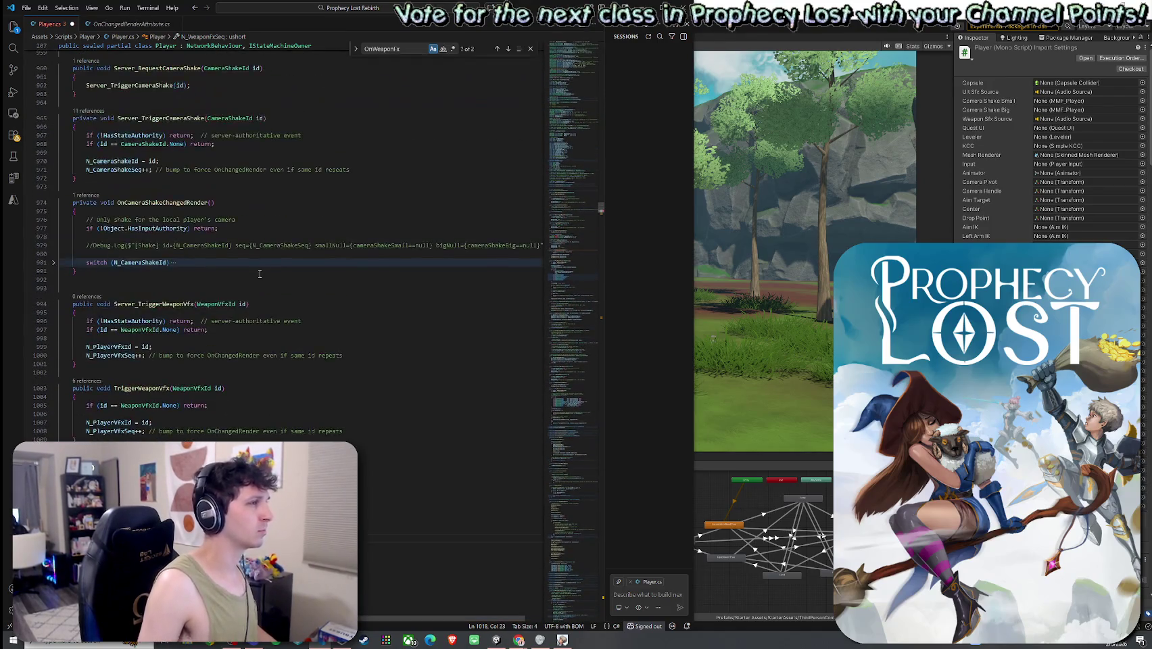
pyautogui.scroll(20, 216, 387)
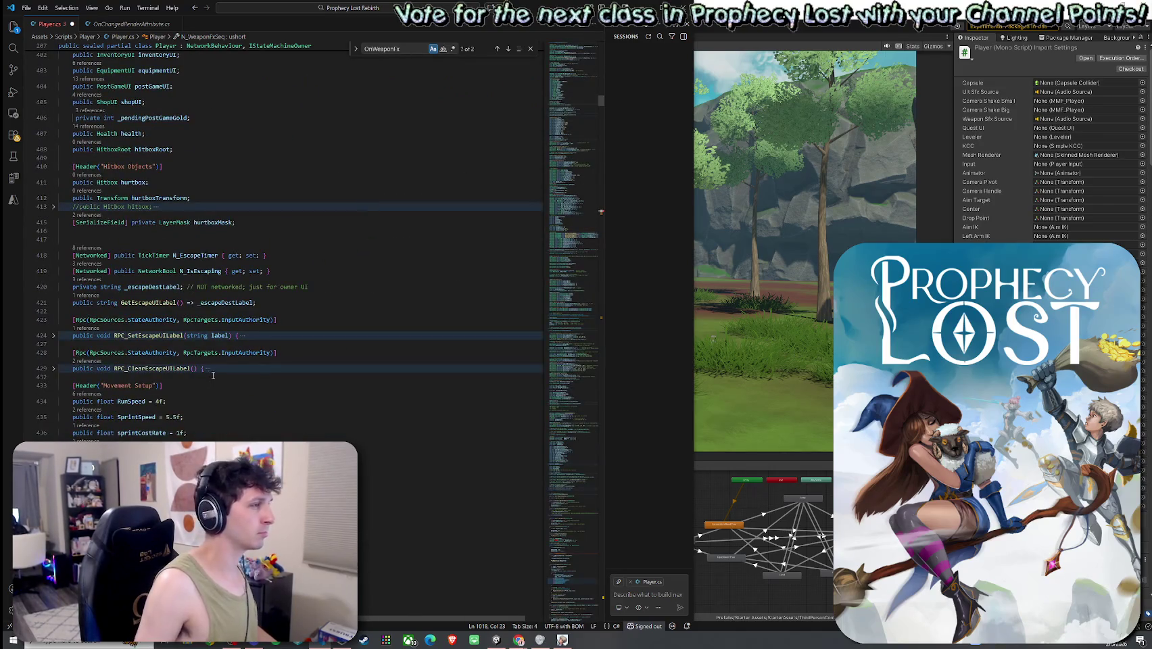
pyautogui.scroll(2, 216, 387)
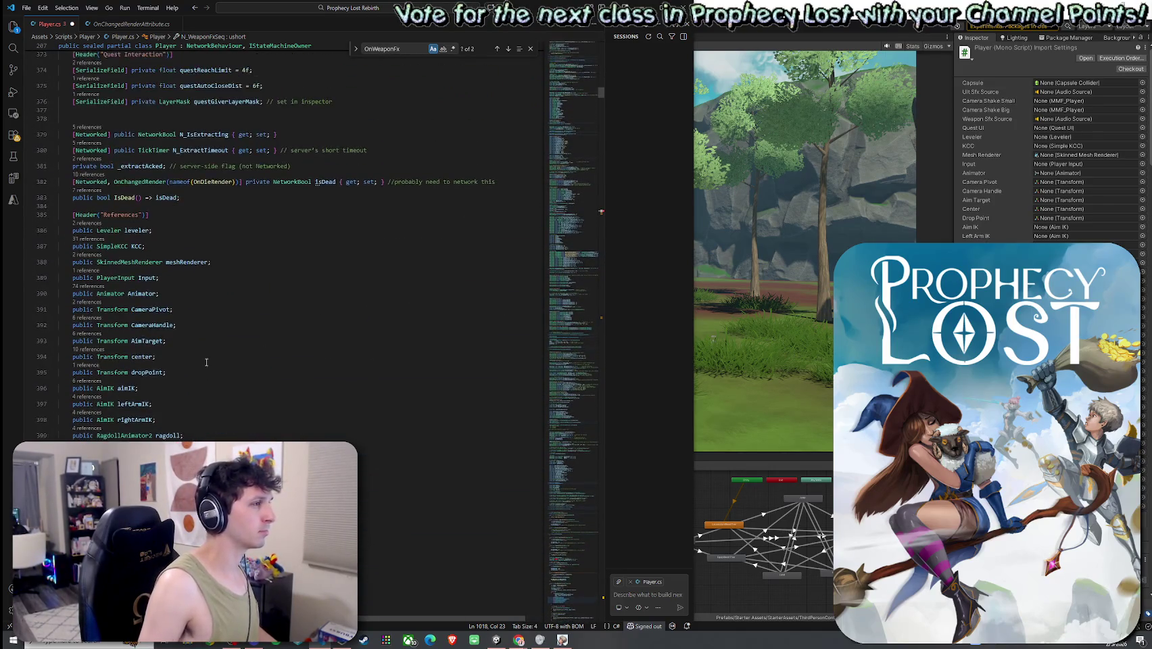
# - Copy OnChangedRender(nameof(OnDieRender)) from IsDead onto N_WeaponFxSeq, renaming the callback to OnWeaponFxChangedRender
pyautogui.moveTo(114, 182); pyautogui.dragTo(240, 184)
pyautogui.hotkey('ctrl', 'c')
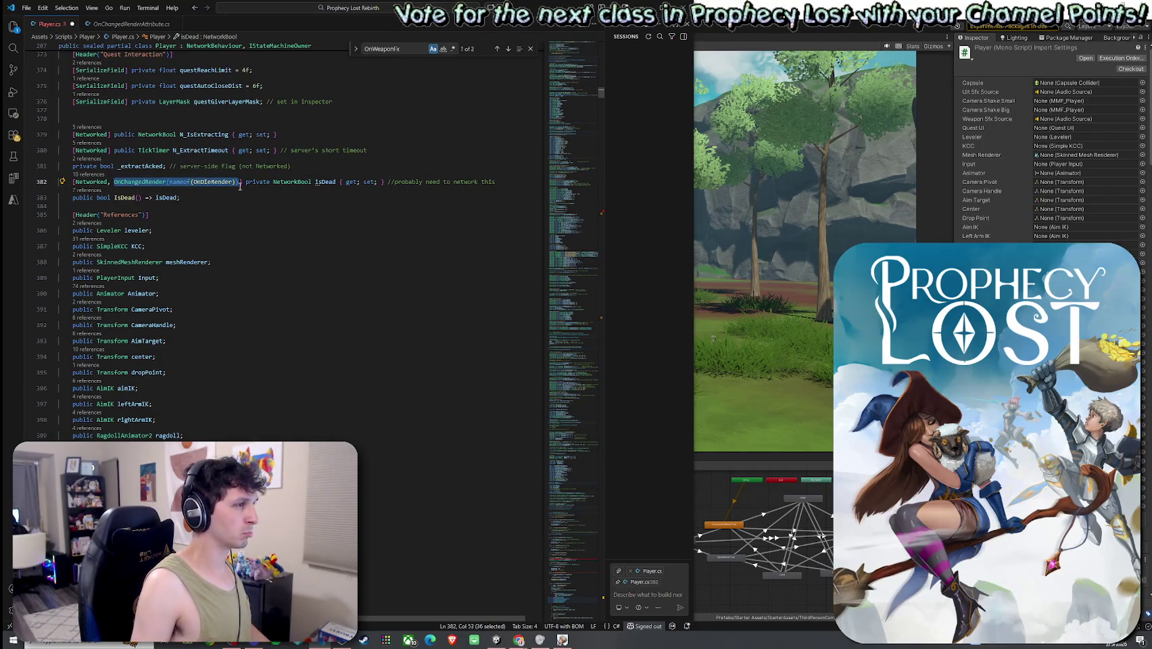
pyautogui.click(602, 215)
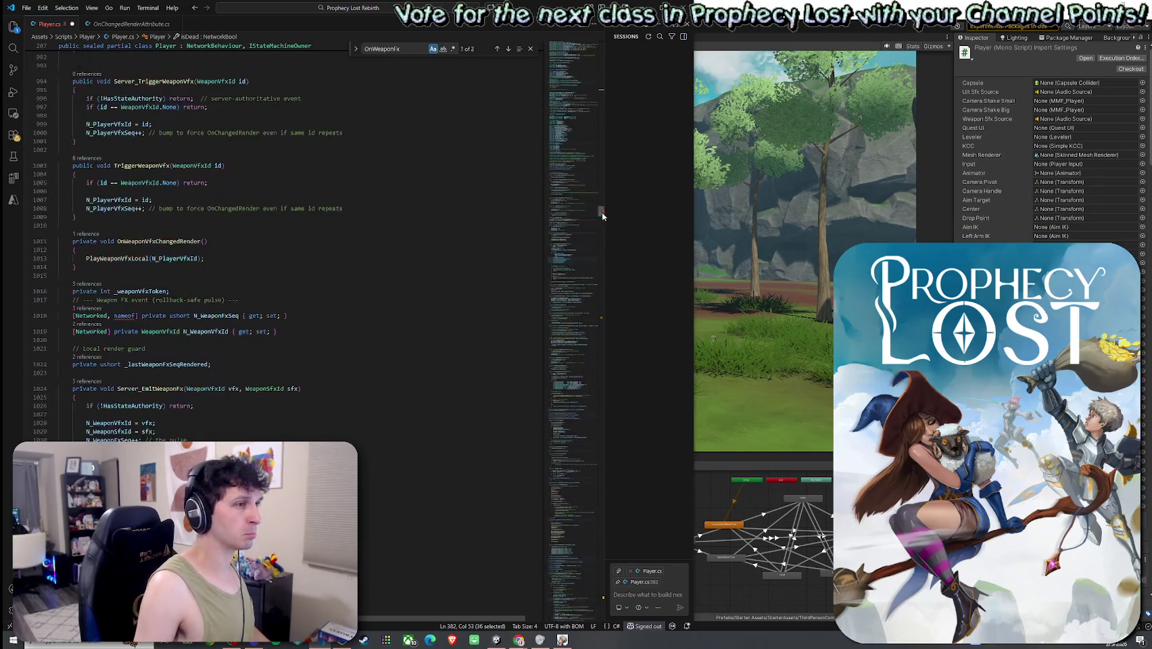
pyautogui.doubleClick(125, 315)
pyautogui.hotkey('ctrl', 'v')
pyautogui.doubleClick(212, 315)
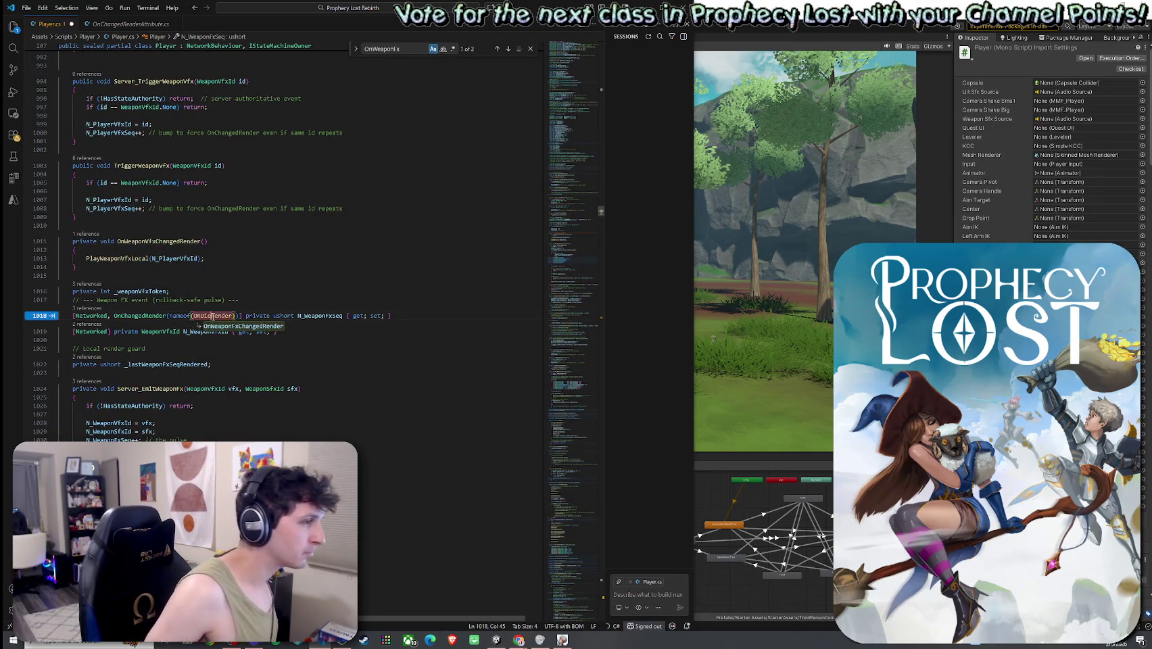
pyautogui.press('Tab')
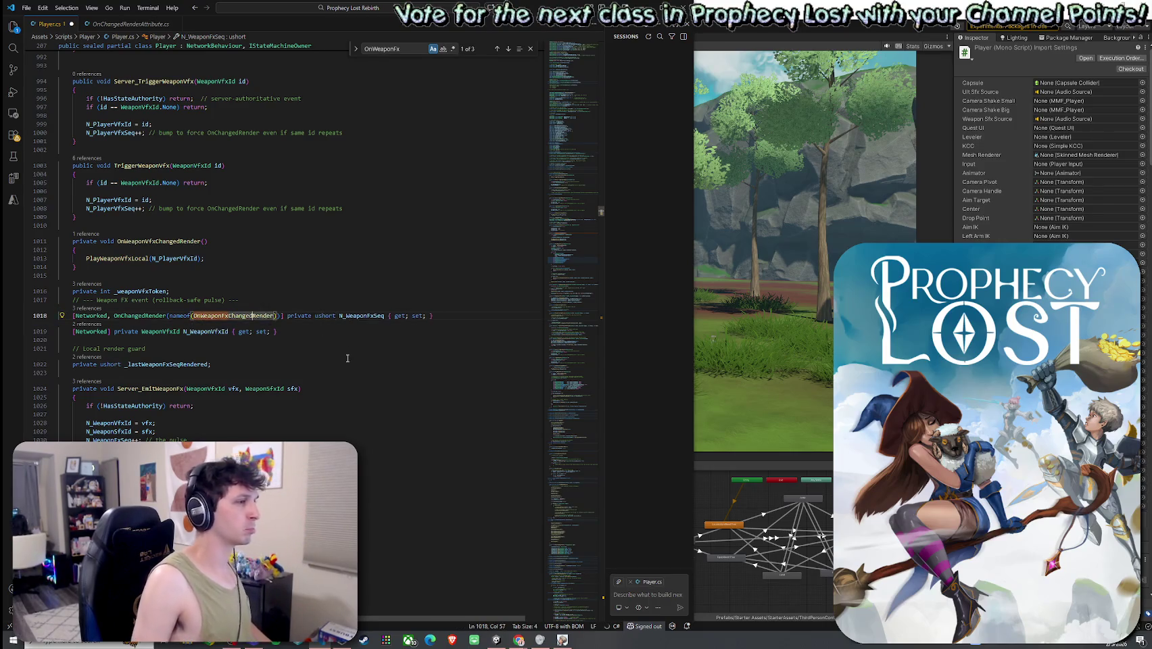
# - Review N_WeaponFxSeq usages and the OnWeaponFxChangedRender method, saving Player.cs
pyautogui.scroll(-3, 231, 357)
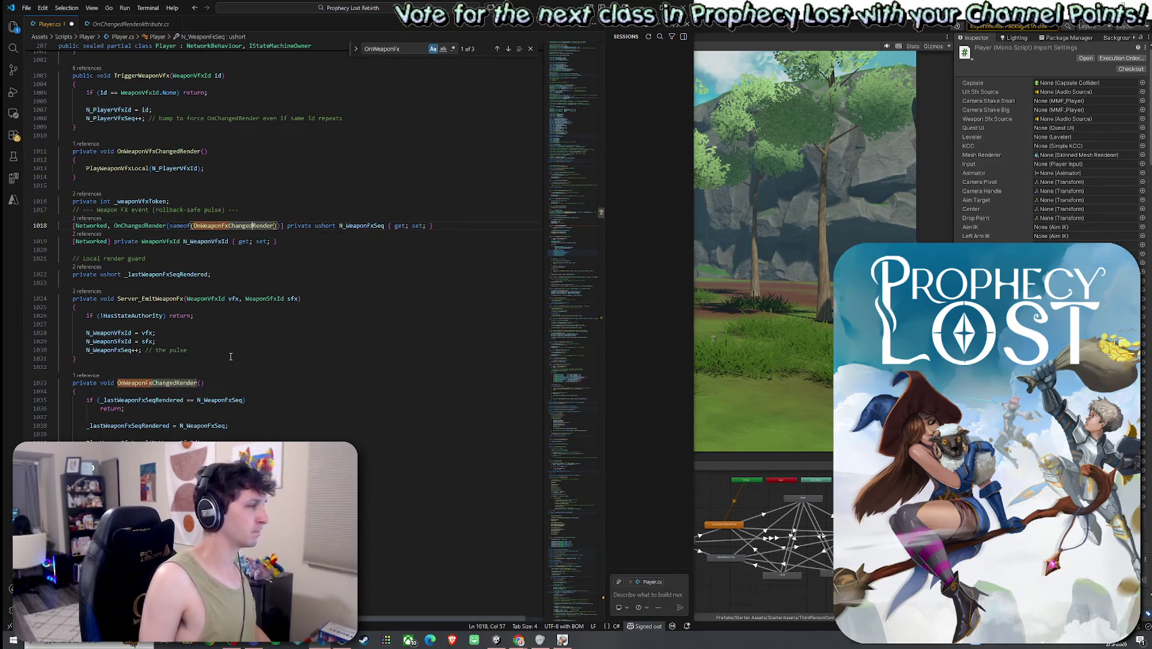
pyautogui.click(382, 225)
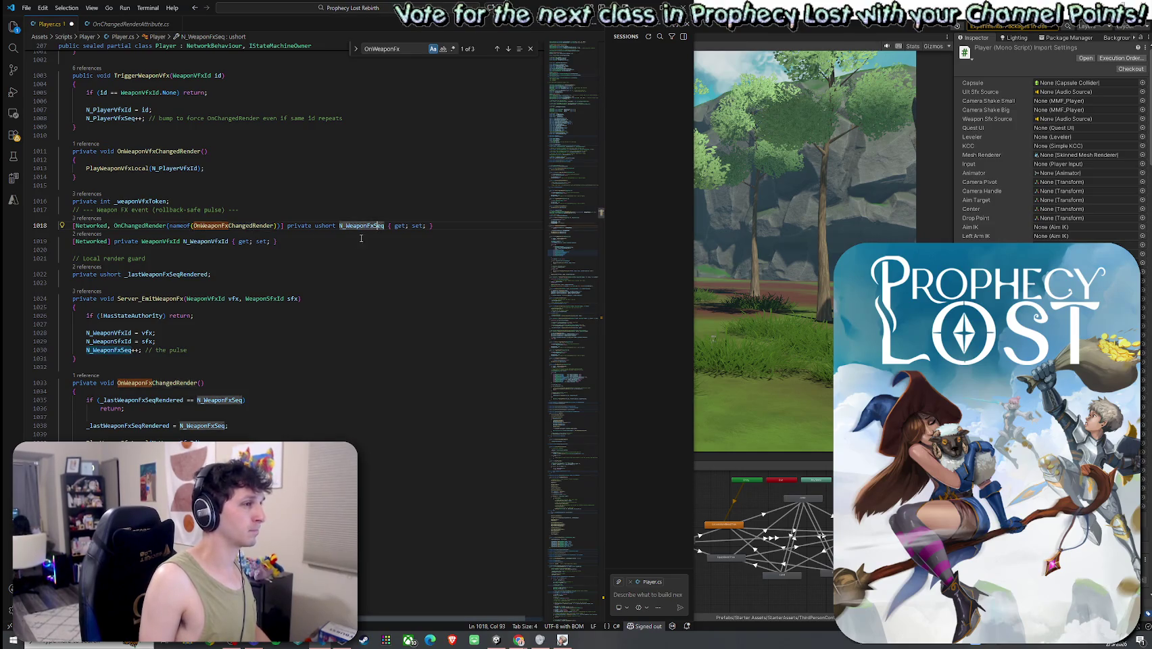
pyautogui.click(26, 8)
pyautogui.click(48, 178)
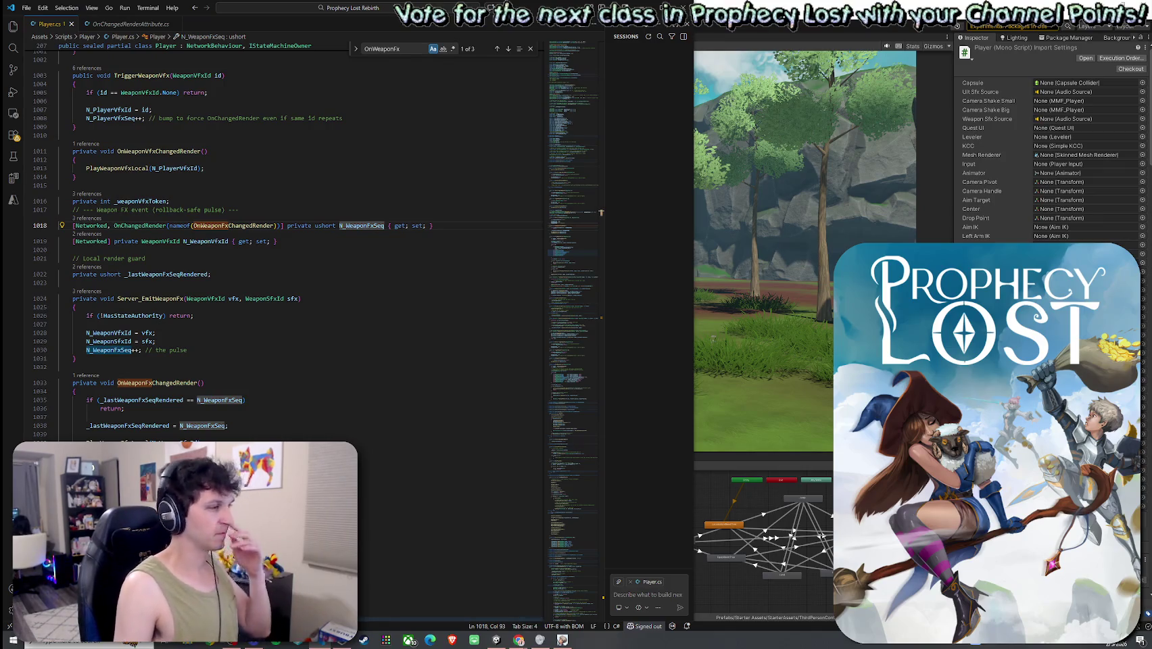
pyautogui.click(131, 451)
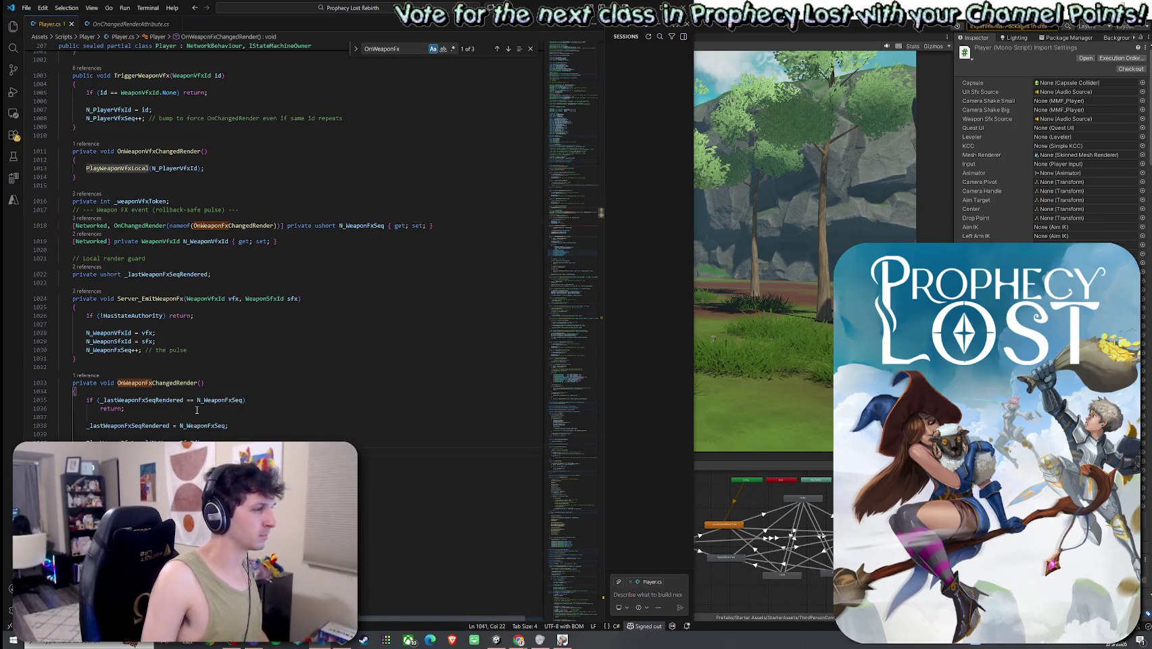
pyautogui.click(346, 226)
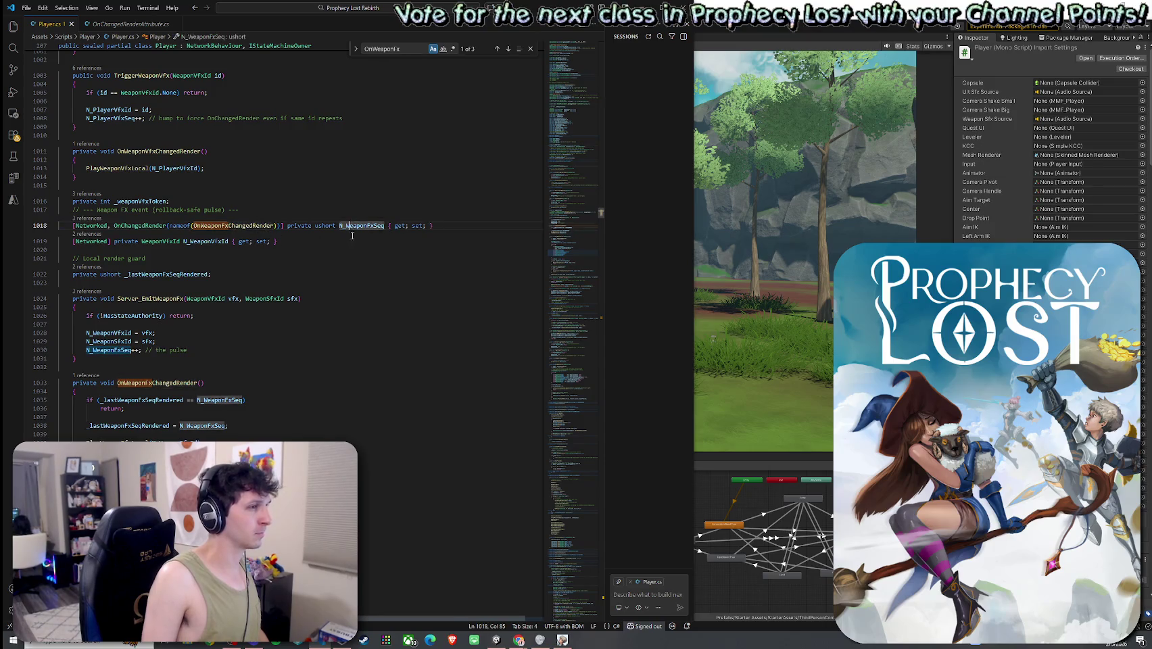
pyautogui.hotkey('alt', 'Left')
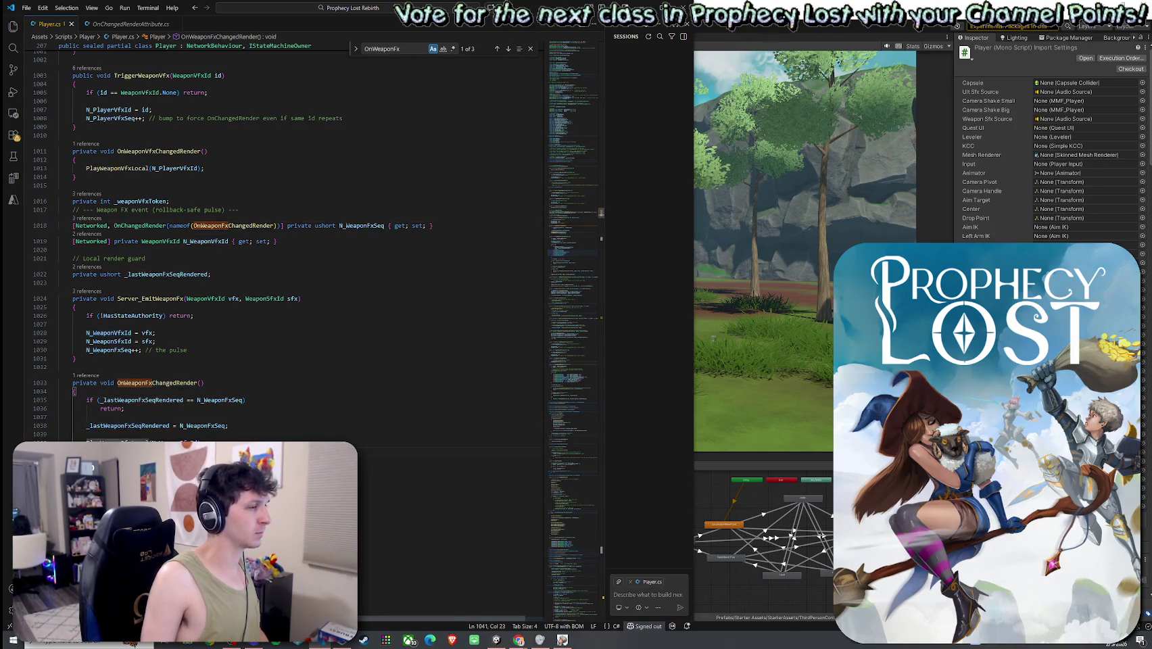
pyautogui.click(27, 7)
pyautogui.click(54, 176)
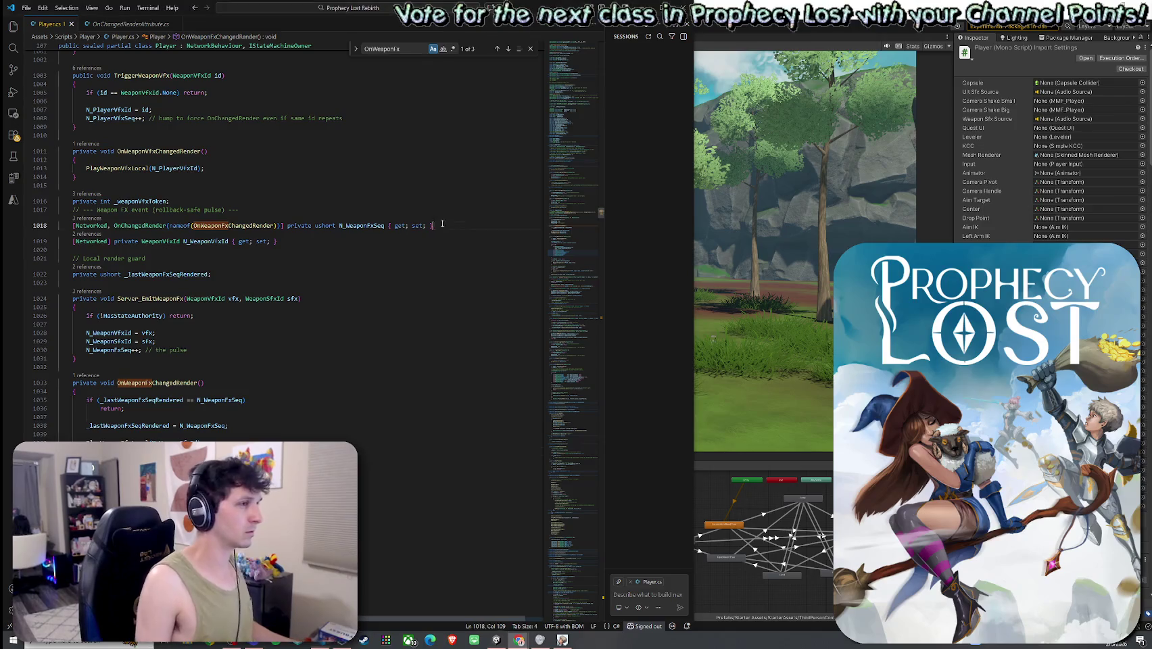
pyautogui.moveTo(433, 225); pyautogui.dragTo(73, 225)
pyautogui.click(518, 639)
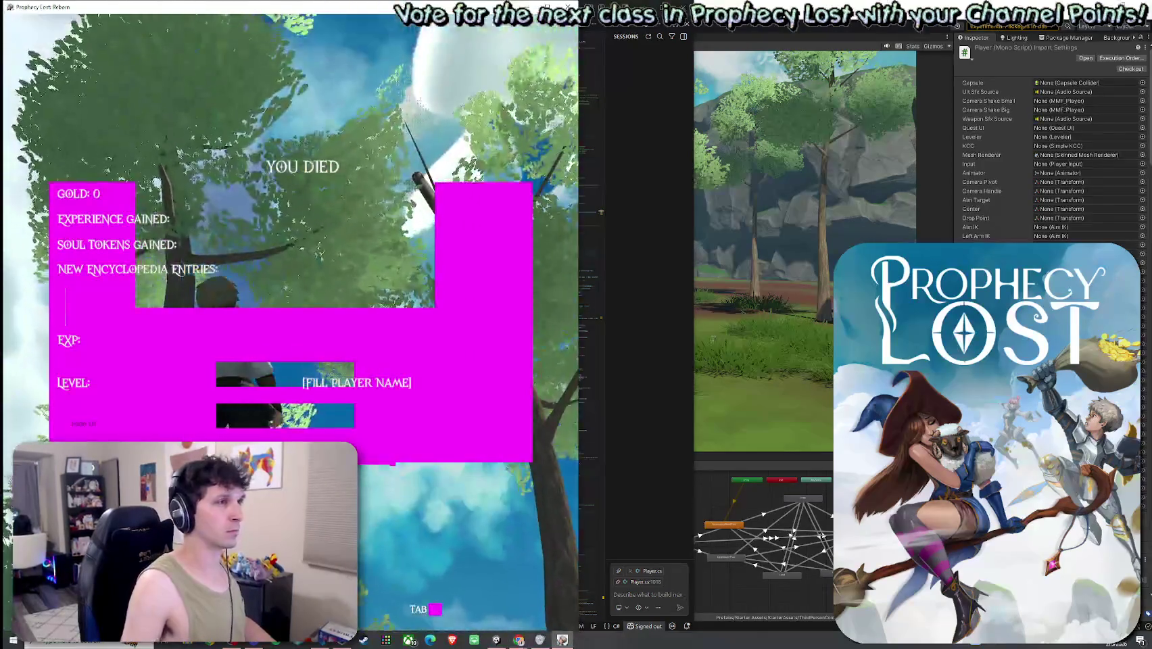
# - Switch to Unity so the edited scripts recompile, then return to Player.cs in VS Code
pyautogui.hotkey('alt', 'Tab')
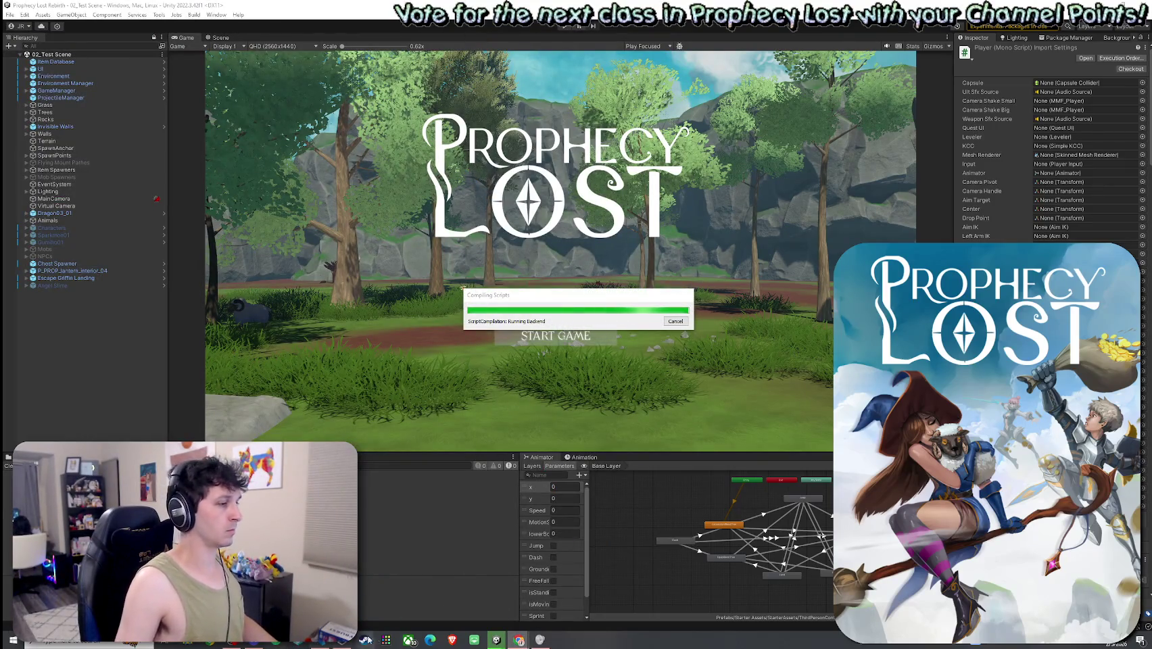
pyautogui.hotkey('alt', 'Tab')
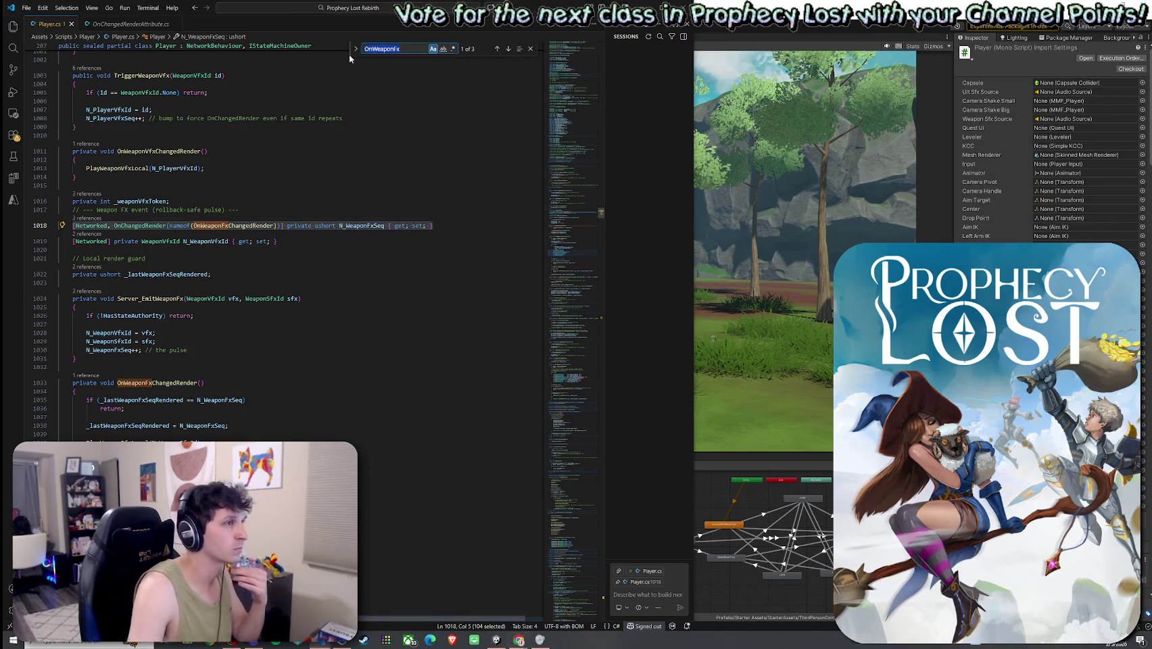
# - Step through the OnWeaponFx matches, then search Player.cs for 'Server_EmitWeapon'
pyautogui.click(372, 49)
pyautogui.press('Return')
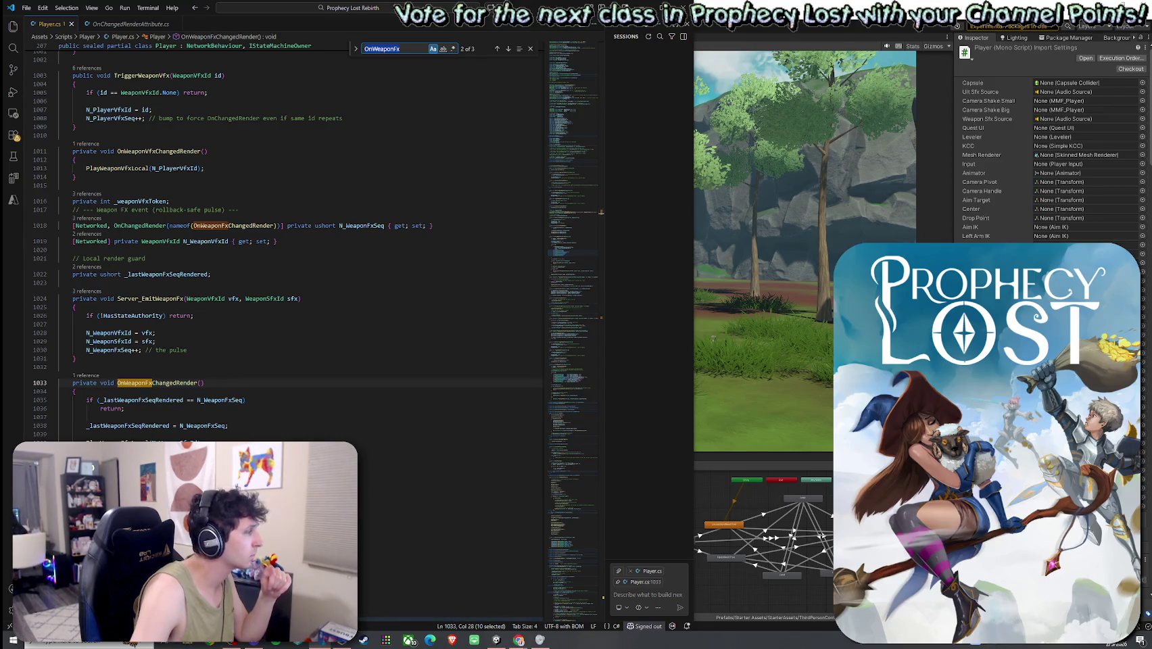
pyautogui.hotkey('alt', 'Tab')
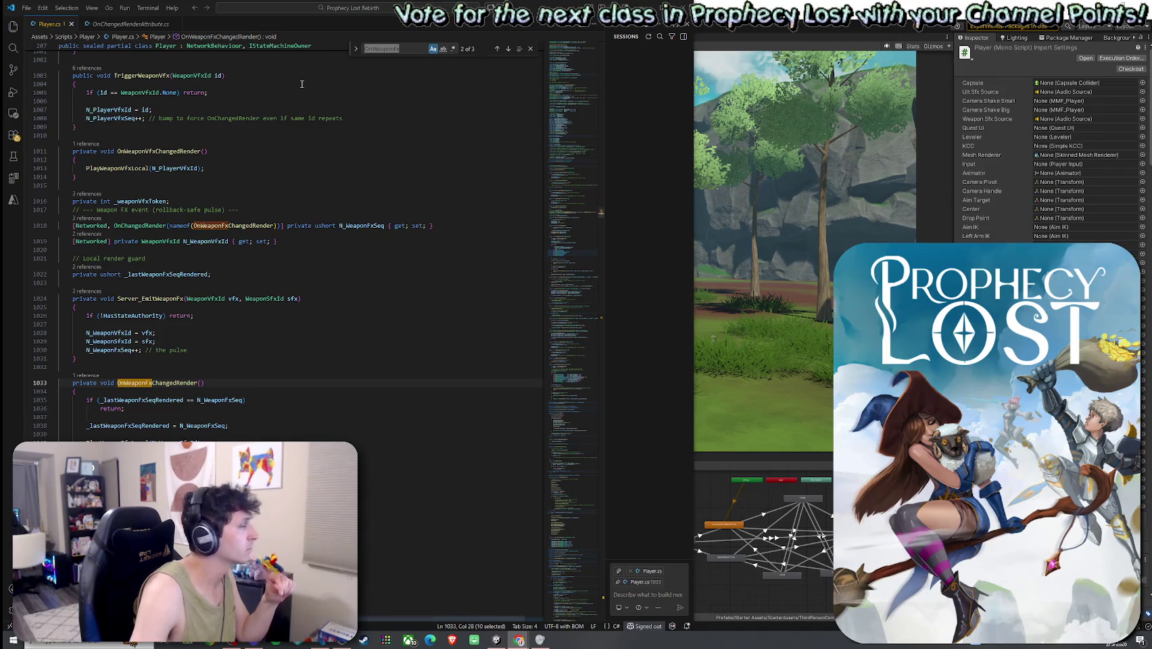
pyautogui.hotkey('ctrl', 'f')
pyautogui.write('Ser')
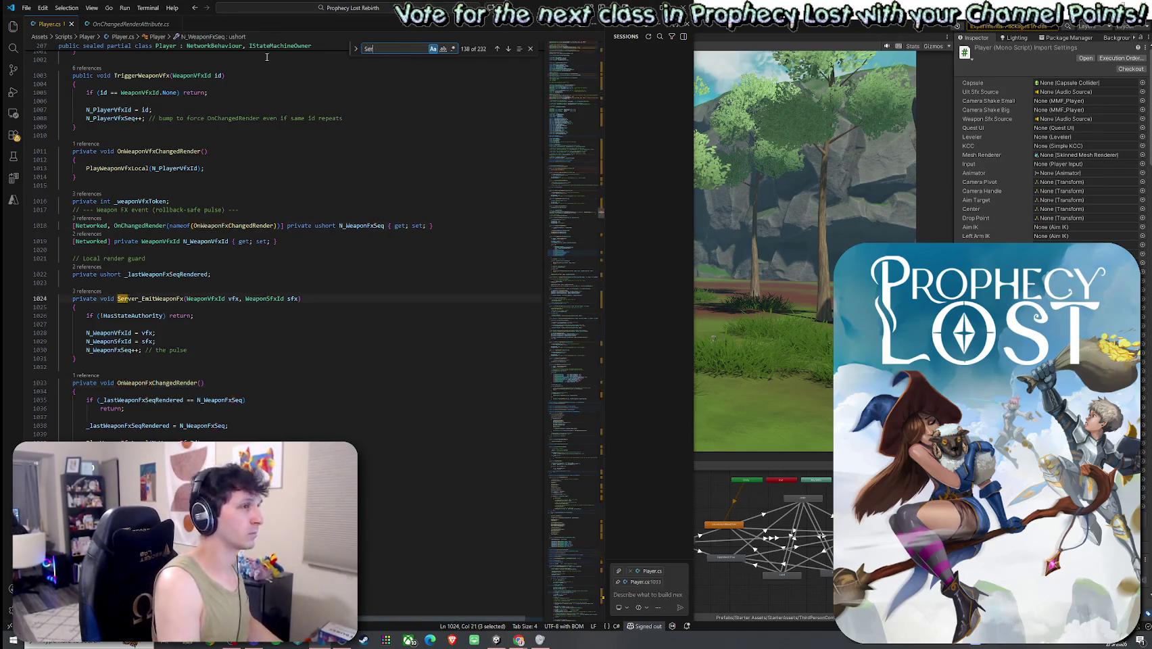
pyautogui.write('ver_Emiot')
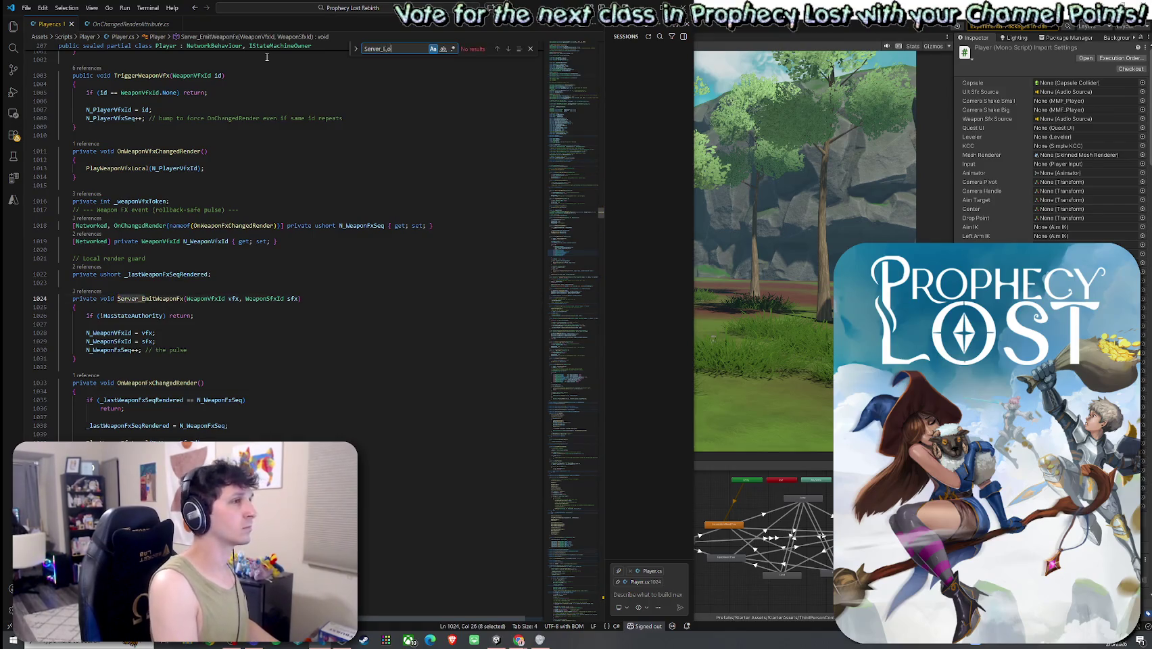
pyautogui.press('BackSpace')
pyautogui.write('tWeapon')
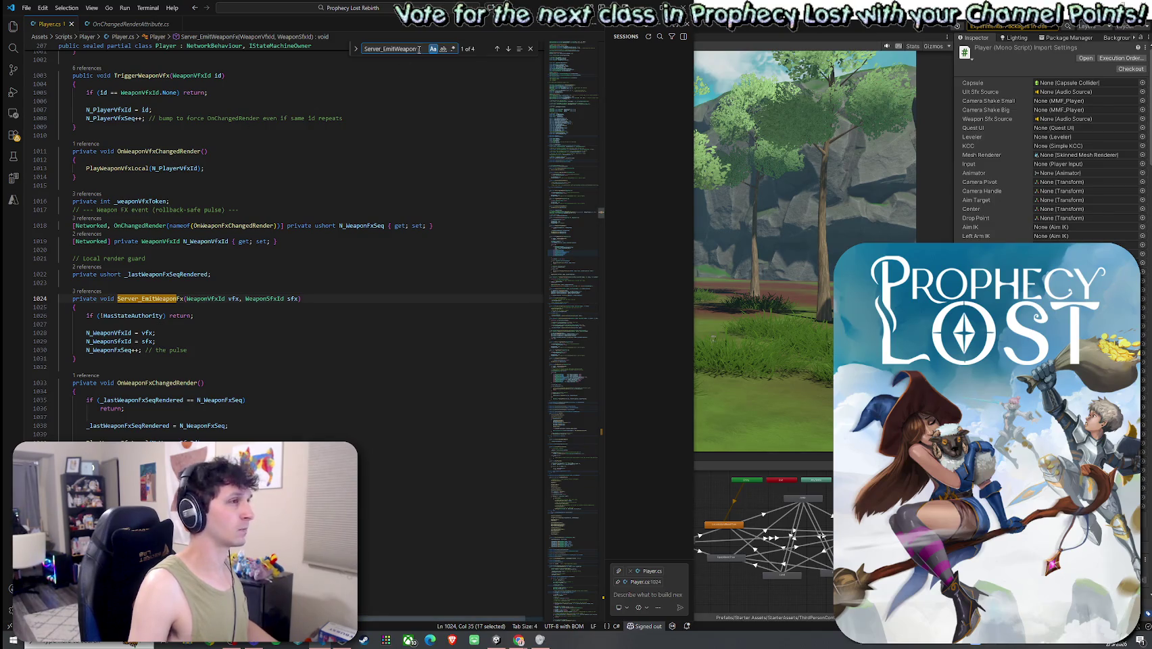
# - Search 'OnCombo' to reach OnComboStageChangedRender and save the script
pyautogui.write('OnCombo')
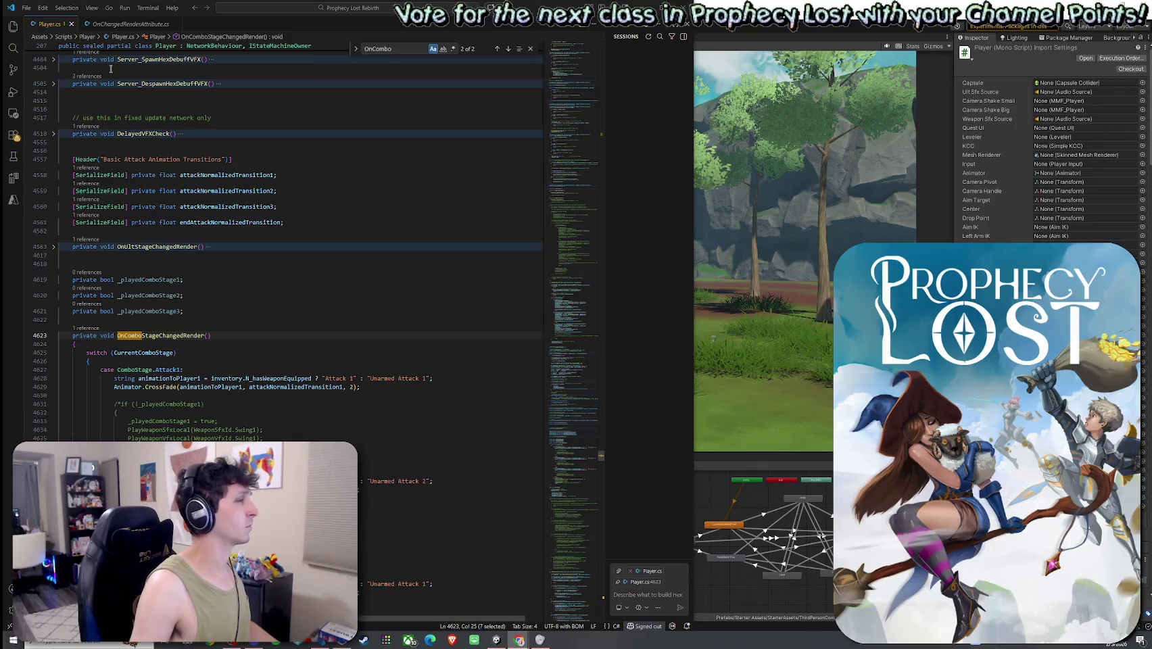
pyautogui.click(27, 7)
pyautogui.click(65, 154)
# - Bring Unity forward docked on the right half of the screen, opening and closing its File menu
pyautogui.click(738, 200)
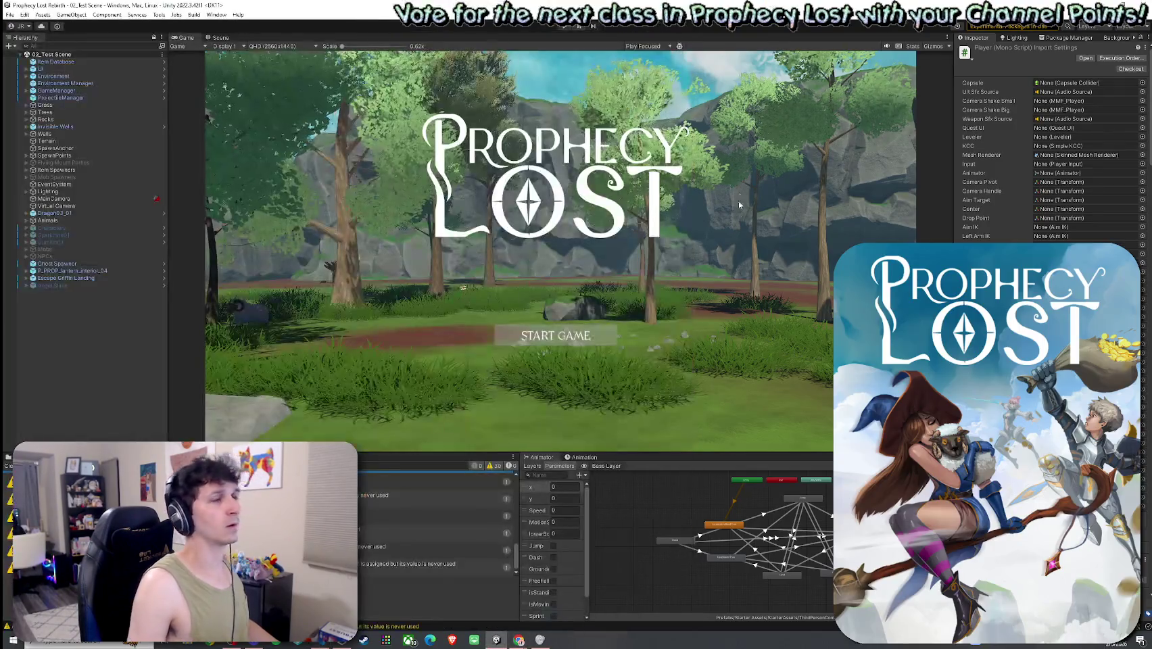
pyautogui.press('super+Right')
pyautogui.click(587, 14)
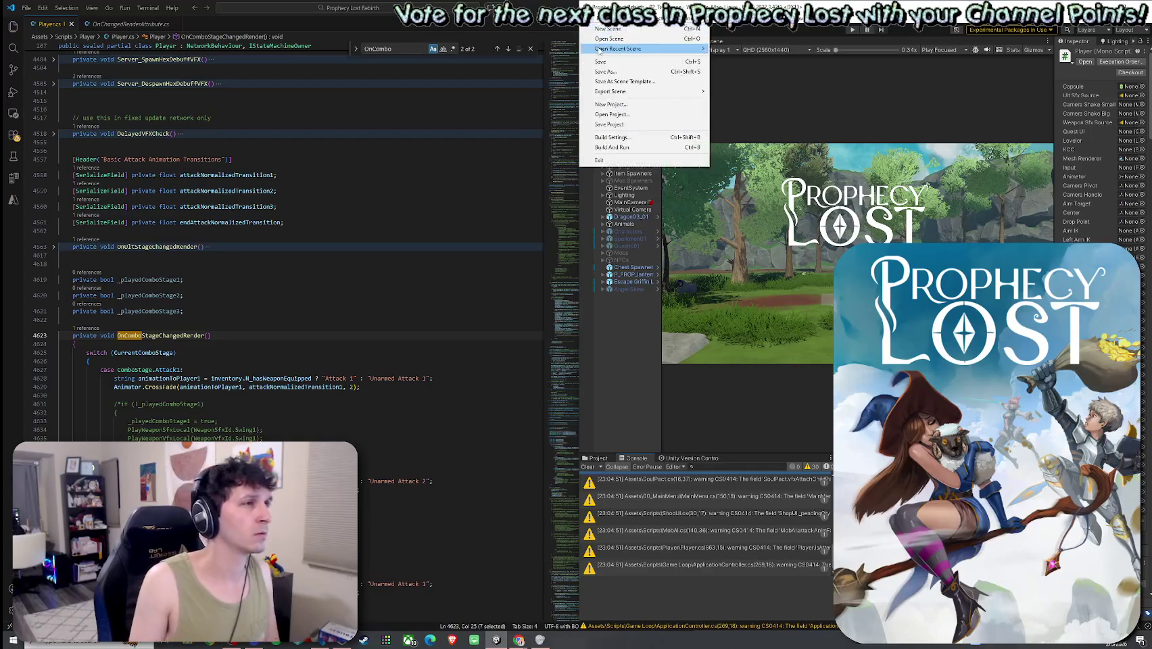
pyautogui.click(612, 146)
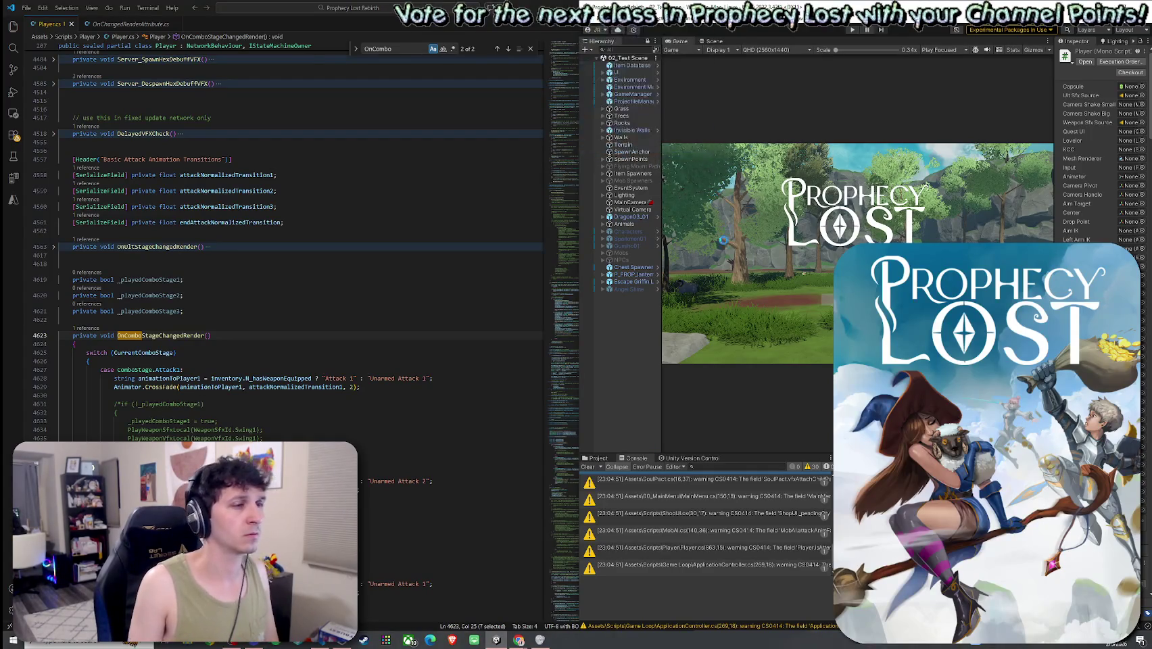
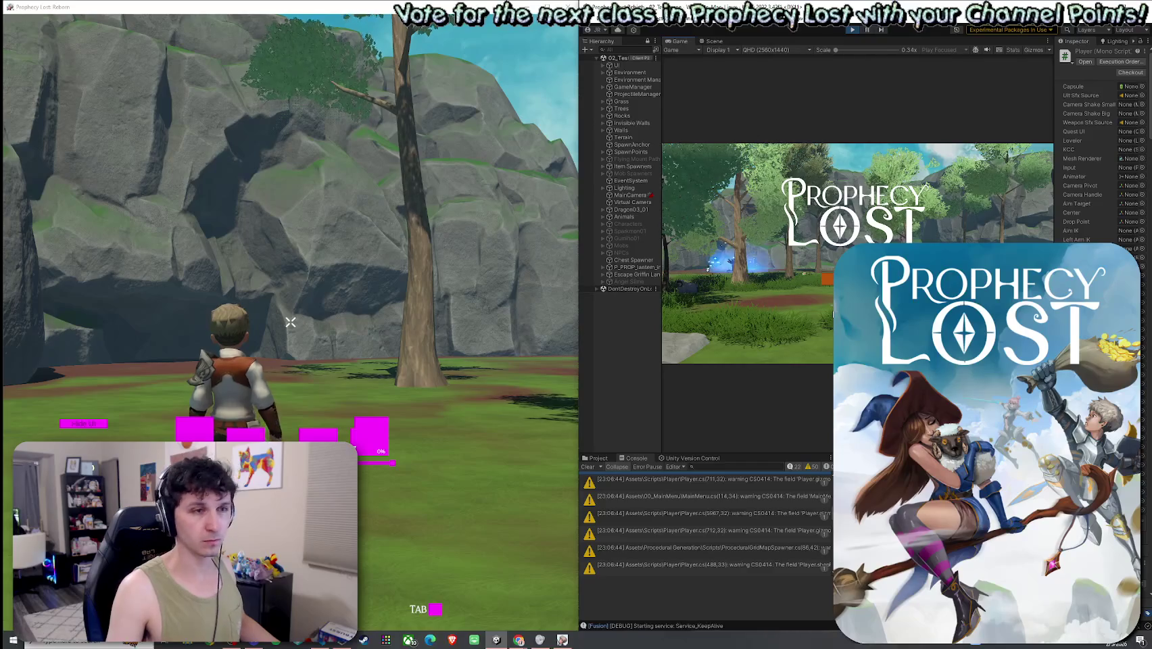
# - Run the knight to the floating shield by the chest, collect it, and head back toward the other player
pyautogui.press('w')
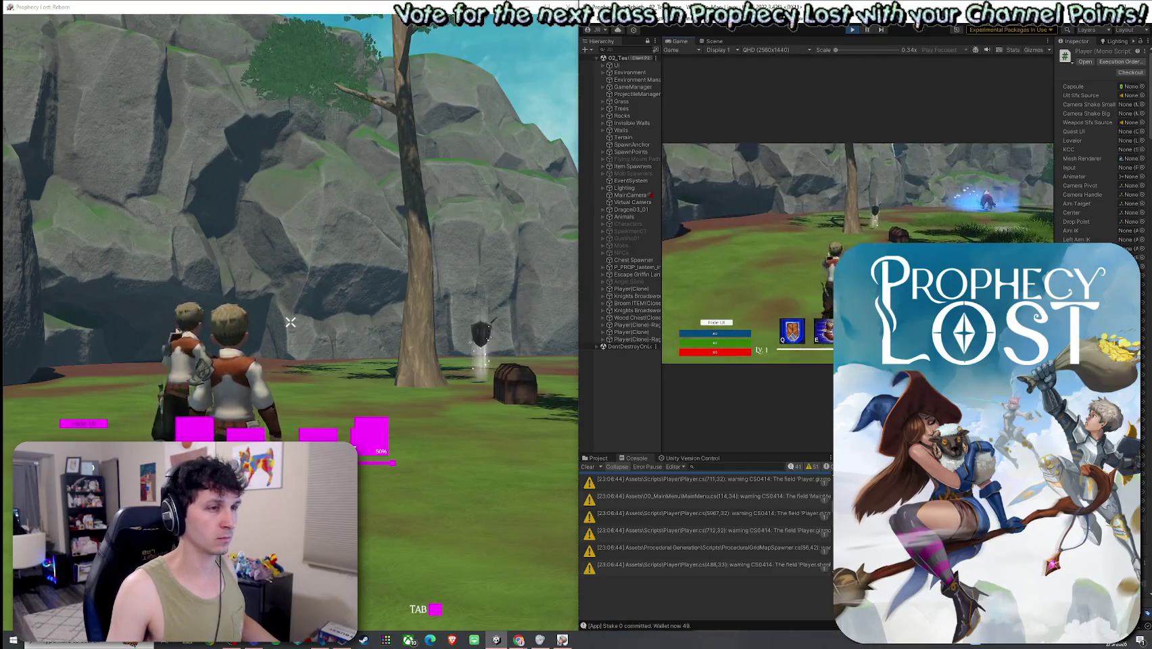
pyautogui.press('w')
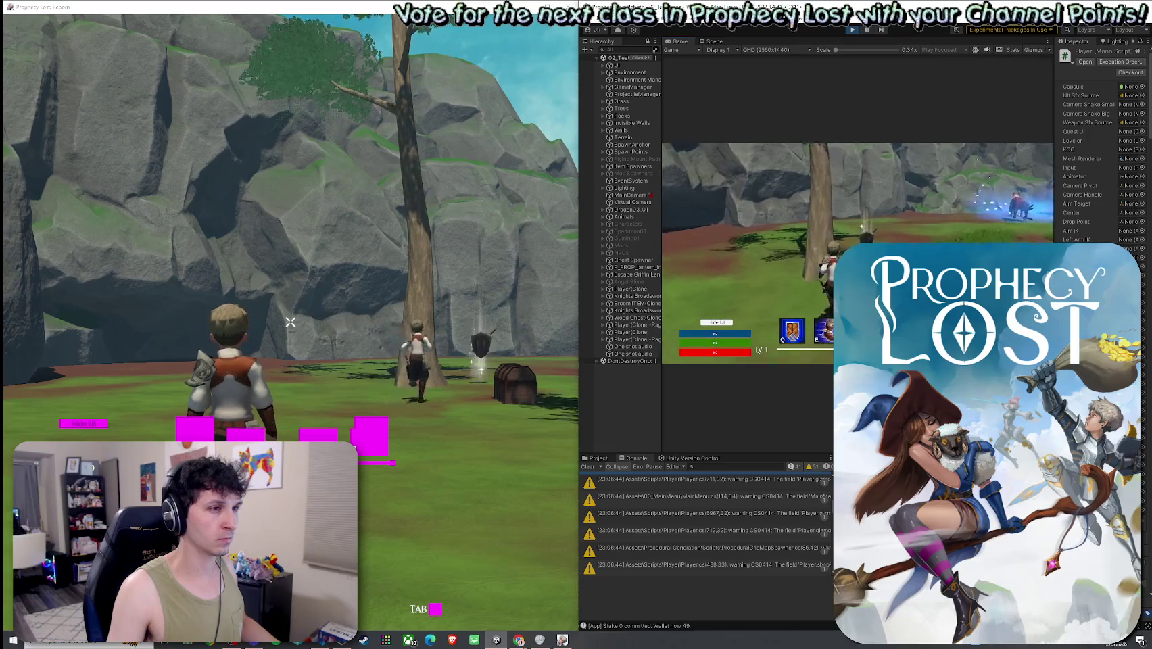
pyautogui.press('a')
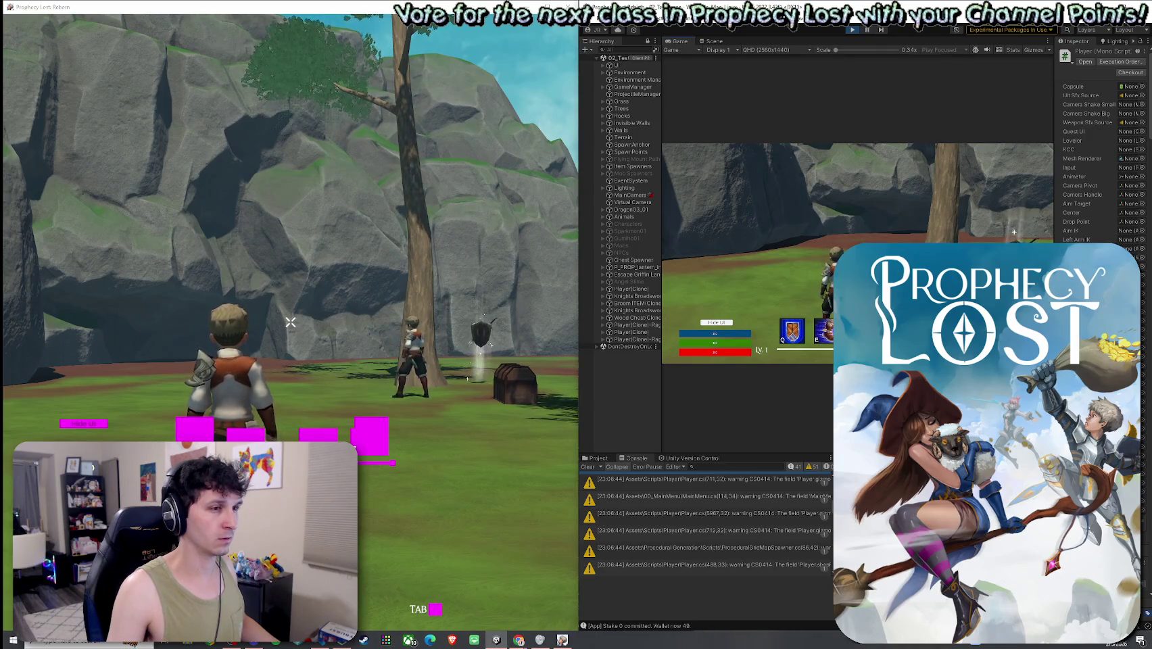
pyautogui.press('Tab')
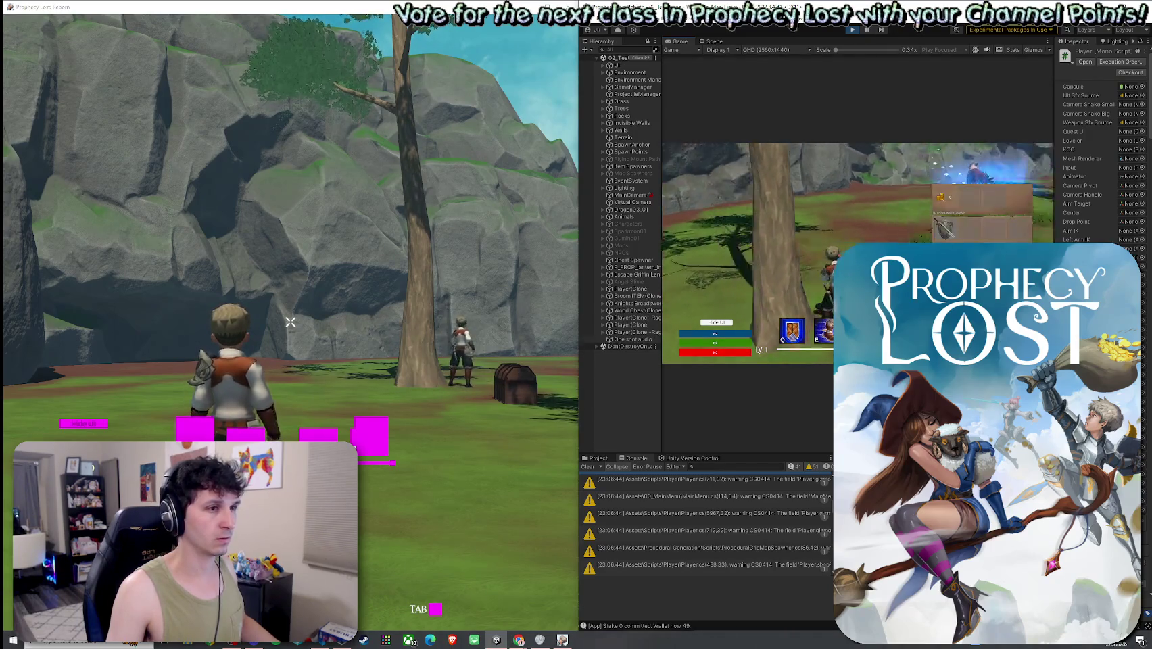
pyautogui.press('Tab')
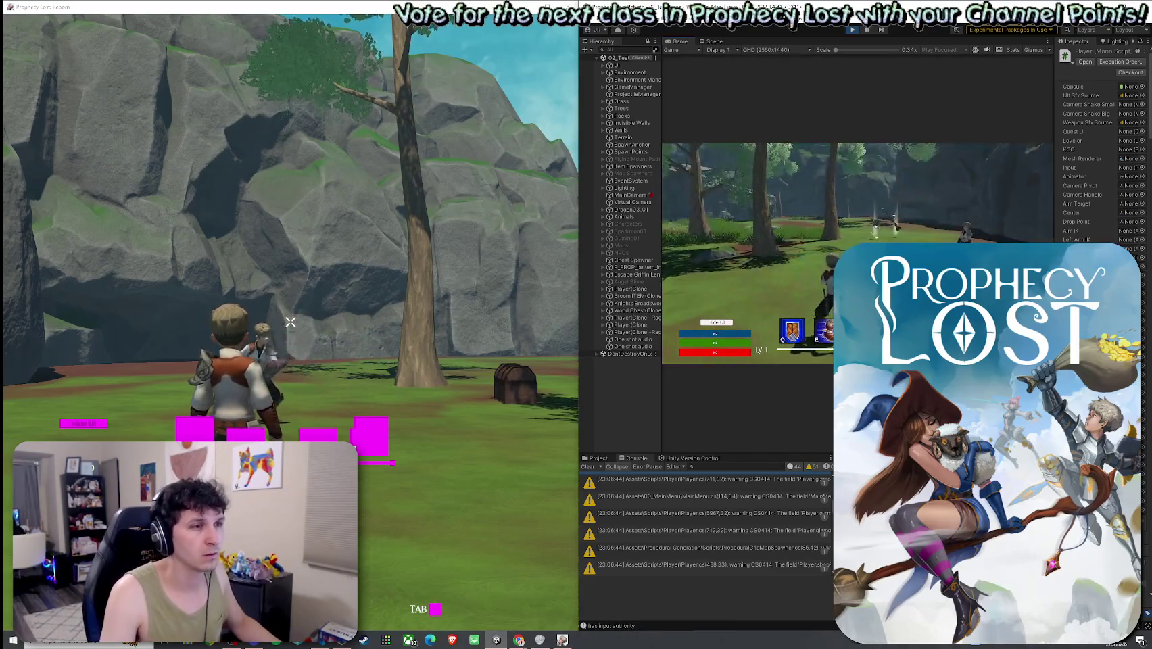
# - Chain the knight's combo: sword slashes, Prick thrusts, a Slash_Wave and a swirl finisher
pyautogui.click(857, 253)
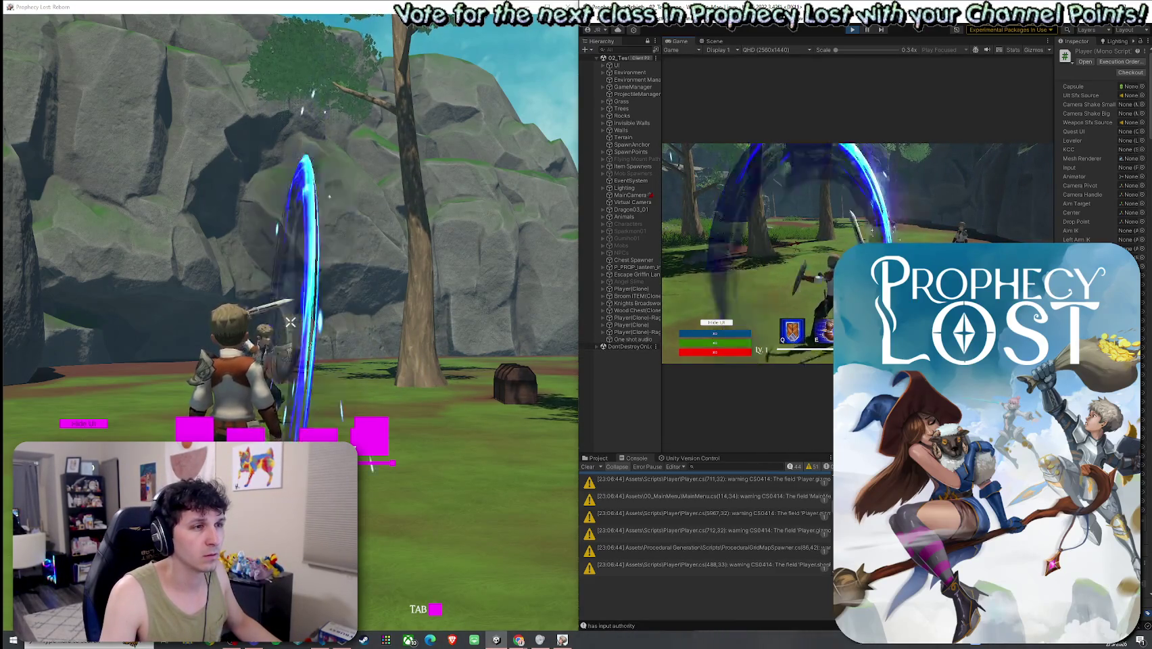
pyautogui.click(857, 253)
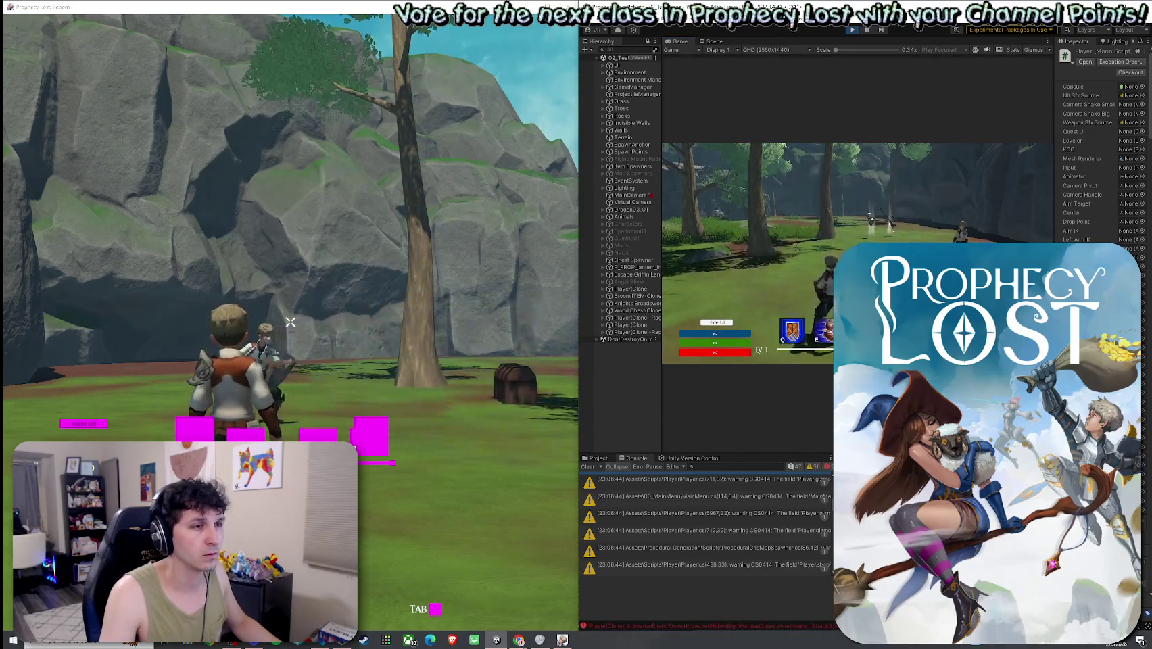
pyautogui.click(857, 253)
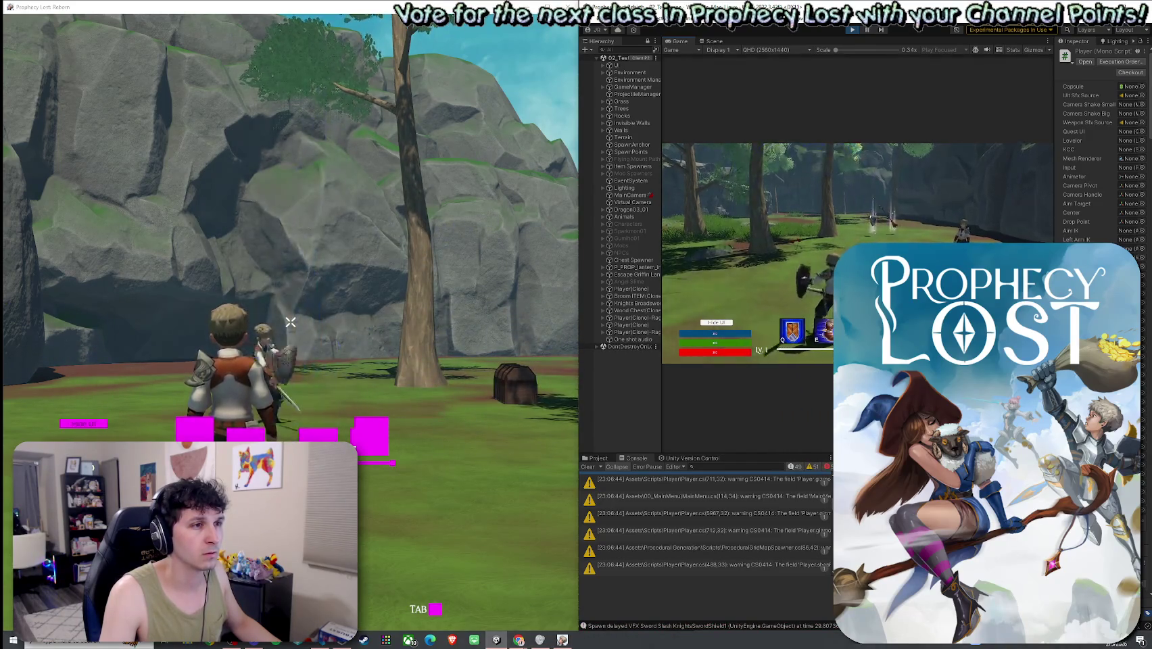
pyautogui.click(857, 254)
pyautogui.click(857, 253)
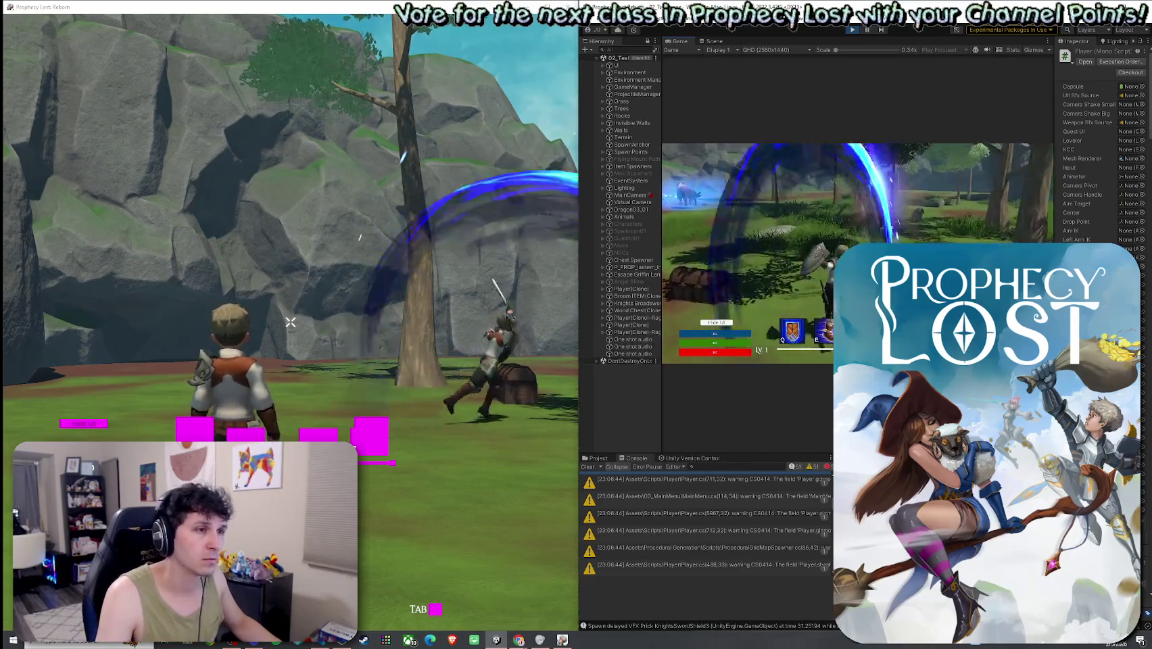
pyautogui.click(857, 253)
pyautogui.click(857, 254)
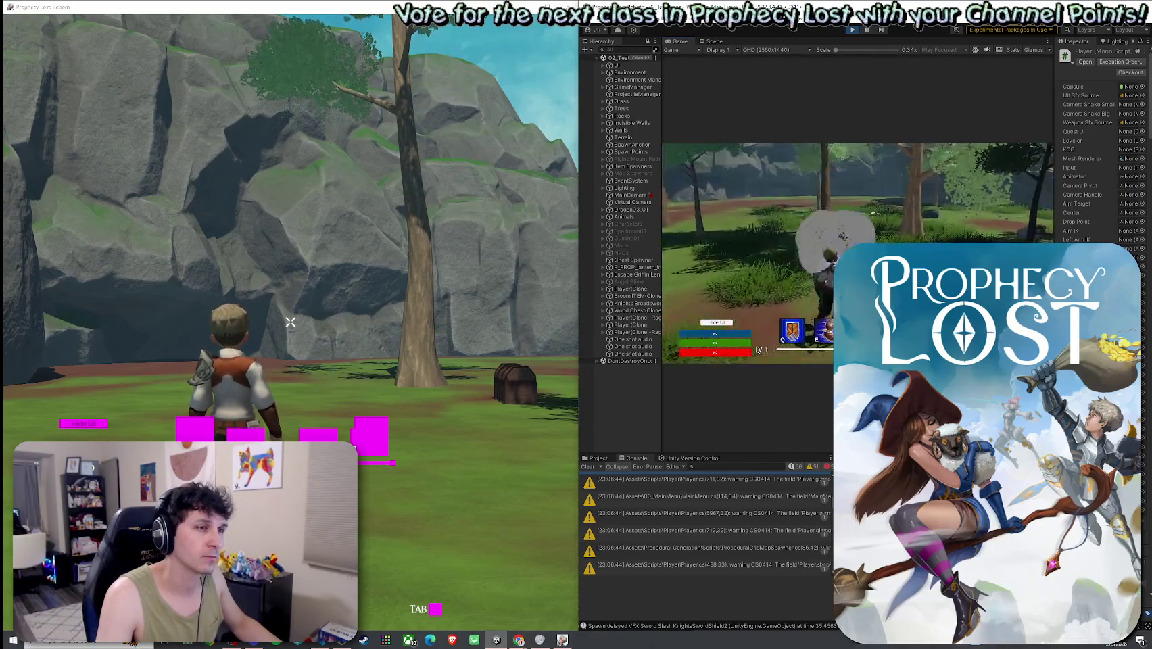
pyautogui.click(857, 254)
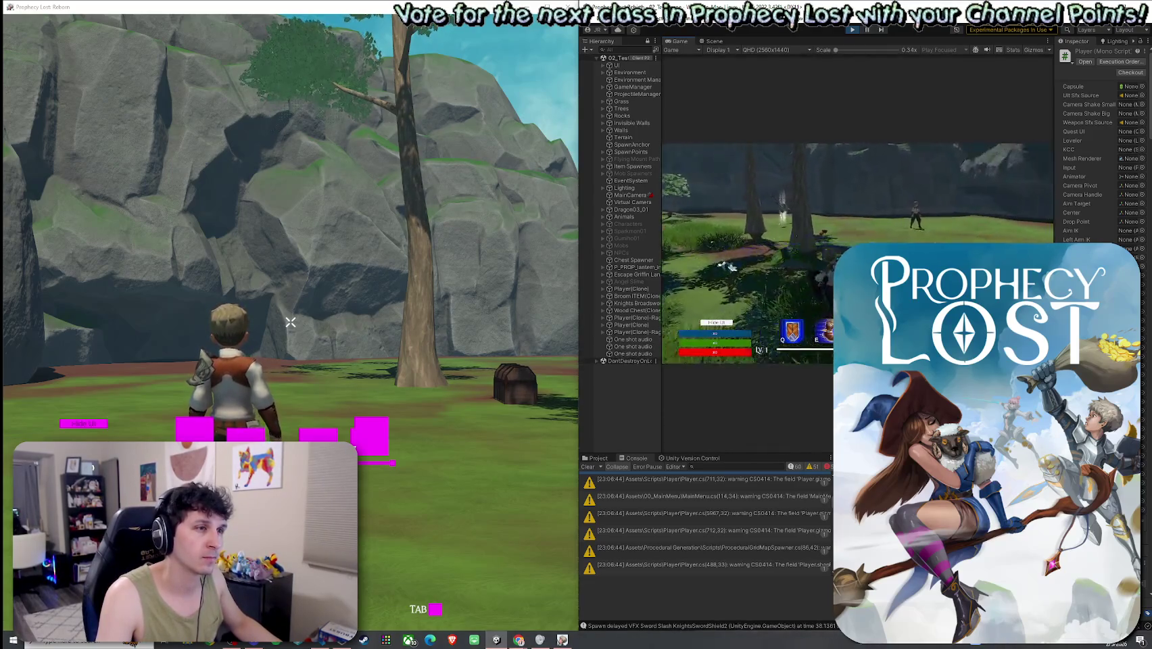
pyautogui.click(857, 254)
pyautogui.click(857, 254)
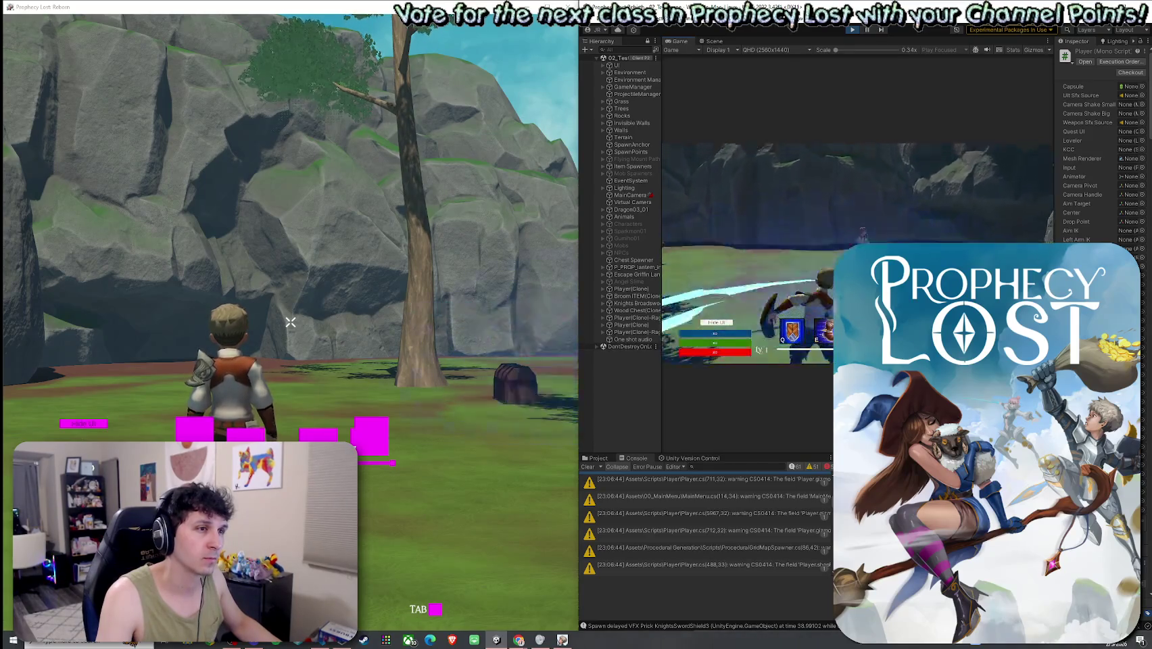
pyautogui.click(857, 254)
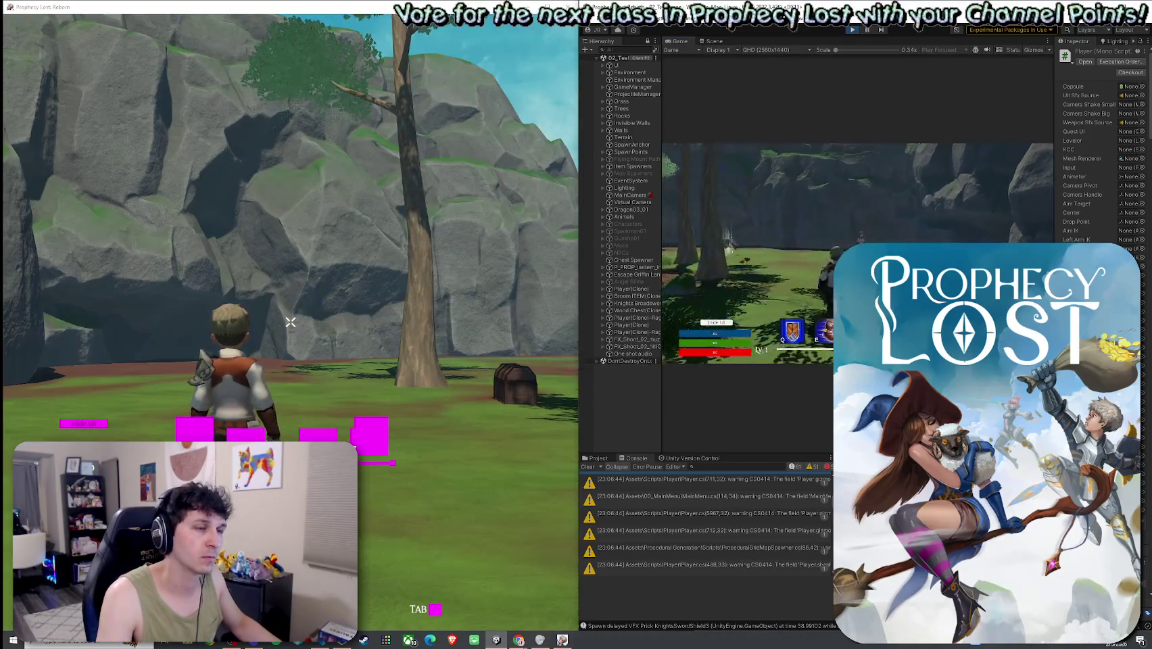
pyautogui.click(857, 253)
pyautogui.click(857, 254)
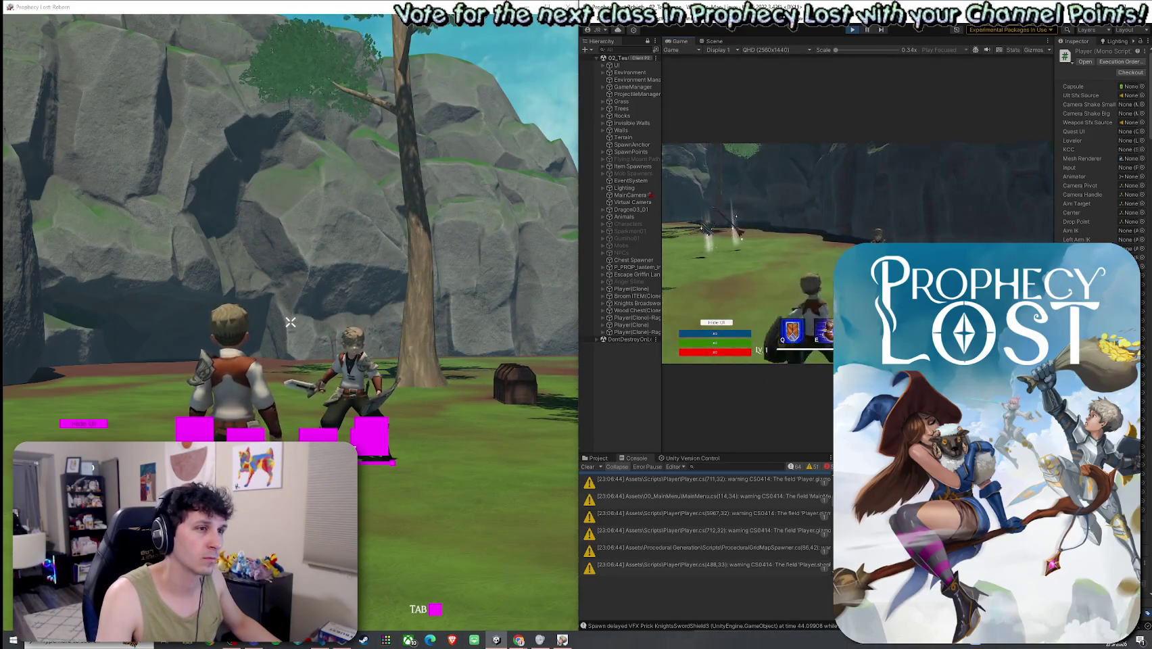
# - Fire repeated blue slash waves and sword swings toward the other knight
pyautogui.click(291, 322)
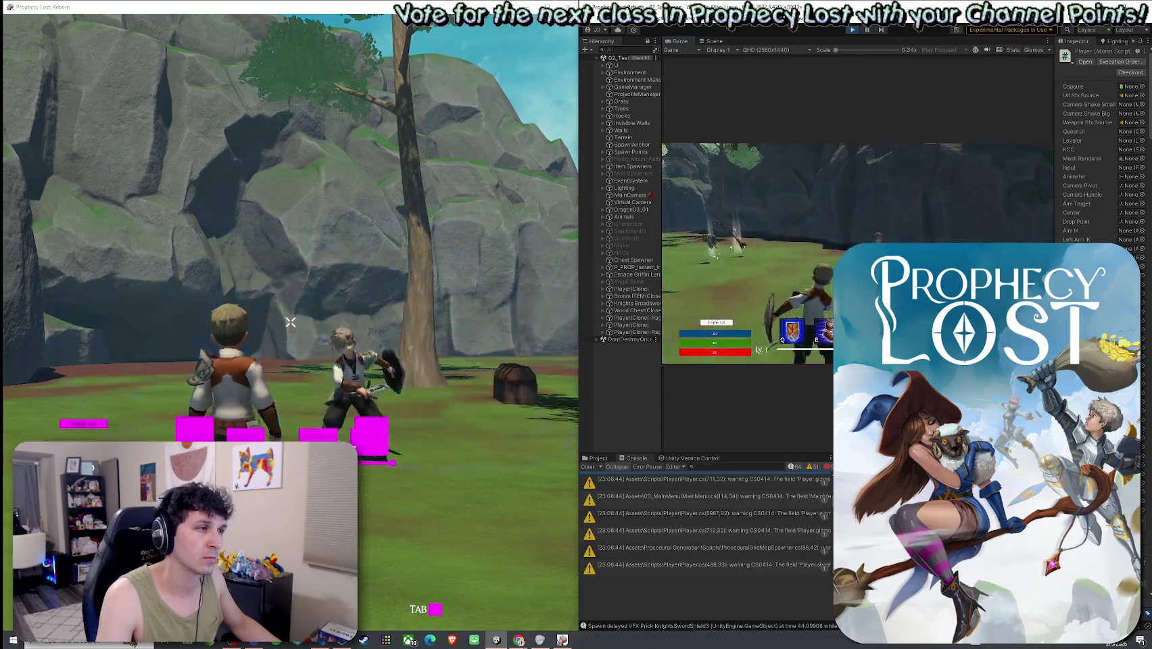
pyautogui.click(290, 323)
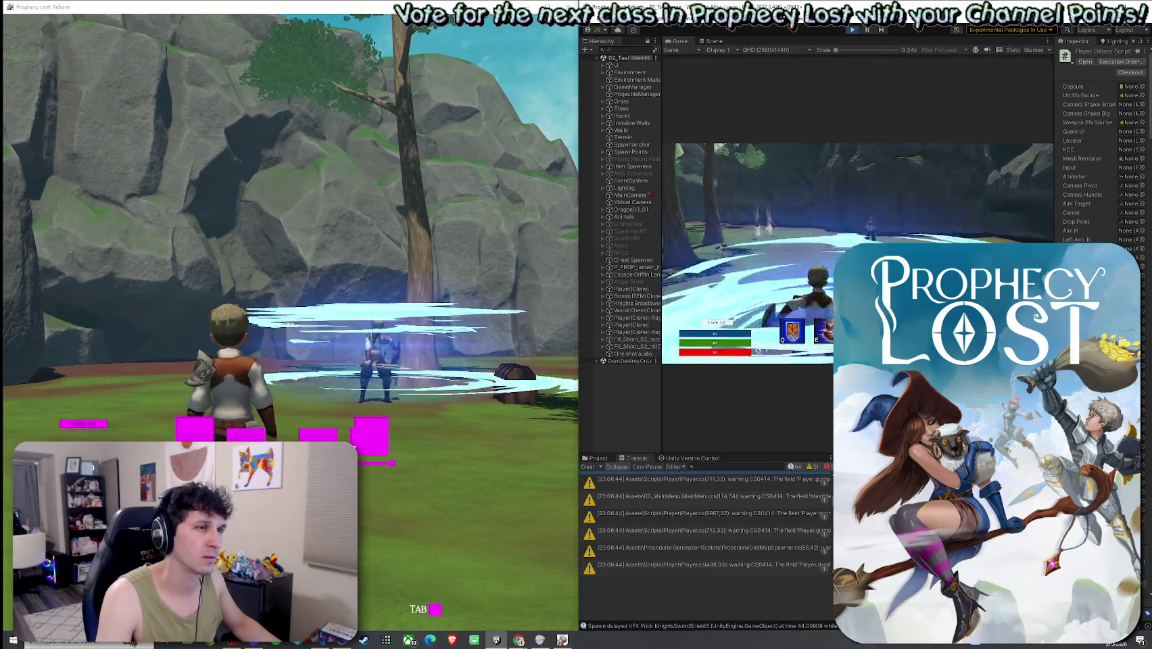
pyautogui.click(290, 322)
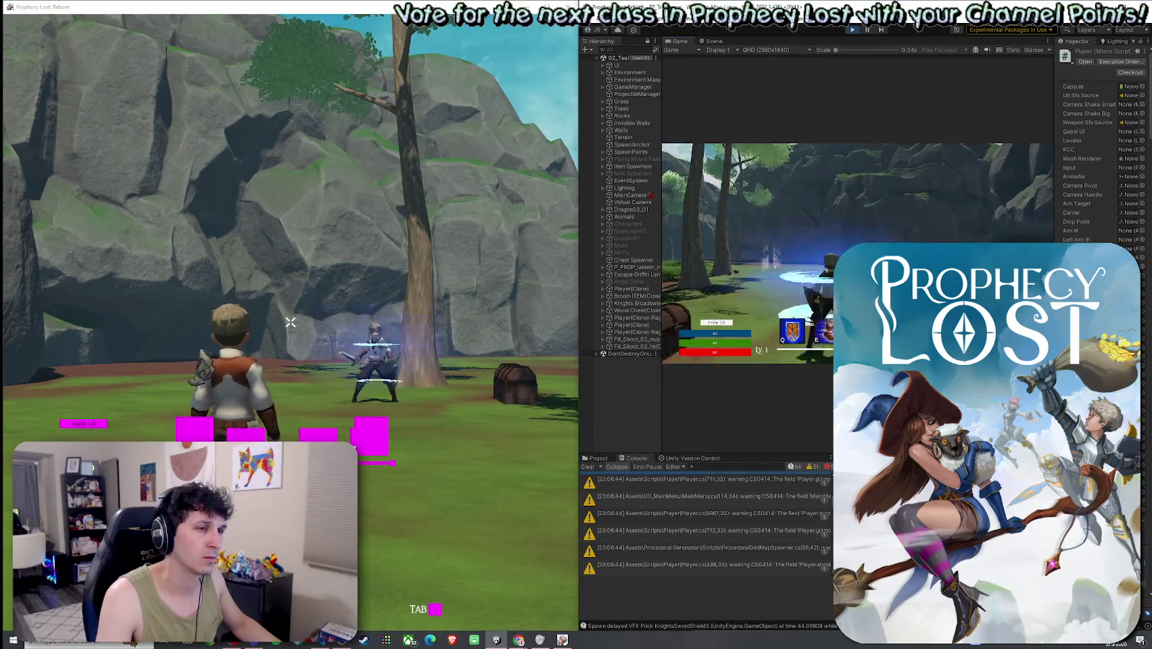
pyautogui.click(290, 322)
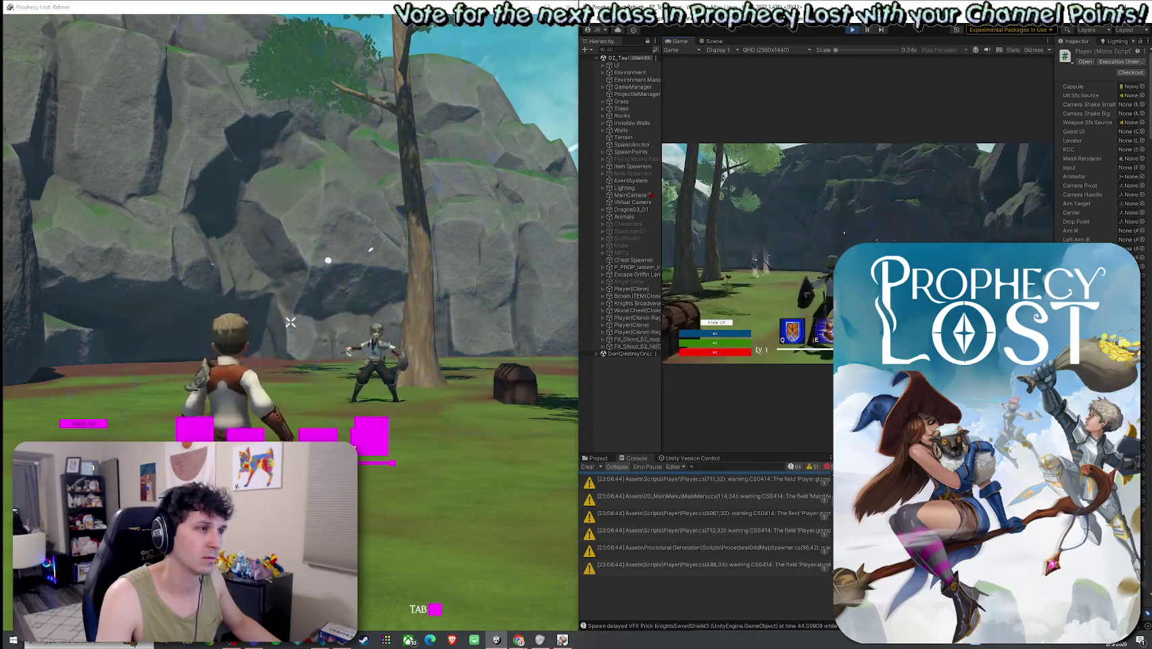
pyautogui.click(290, 322)
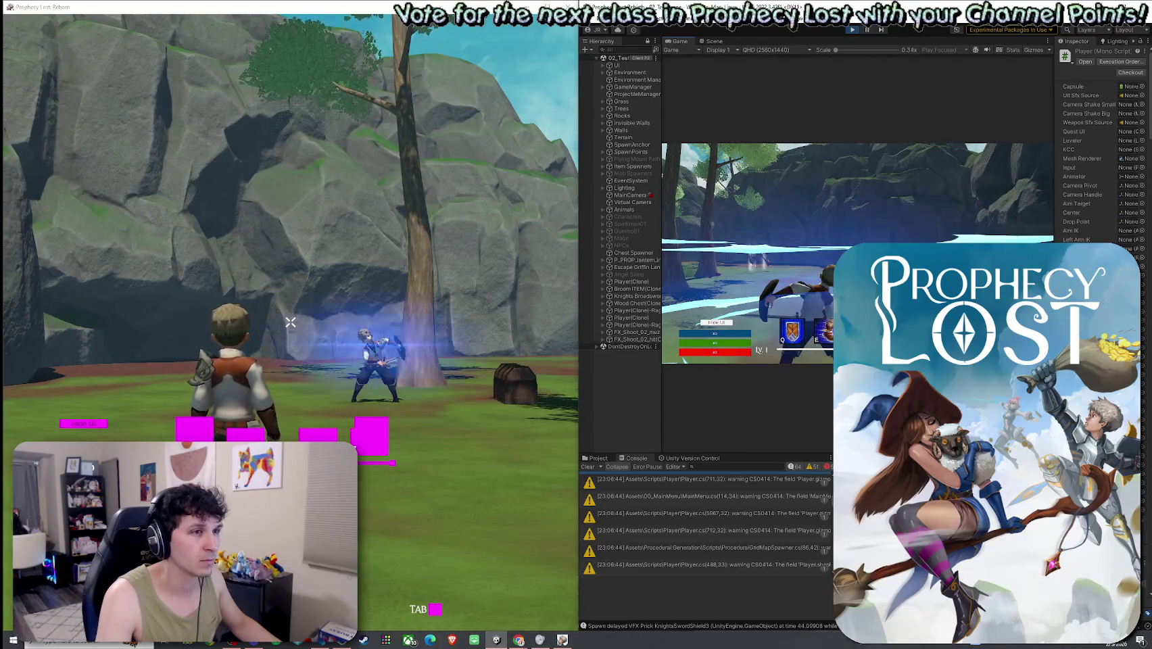
pyautogui.click(291, 322)
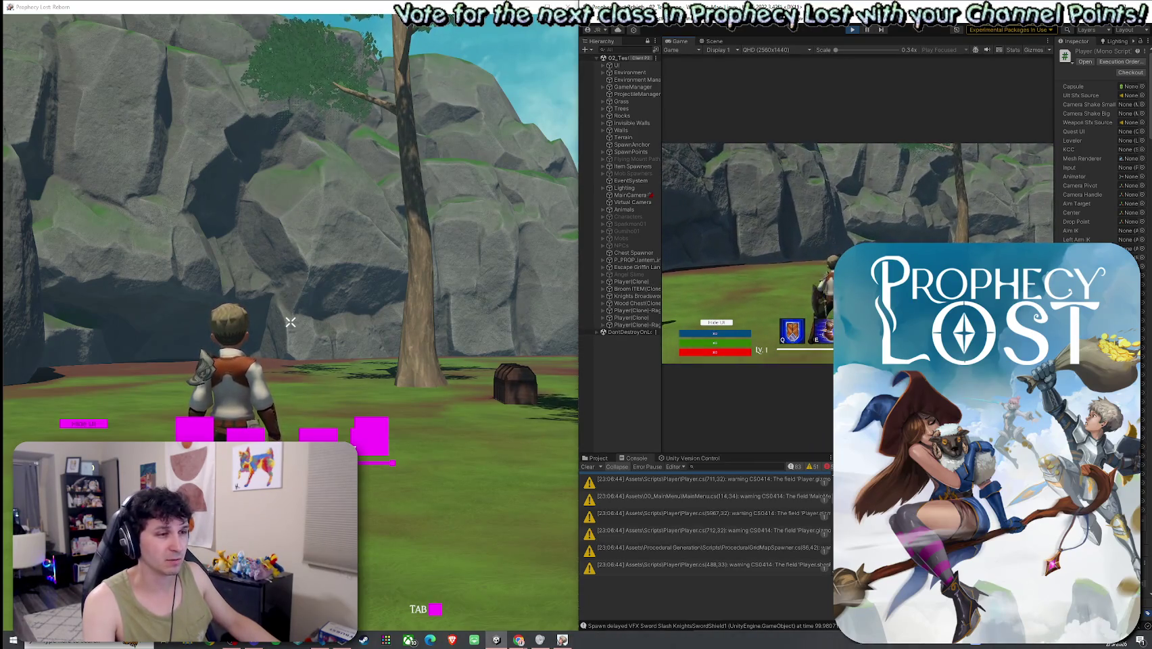
# - Bring up the Windows Start menu over the game build window
pyautogui.press('super')
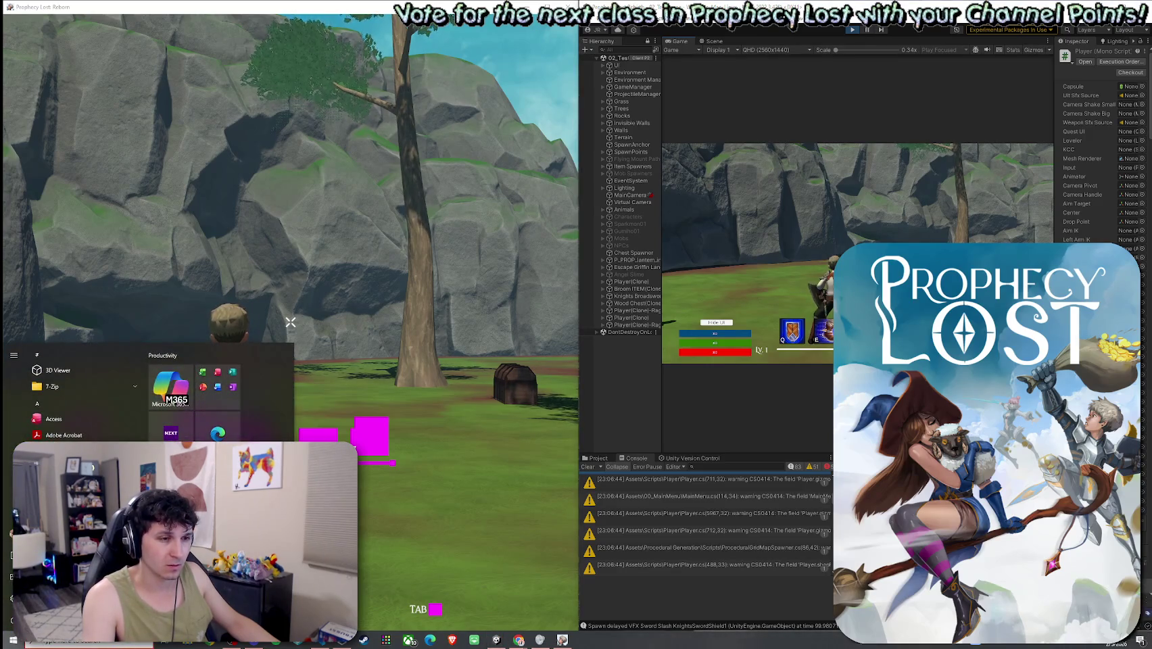
# - Return to the build, cast the blue ring ability, and chain sword combos up to the purple finisher
pyautogui.press('Escape')
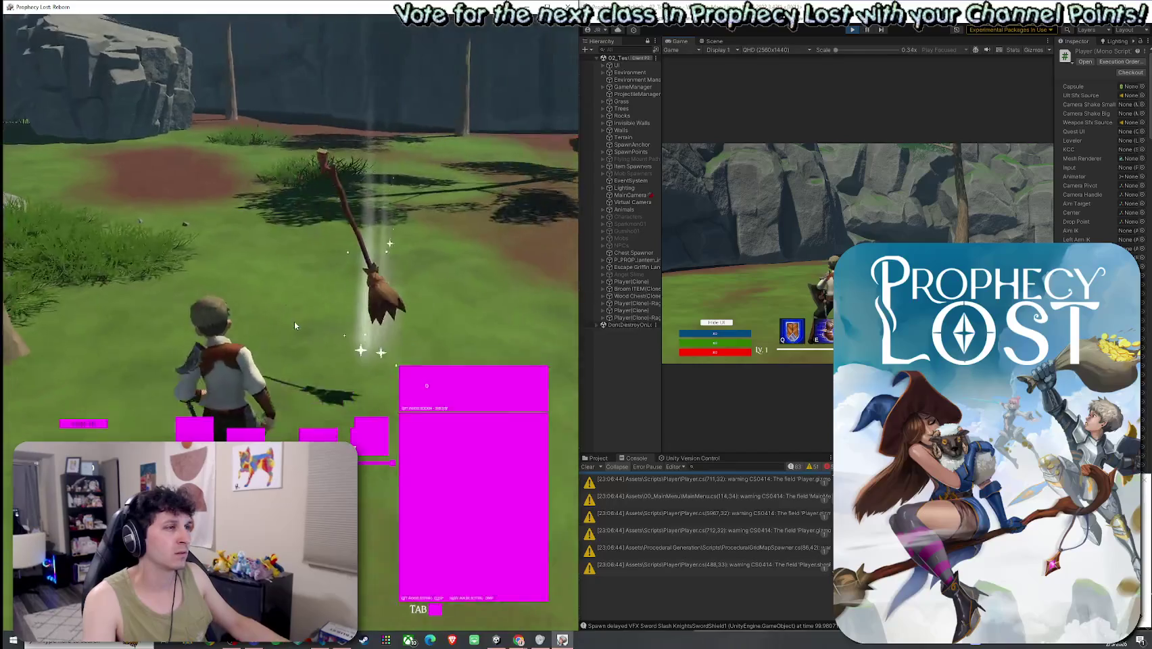
pyautogui.click(422, 440)
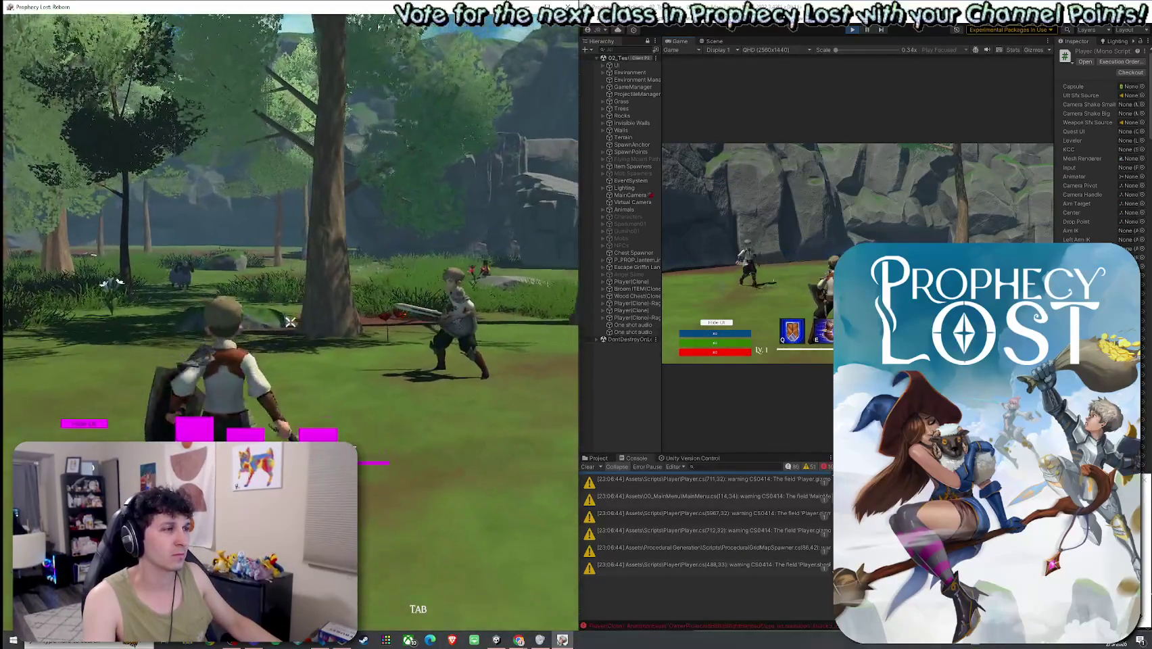
pyautogui.press('q')
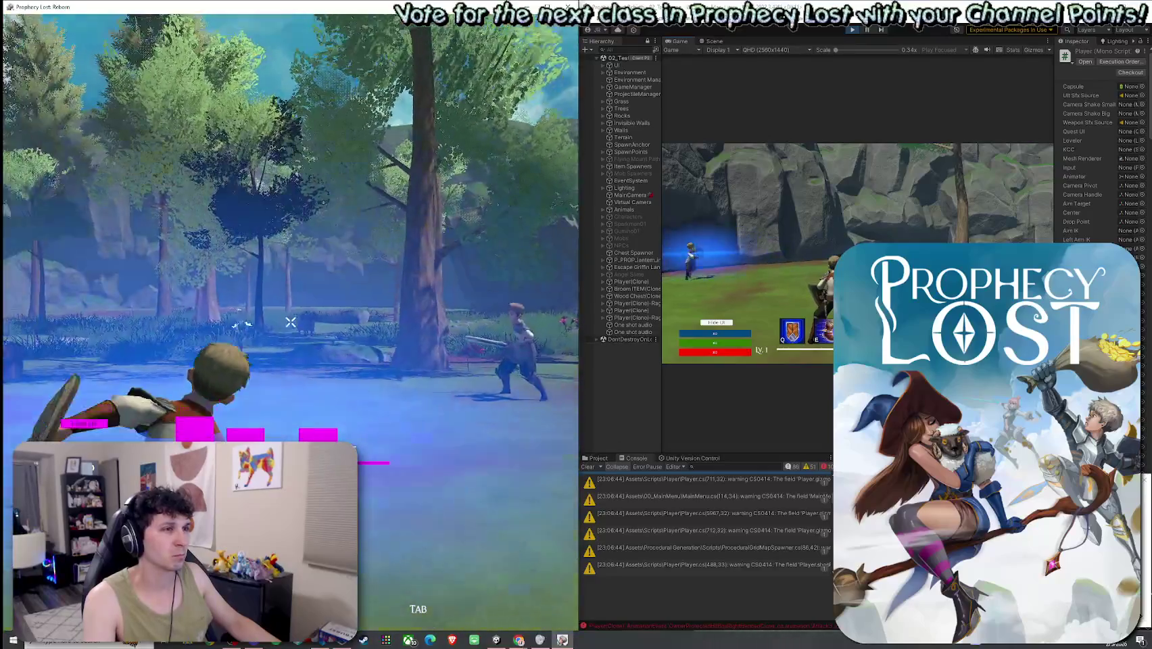
pyautogui.click(290, 323)
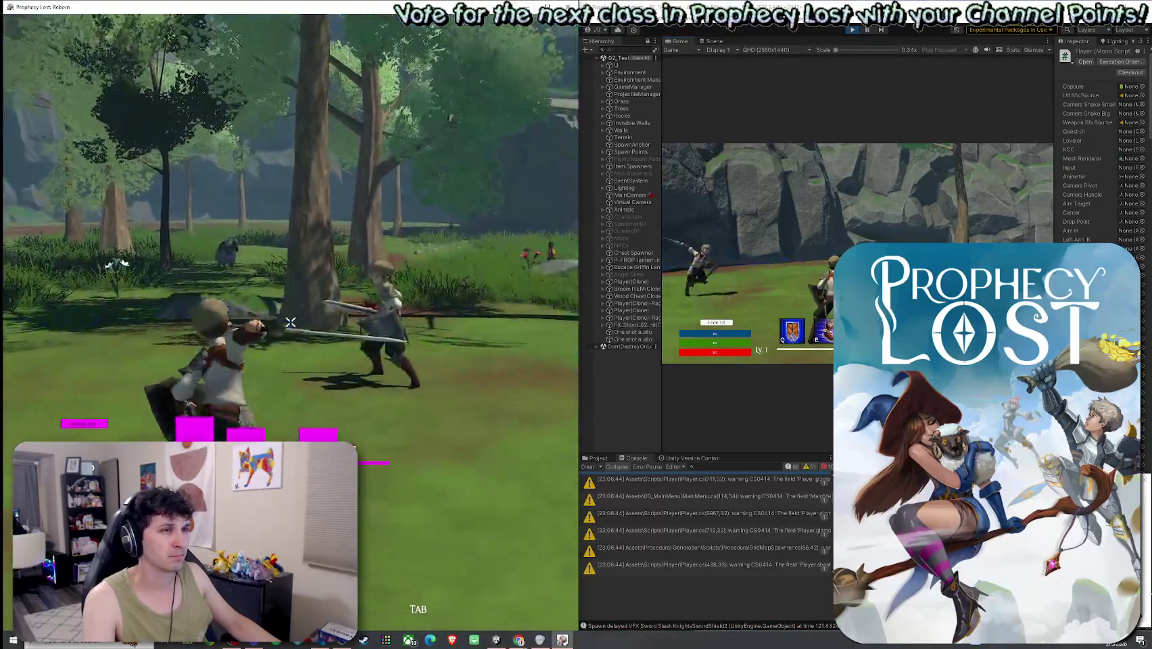
pyautogui.click(291, 323)
pyautogui.click(291, 322)
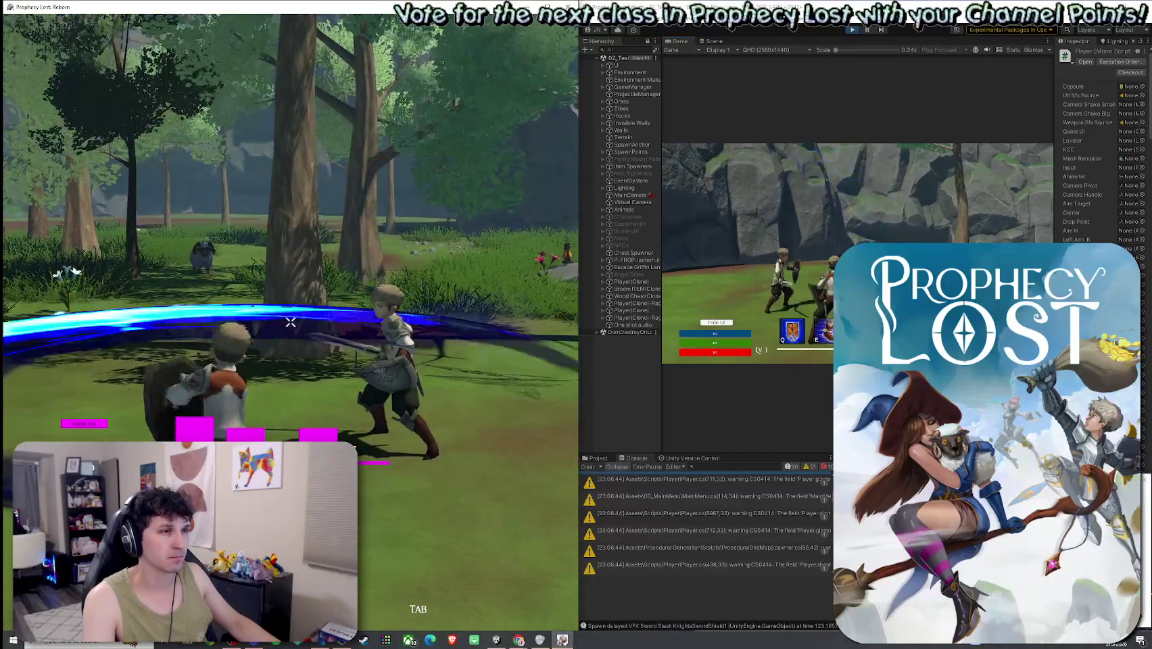
pyautogui.click(291, 322)
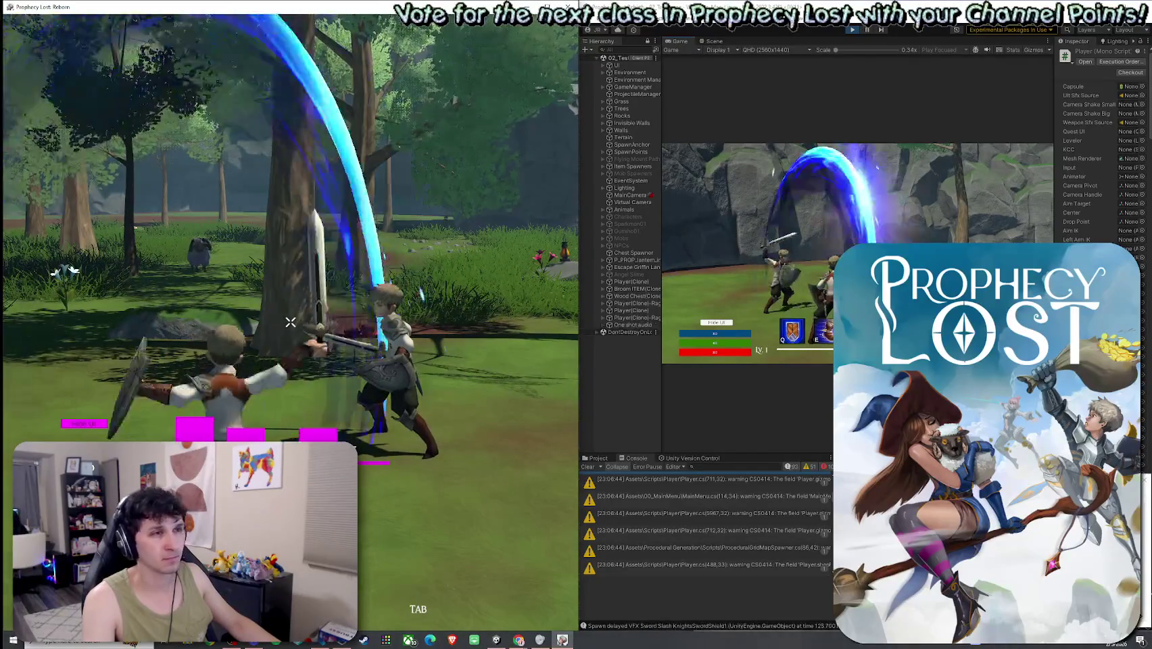
pyautogui.click(291, 323)
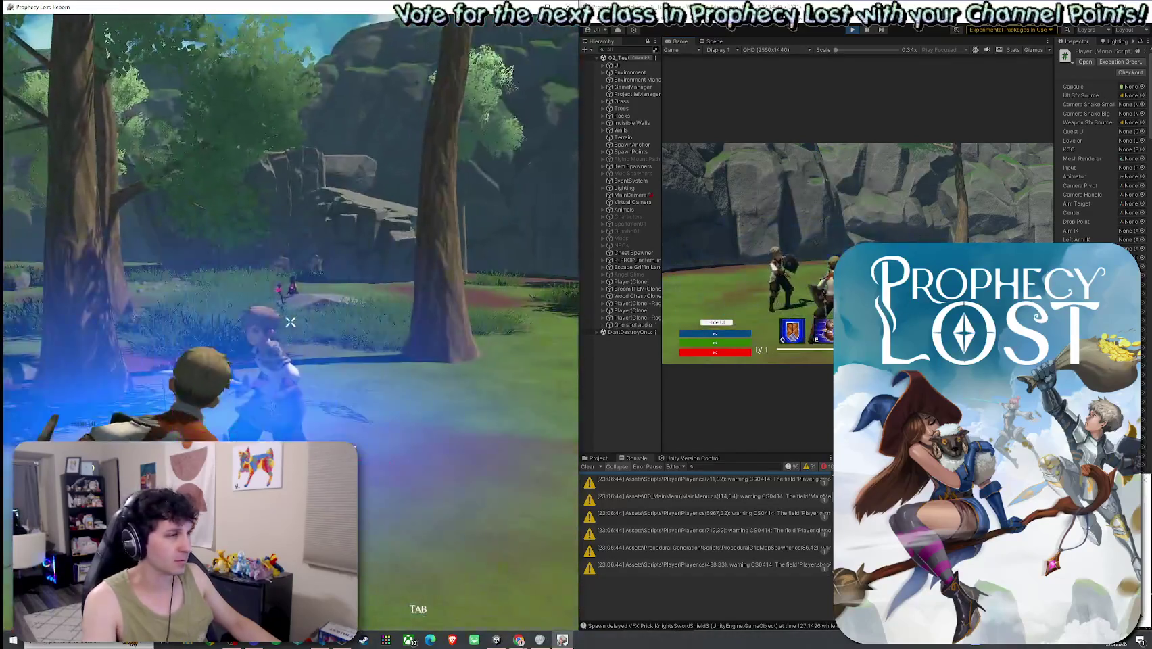
pyautogui.click(291, 322)
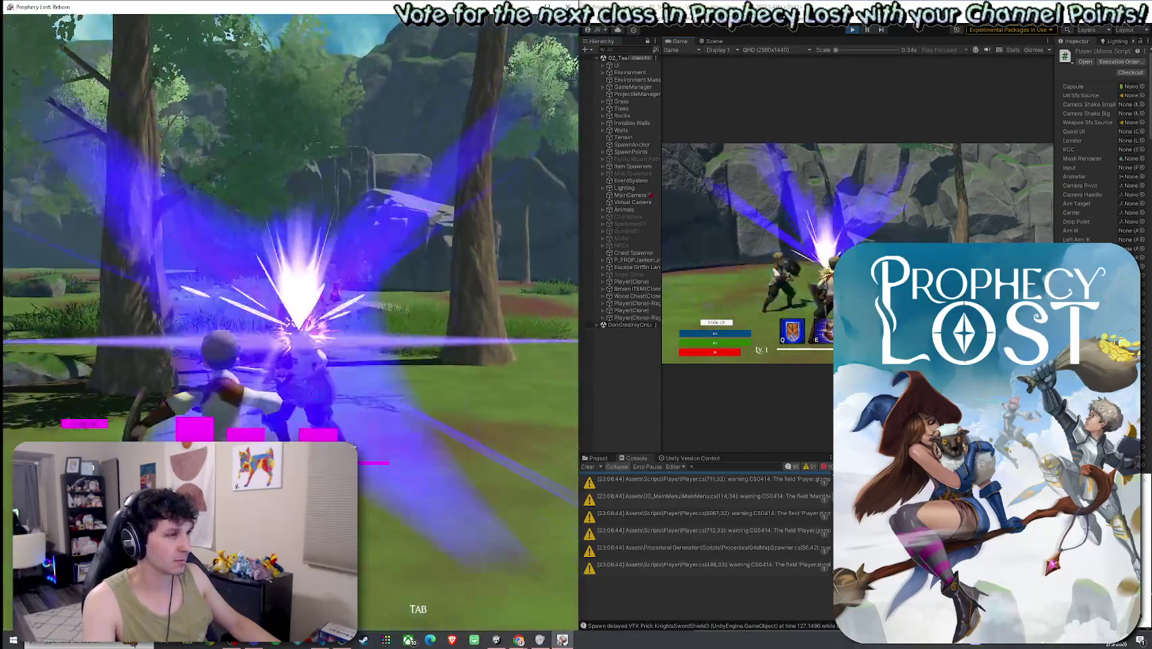
pyautogui.click(291, 322)
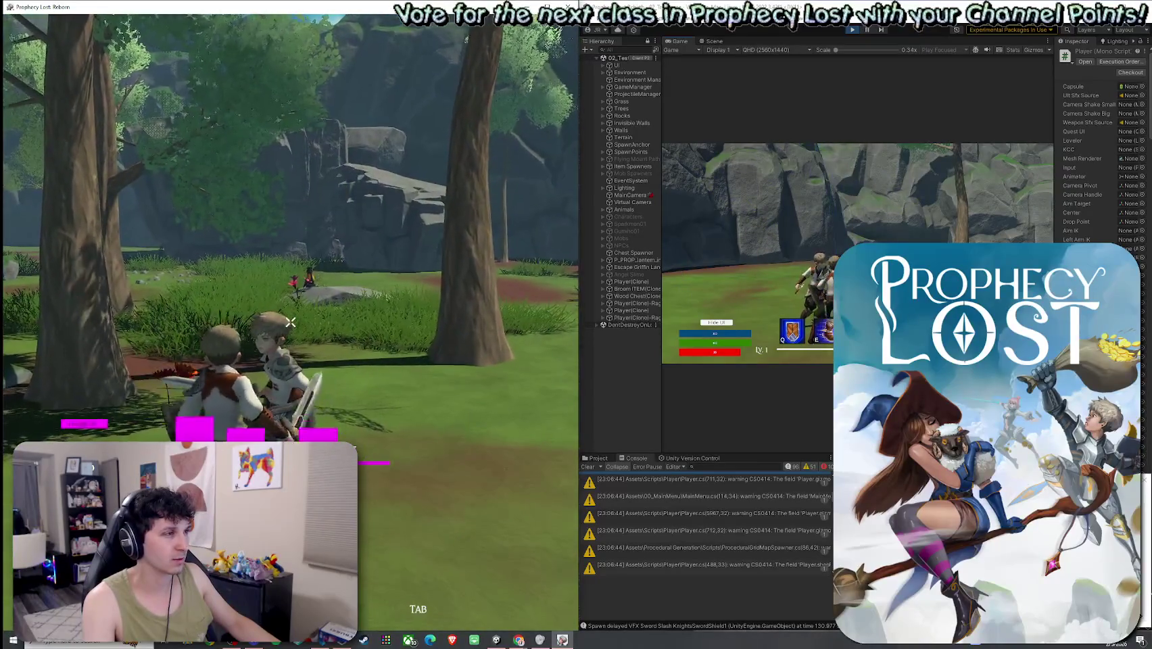
pyautogui.click(291, 322)
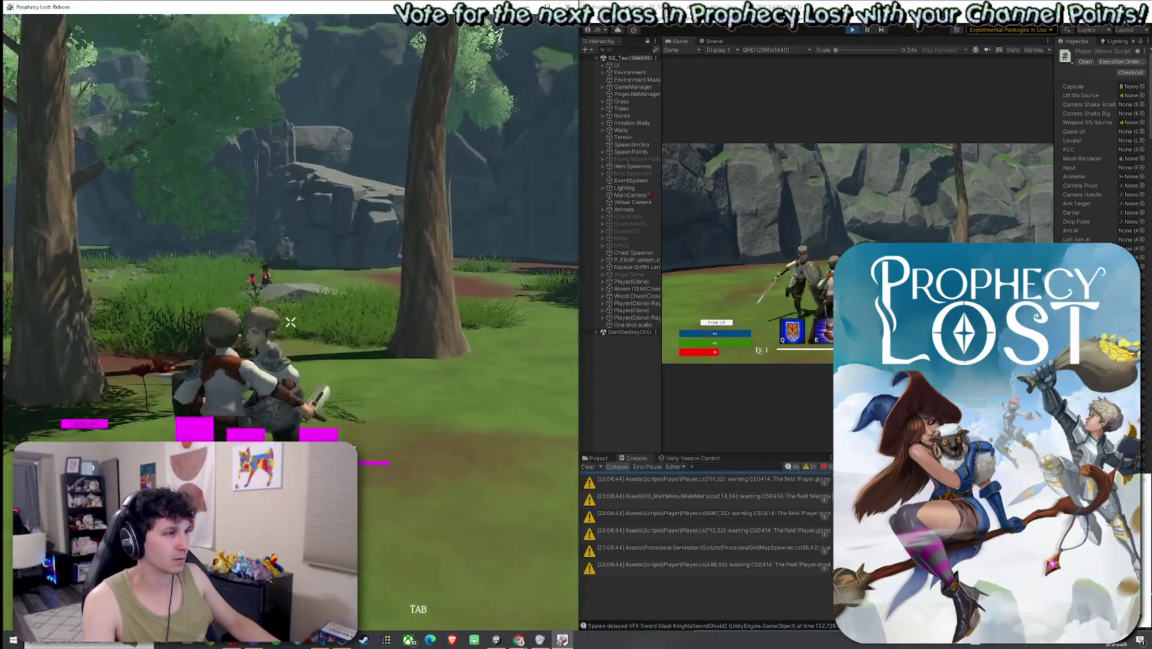
pyautogui.click(291, 322)
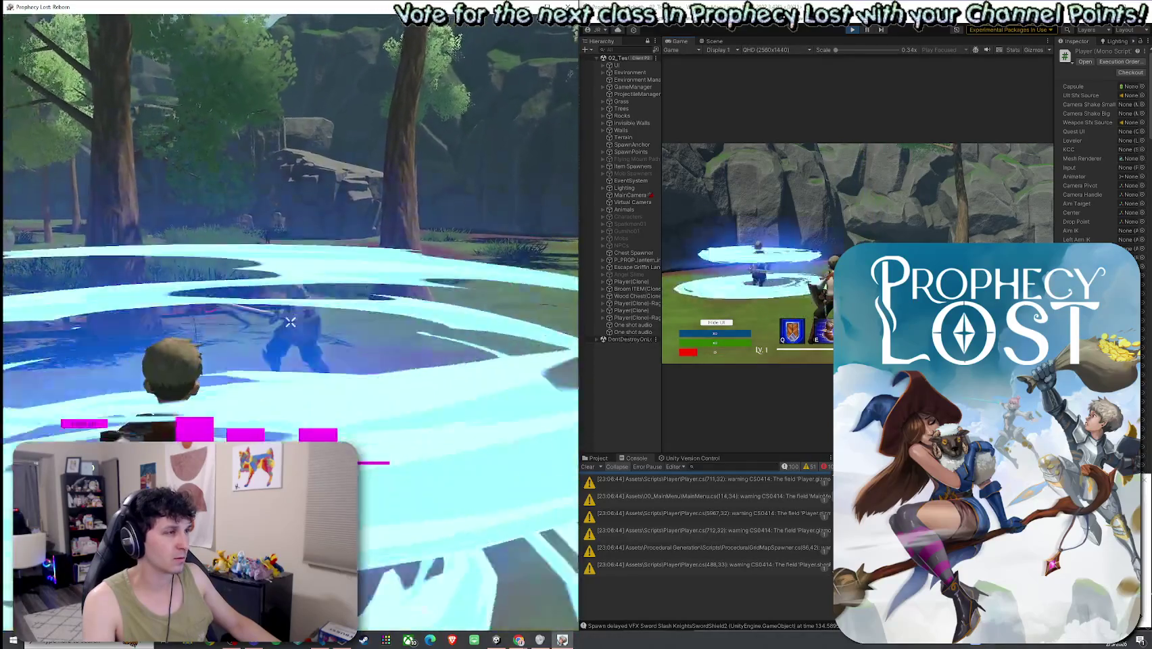
# - Run across the field toward the tree and combo-slash the other player until they die
pyautogui.press('Tab')
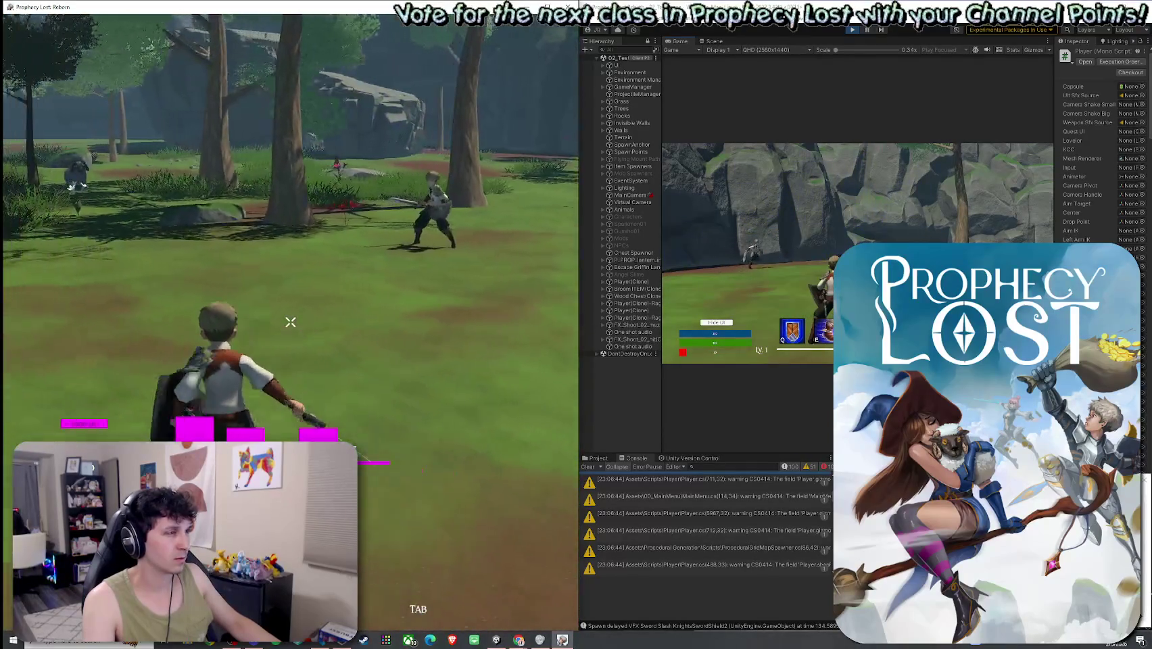
pyautogui.press('w')
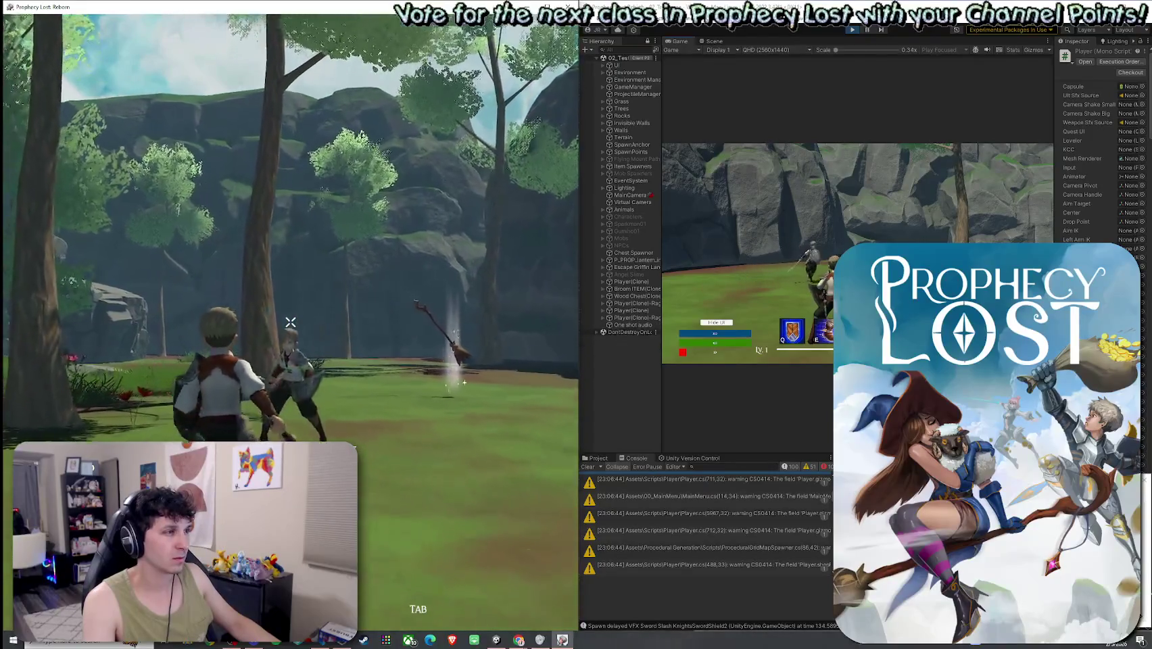
pyautogui.press('w')
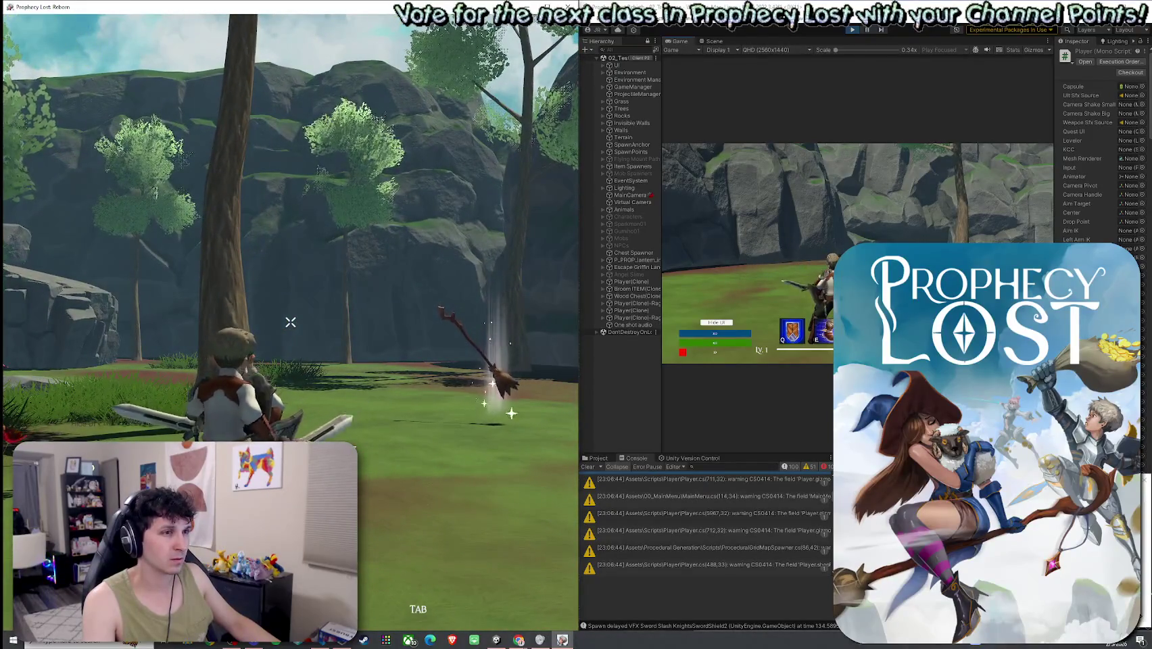
pyautogui.click(290, 322)
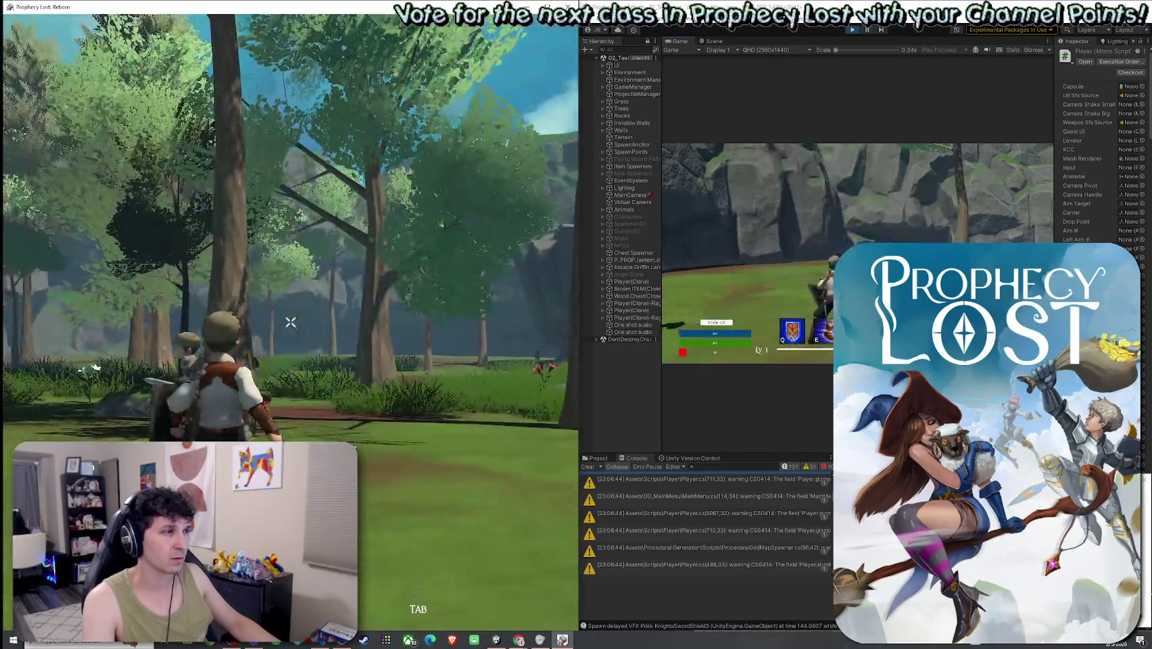
pyautogui.click(290, 322)
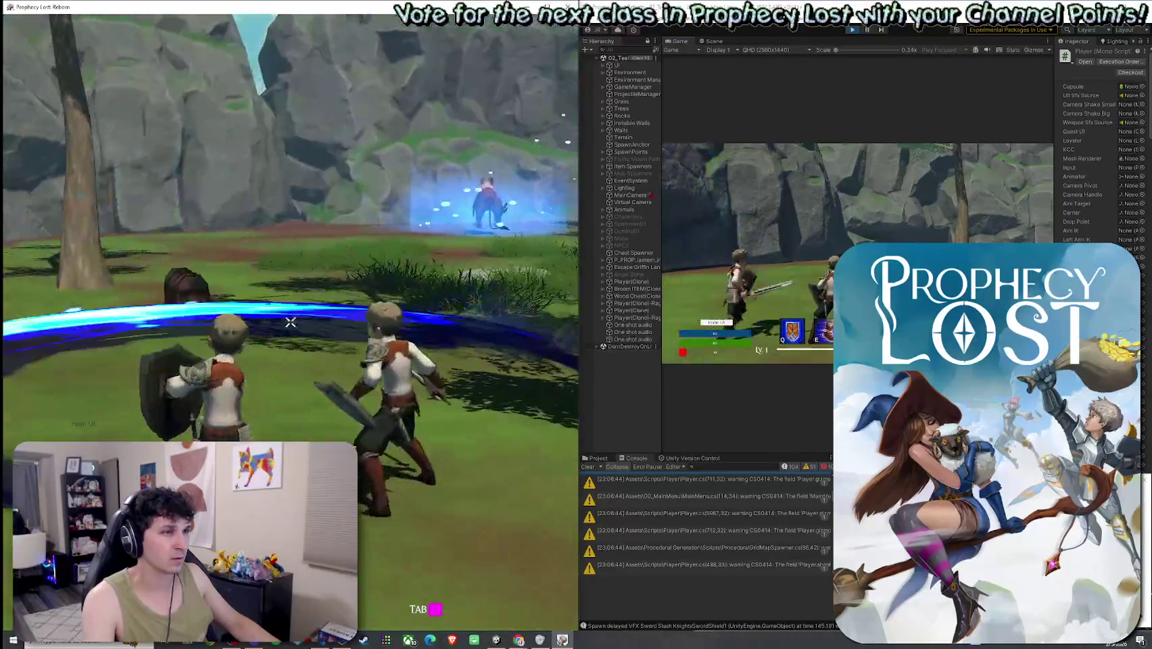
pyautogui.click(290, 321)
pyautogui.click(291, 322)
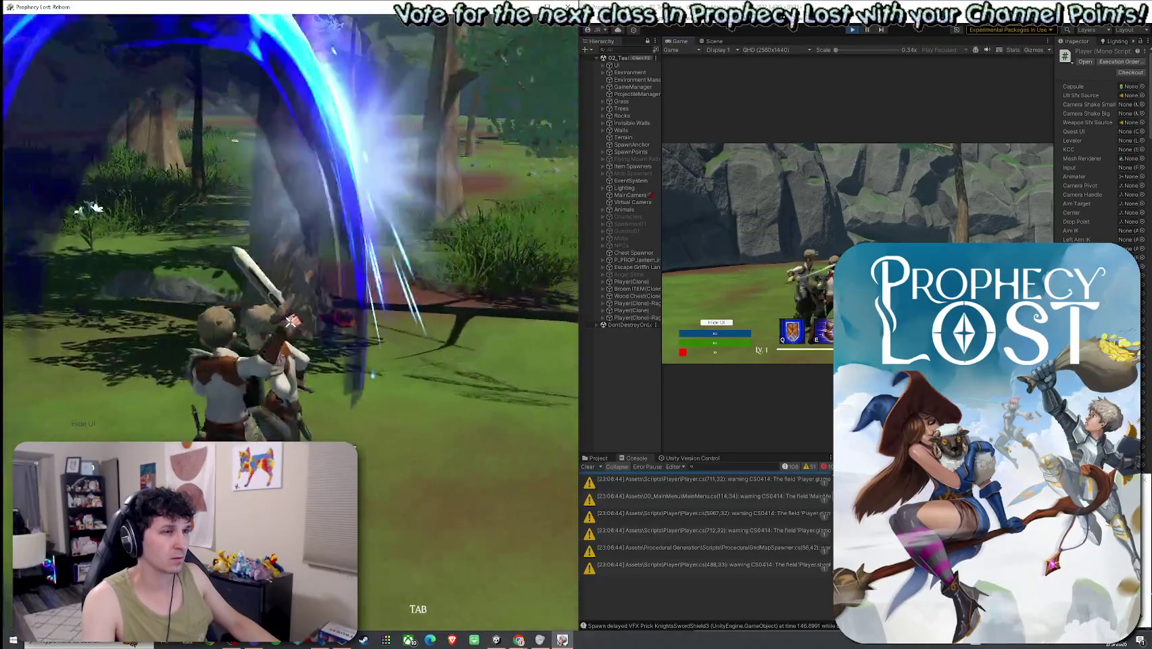
pyautogui.click(291, 322)
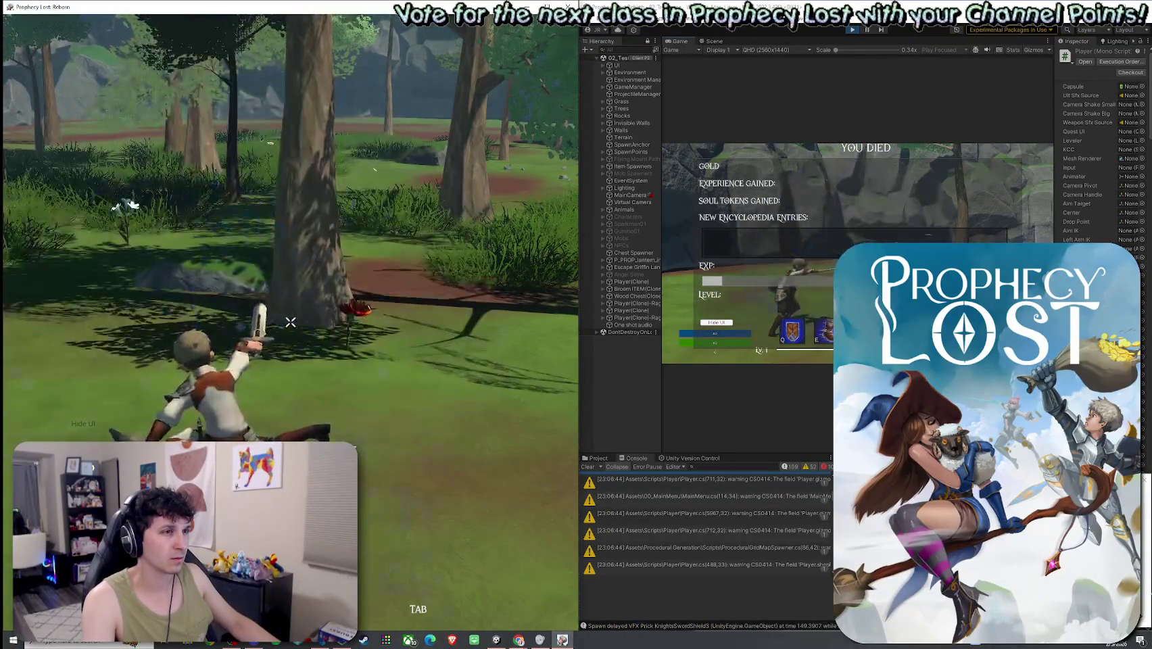
pyautogui.press('super')
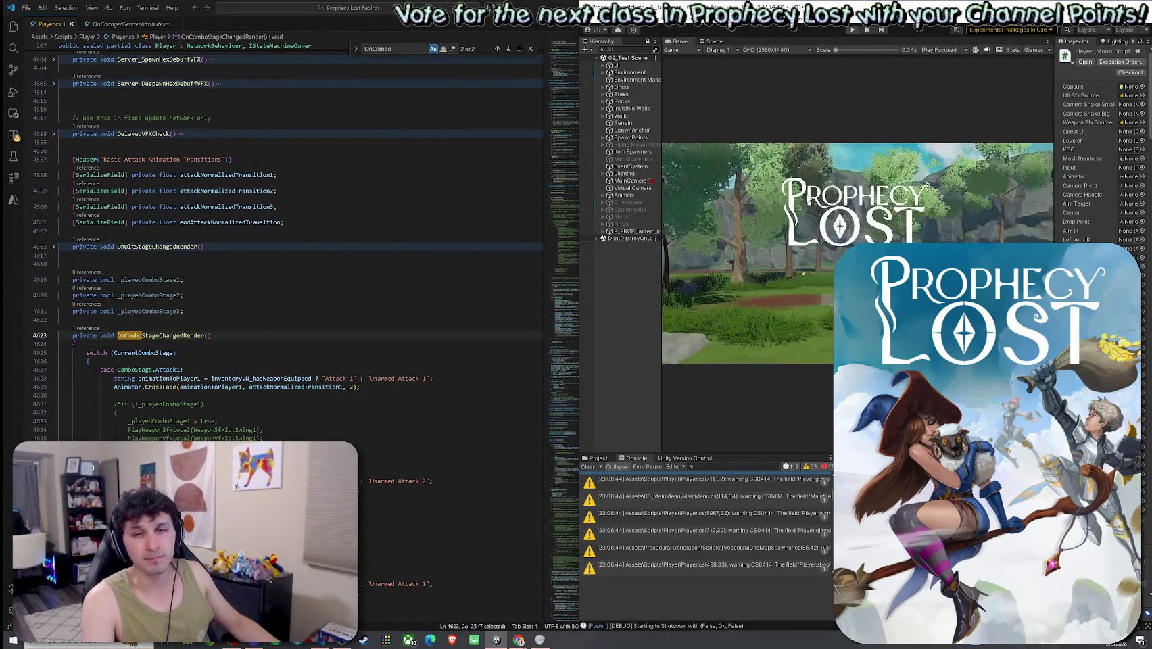
# - Recompile the edited scripts in Unity and start a fresh play session with Ctrl+P
pyautogui.click(599, 17)
pyautogui.click(656, 146)
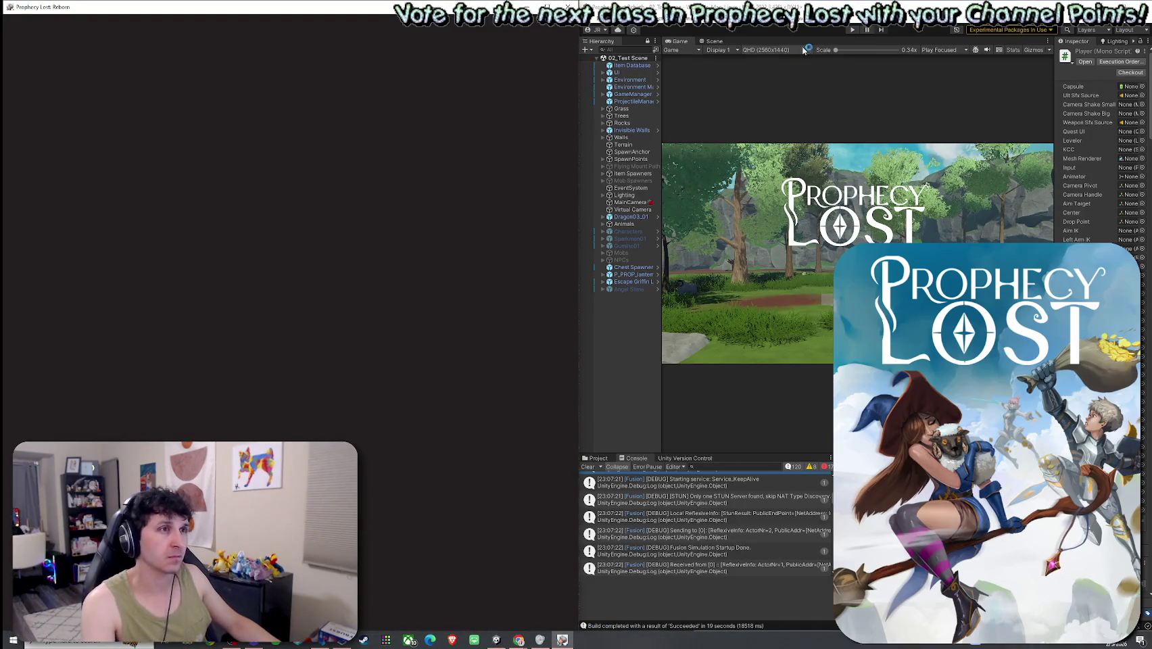
pyautogui.hotkey('ctrl', 'p')
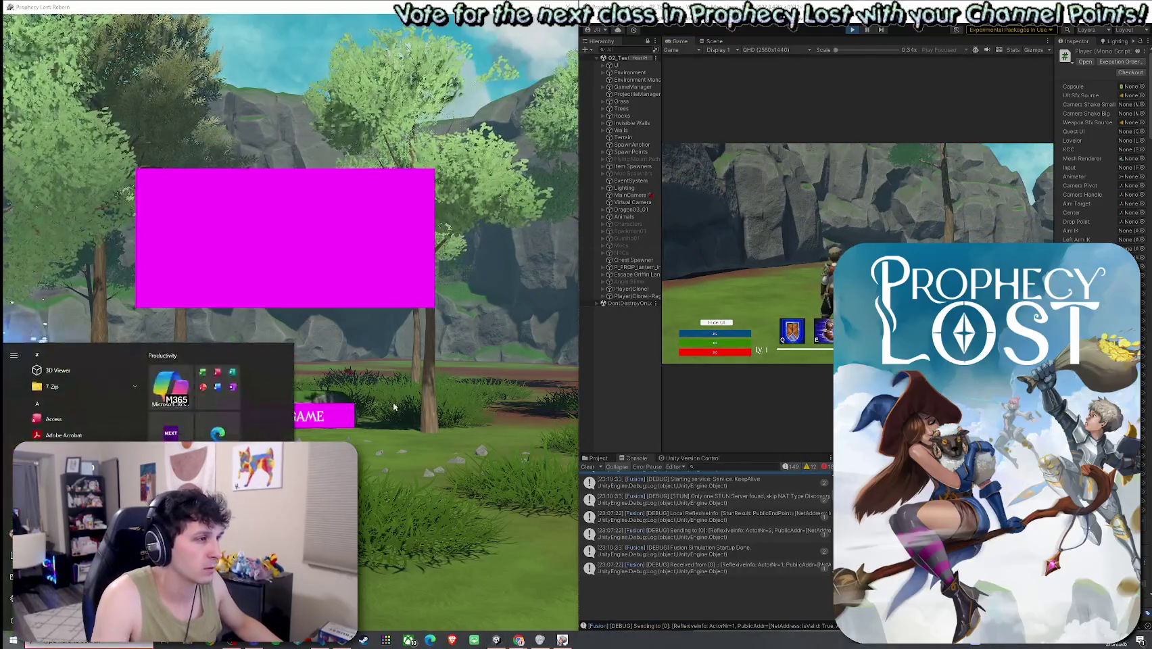
# - Join the session with START GAME, run to the floating shield, and pick it up
pyautogui.click(320, 417)
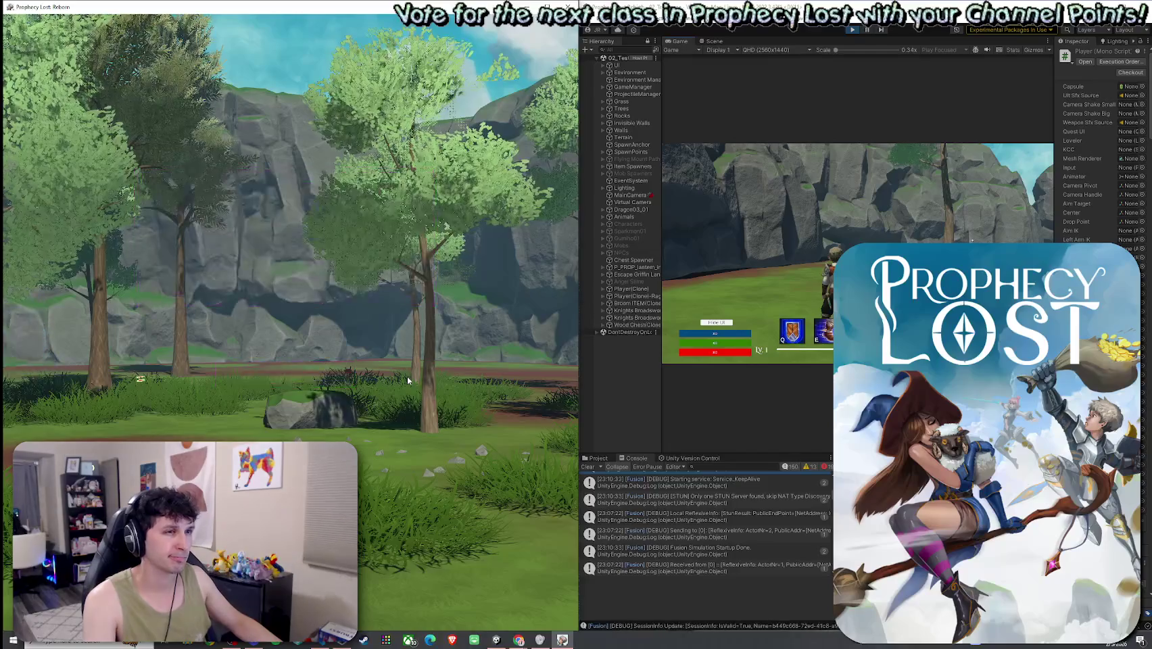
pyautogui.press('w')
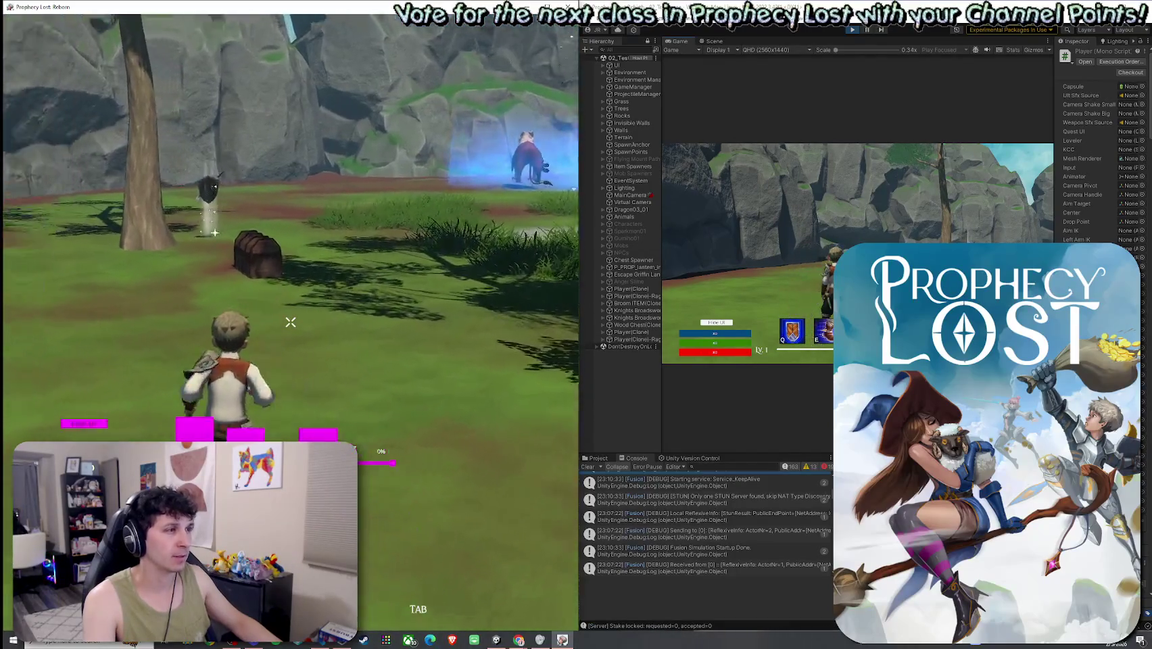
pyautogui.press('w')
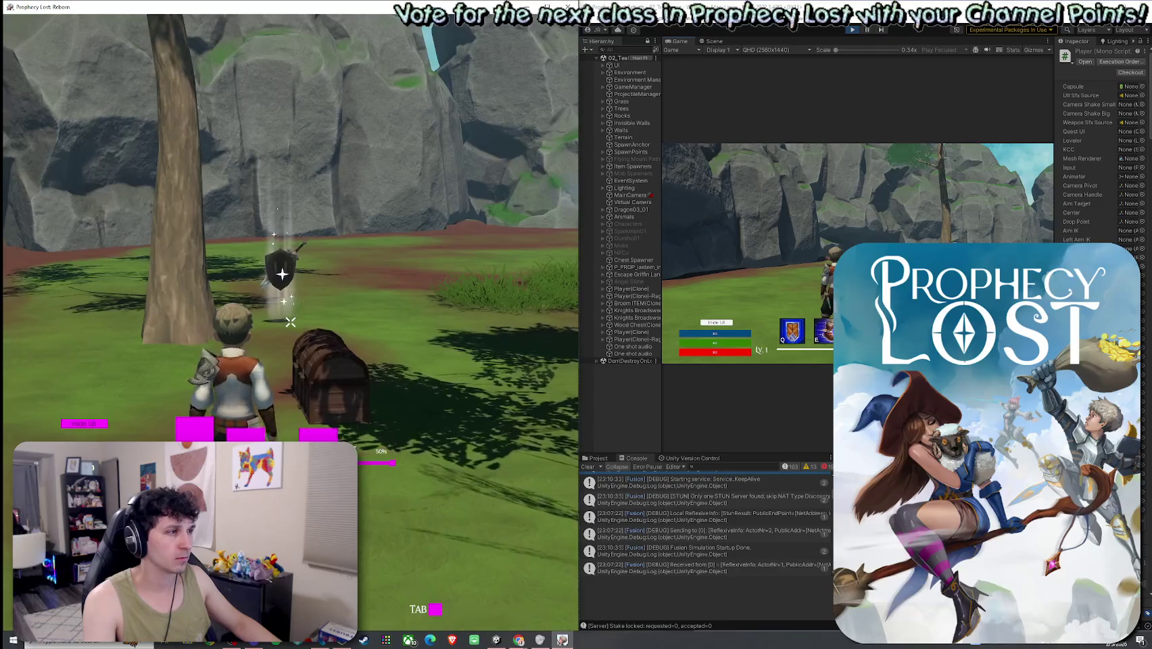
pyautogui.press('e')
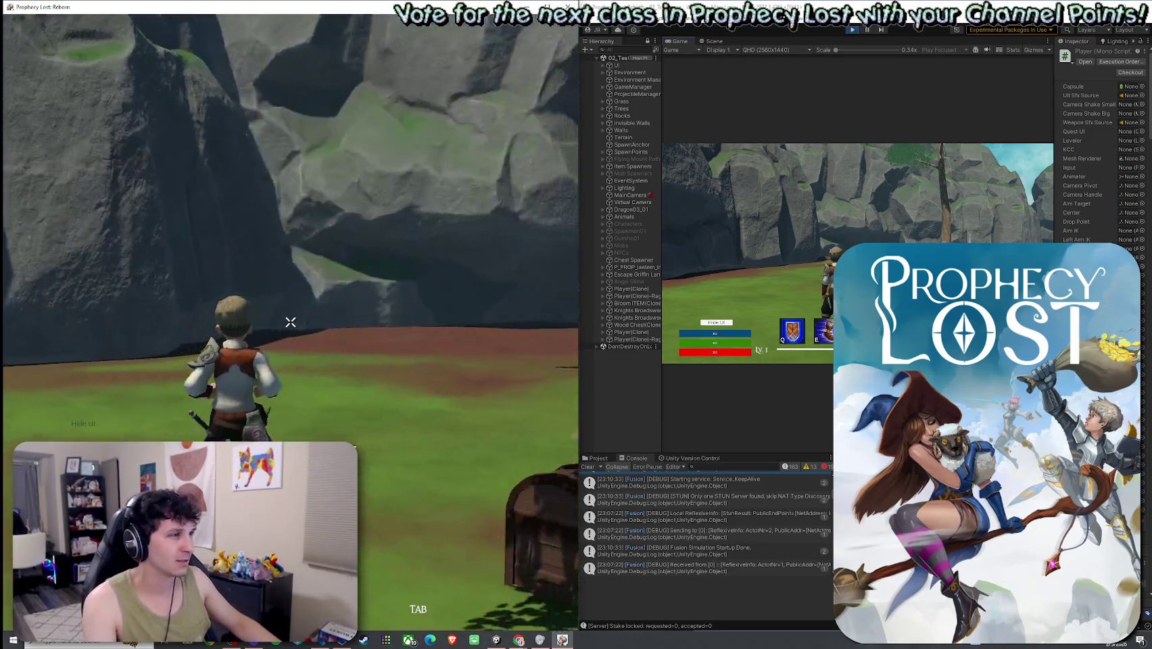
pyautogui.press('Tab')
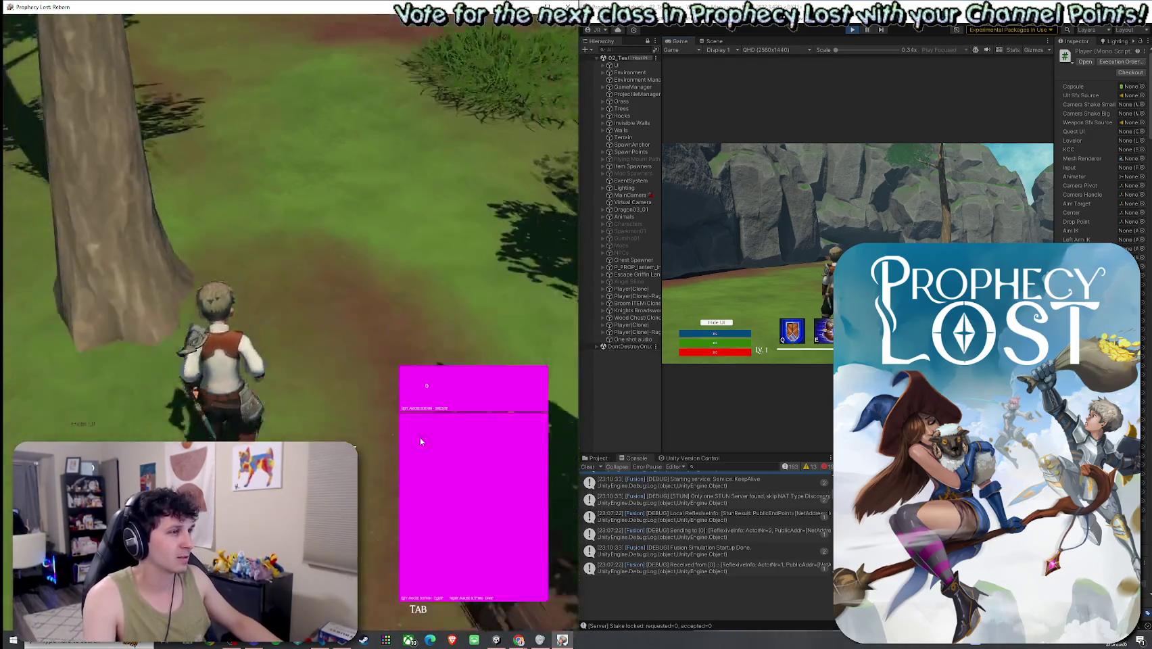
pyautogui.press('Tab')
# - Swing the equipped sword twice, drop it, and run toward the forest
pyautogui.click(290, 322)
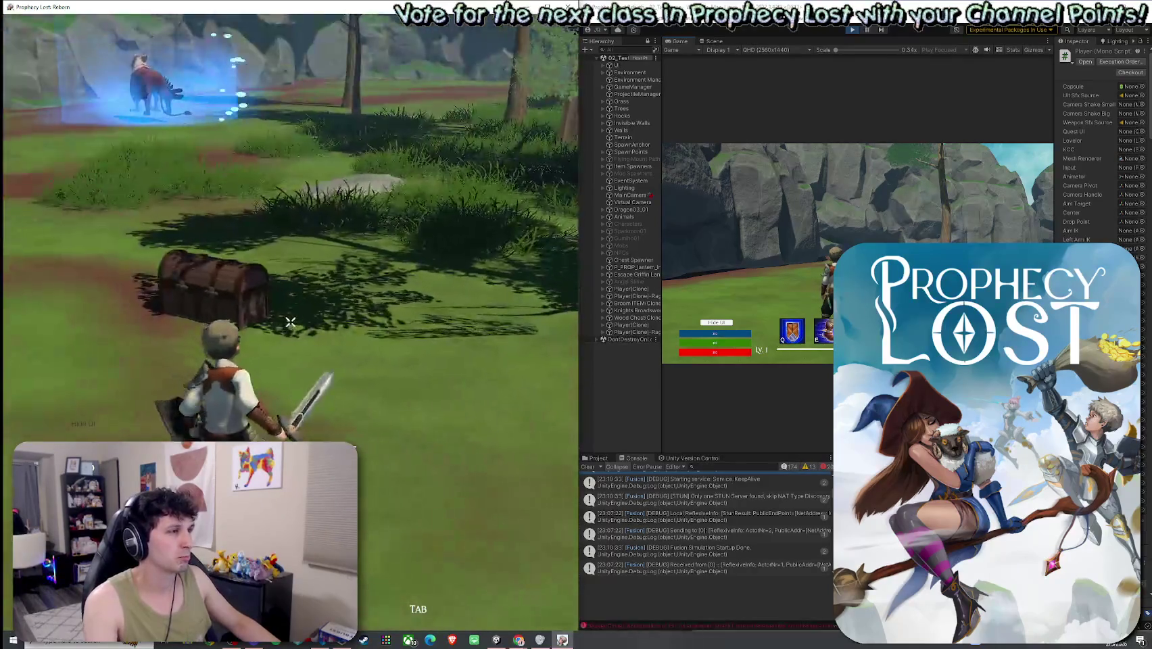
pyautogui.click(293, 325)
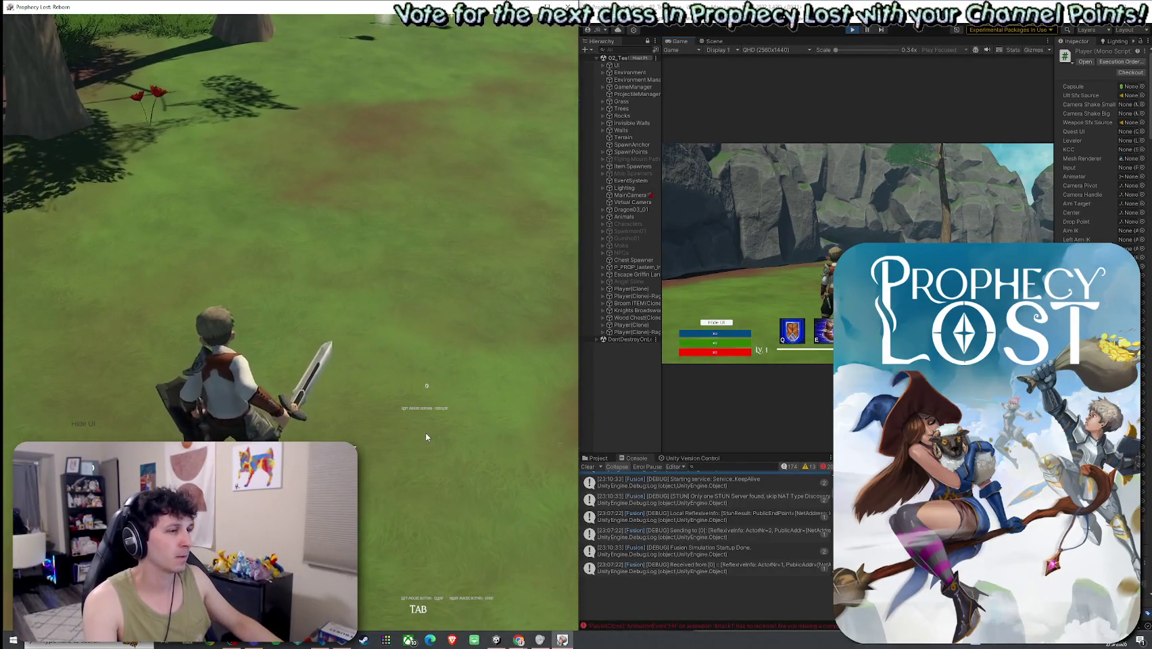
pyautogui.click(461, 389)
pyautogui.press('Tab')
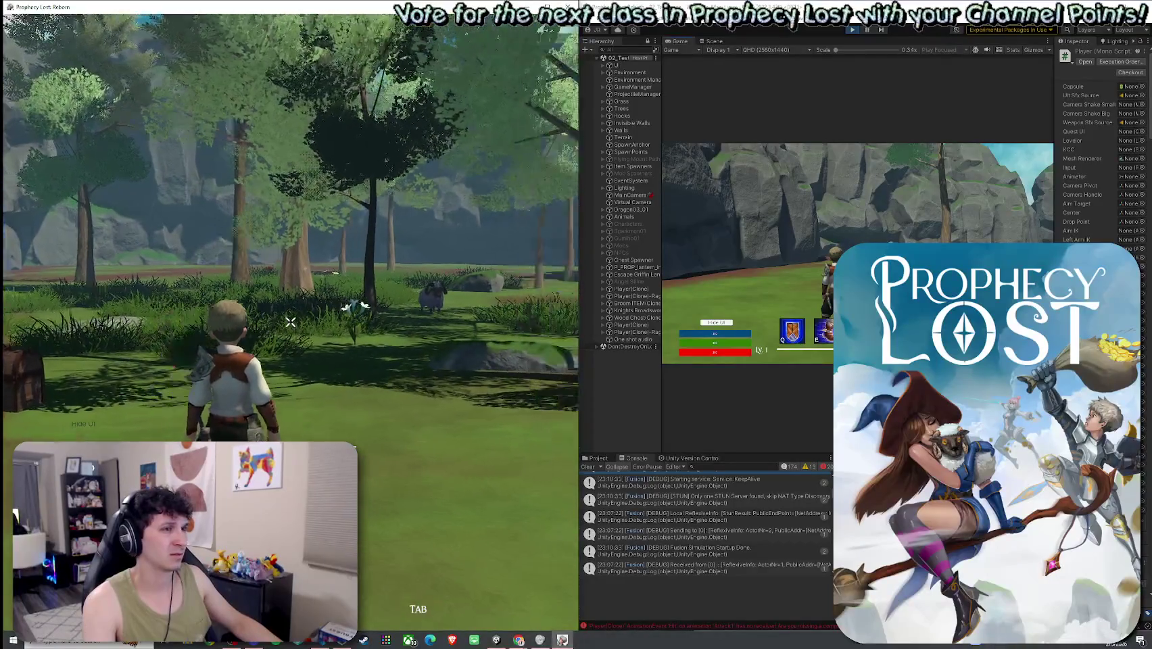
# - Equip the sword and shield, then run a full three-stage combo ending in the thrust
pyautogui.press('Tab')
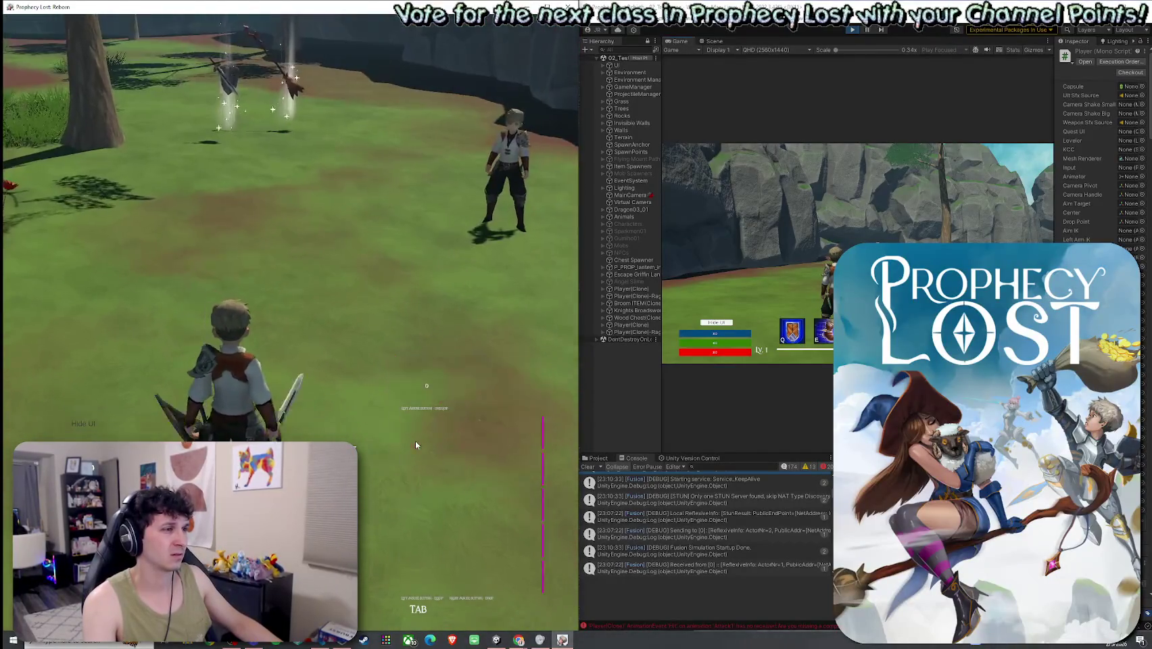
pyautogui.press('Tab')
pyautogui.click(290, 322)
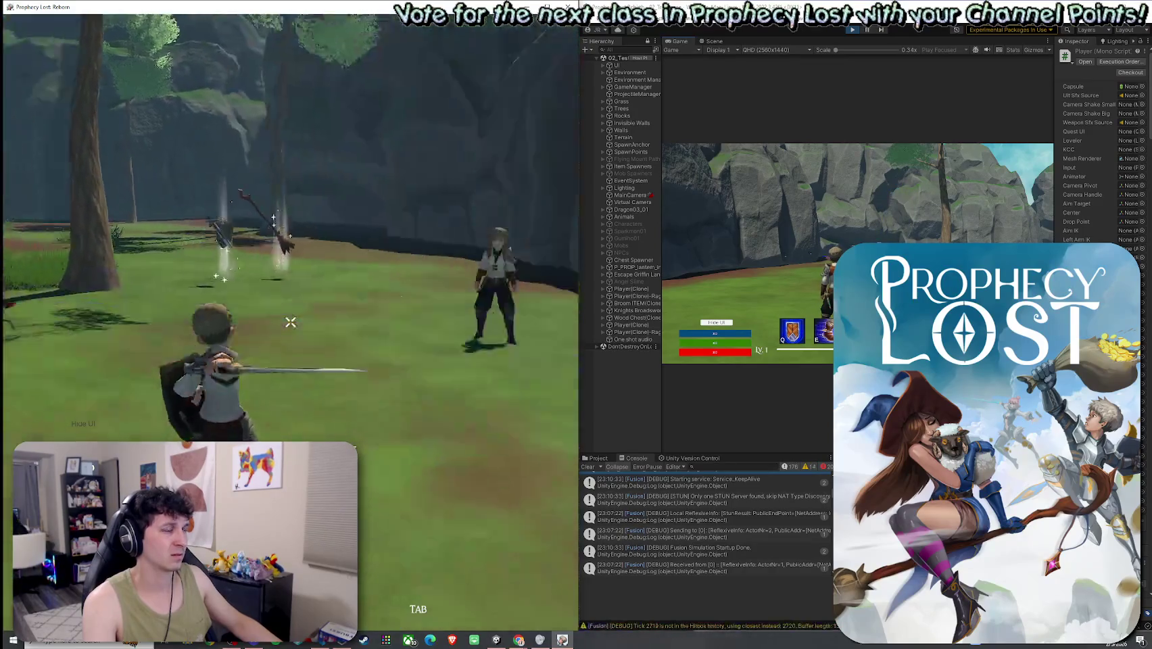
pyautogui.click(291, 322)
pyautogui.click(291, 323)
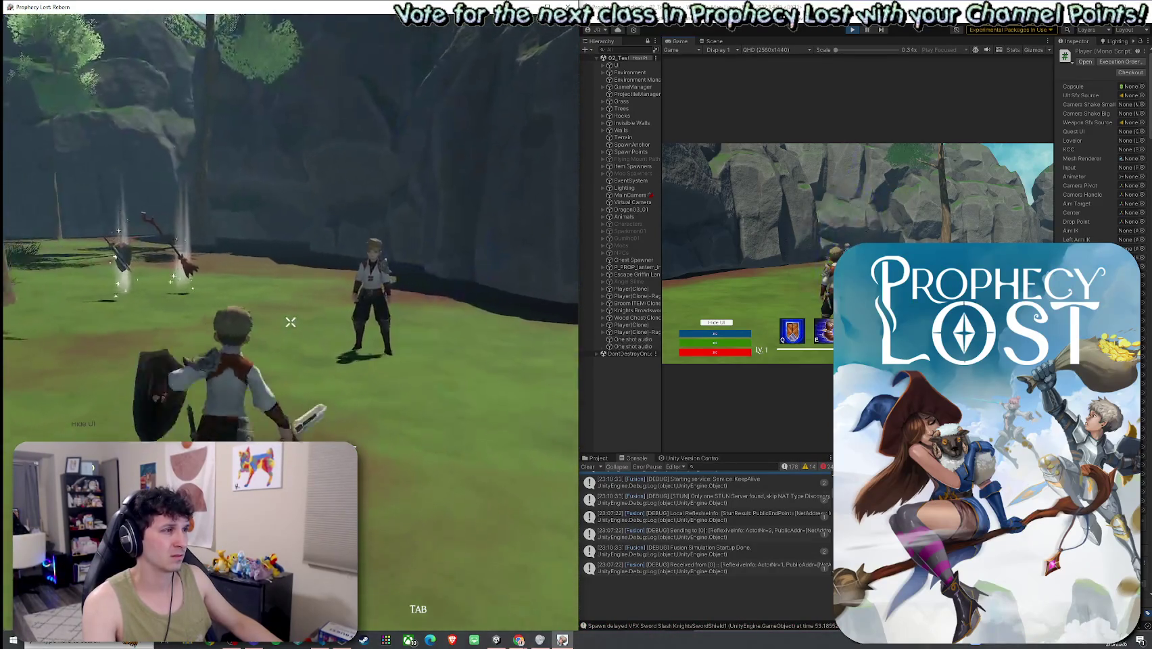
pyautogui.click(290, 323)
pyautogui.click(290, 323)
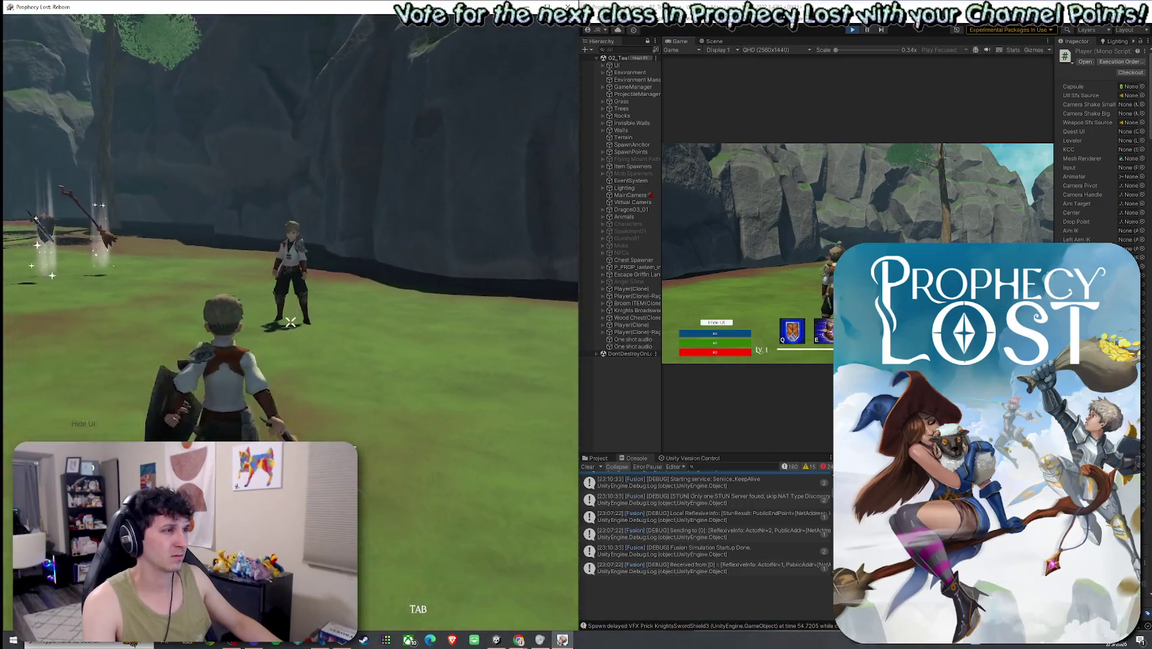
# - Start a new combo with a sweeping slash, cyan swirl, and slash-wave shots while dashing
pyautogui.click(291, 322)
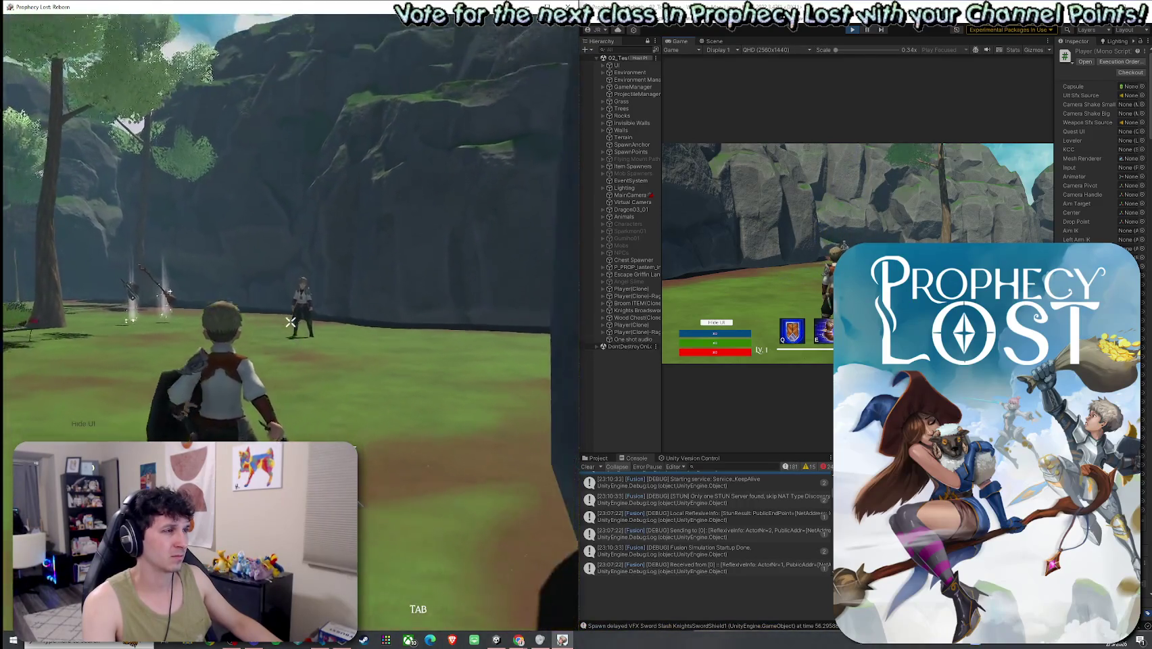
pyautogui.click(291, 322)
pyautogui.click(291, 322)
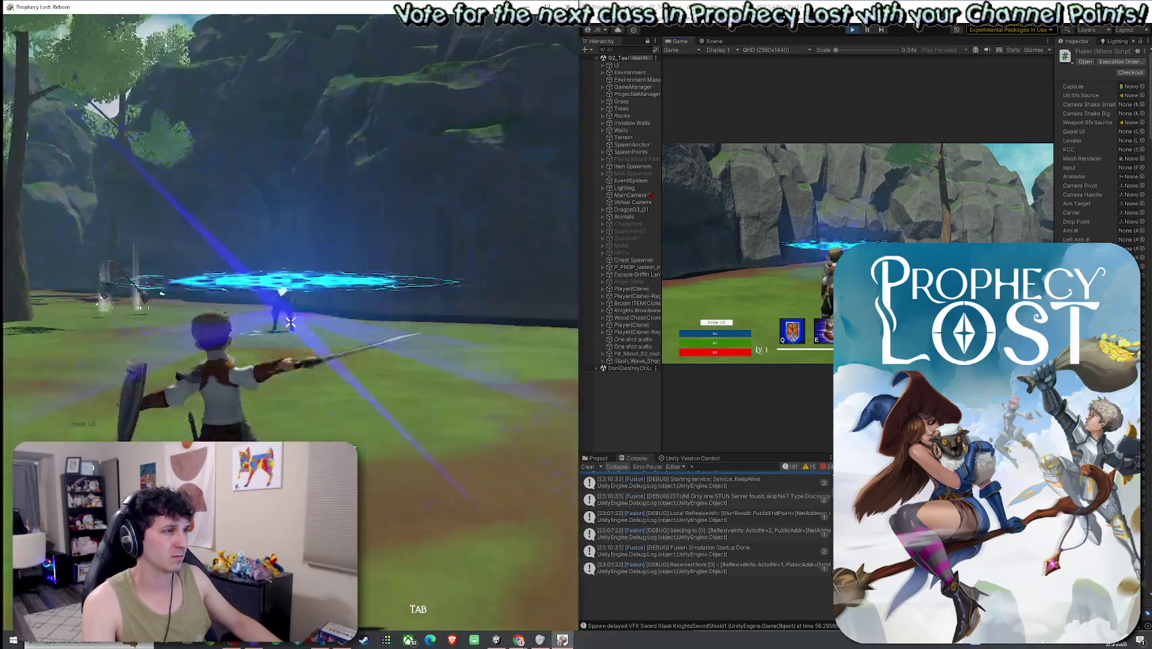
pyautogui.press('Tab')
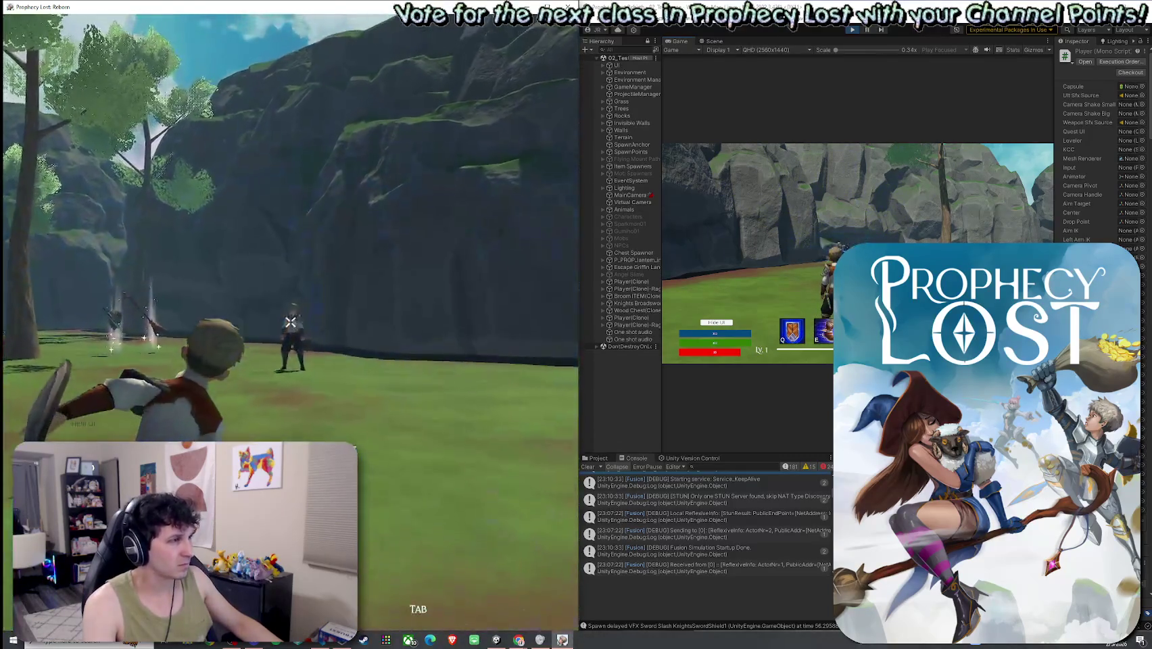
pyautogui.click(291, 322)
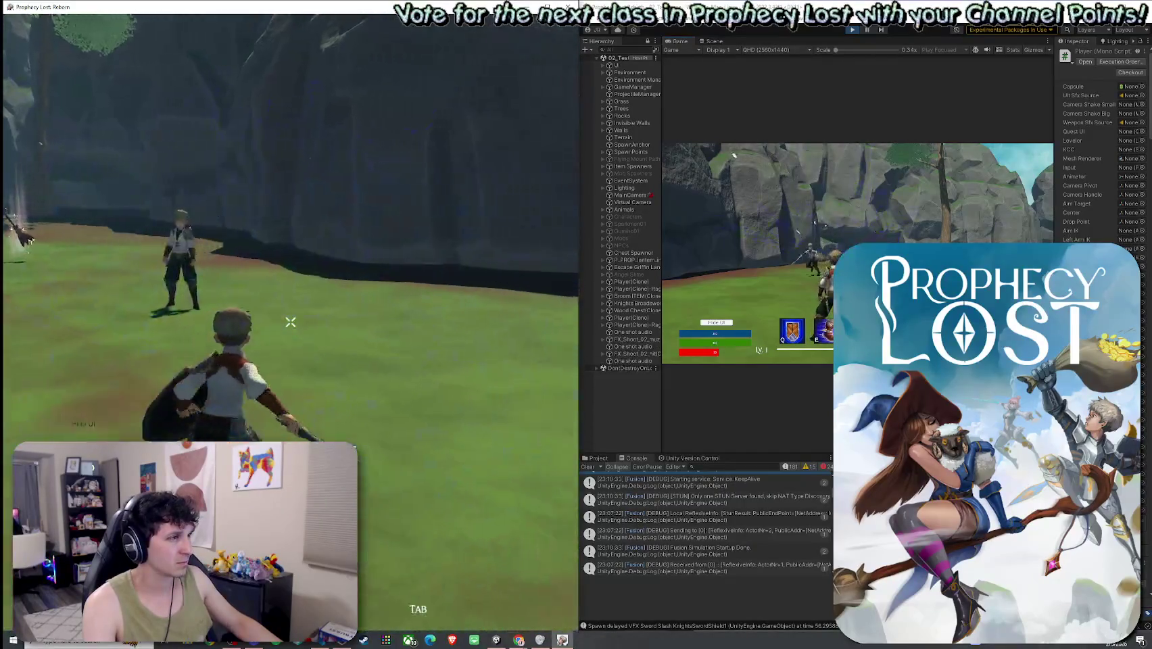
pyautogui.press('Tab')
pyautogui.click(291, 322)
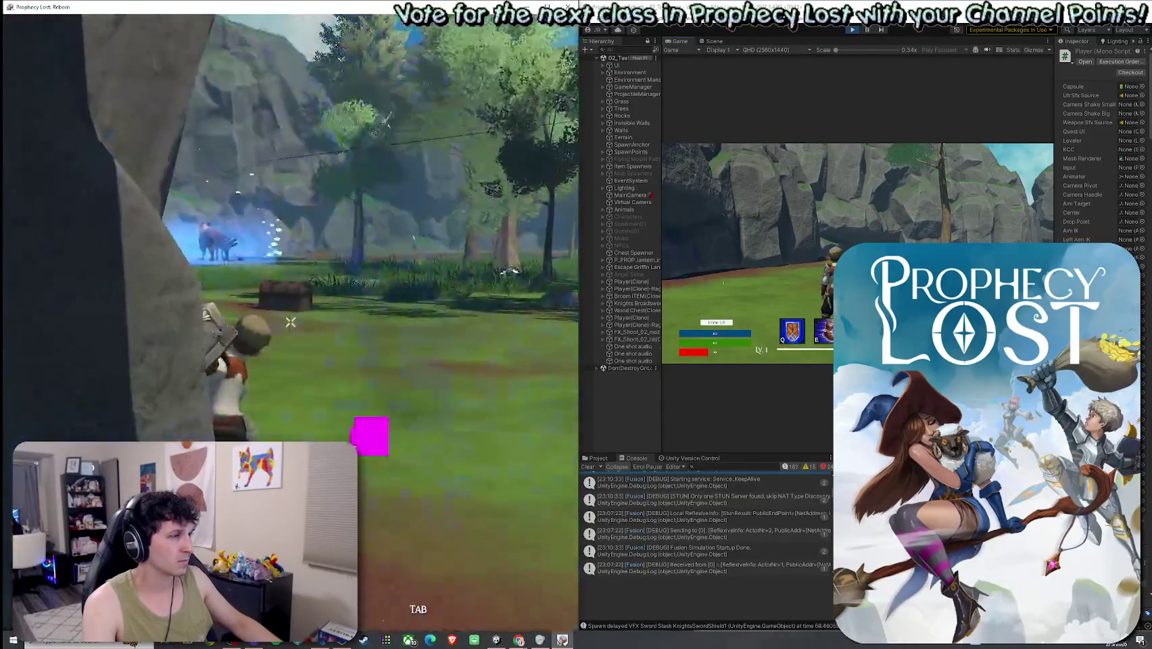
# - Chain two sword-and-shield combos ending in prick thrusts to retest slash and prick effects
pyautogui.click(291, 322)
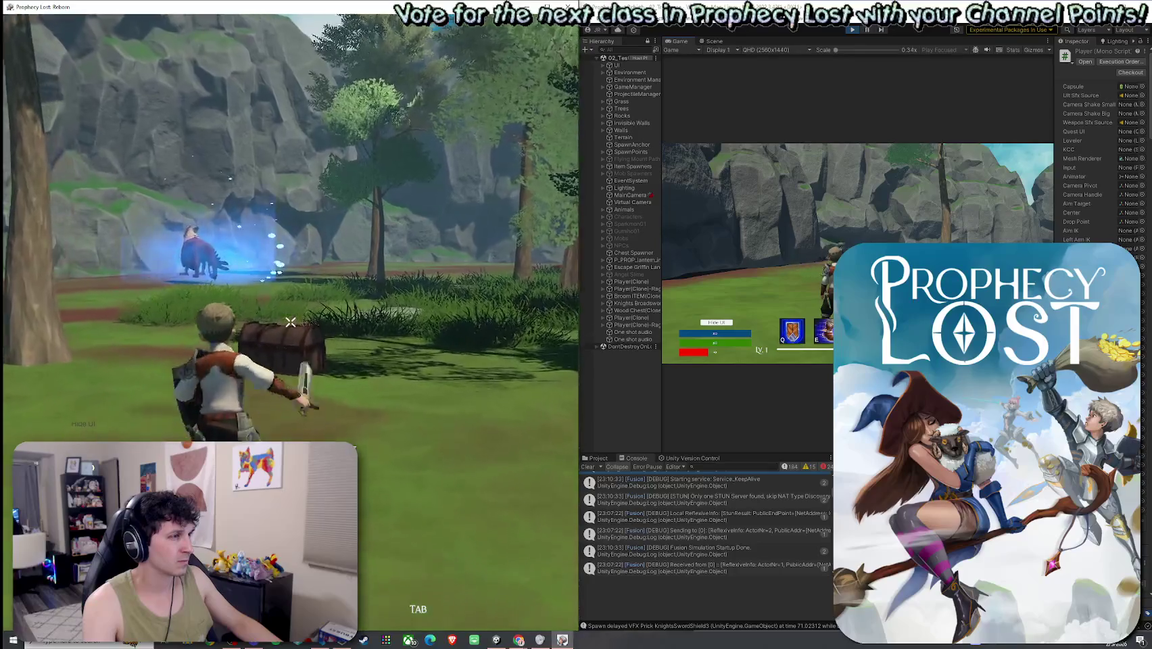
pyautogui.click(291, 322)
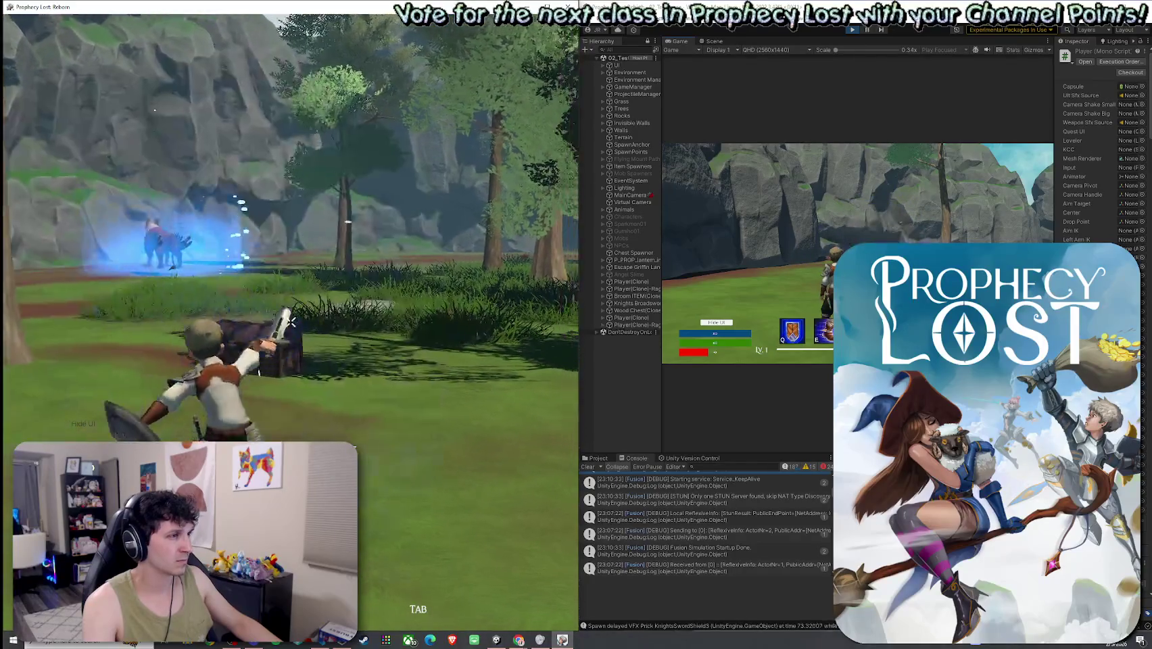
pyautogui.click(290, 323)
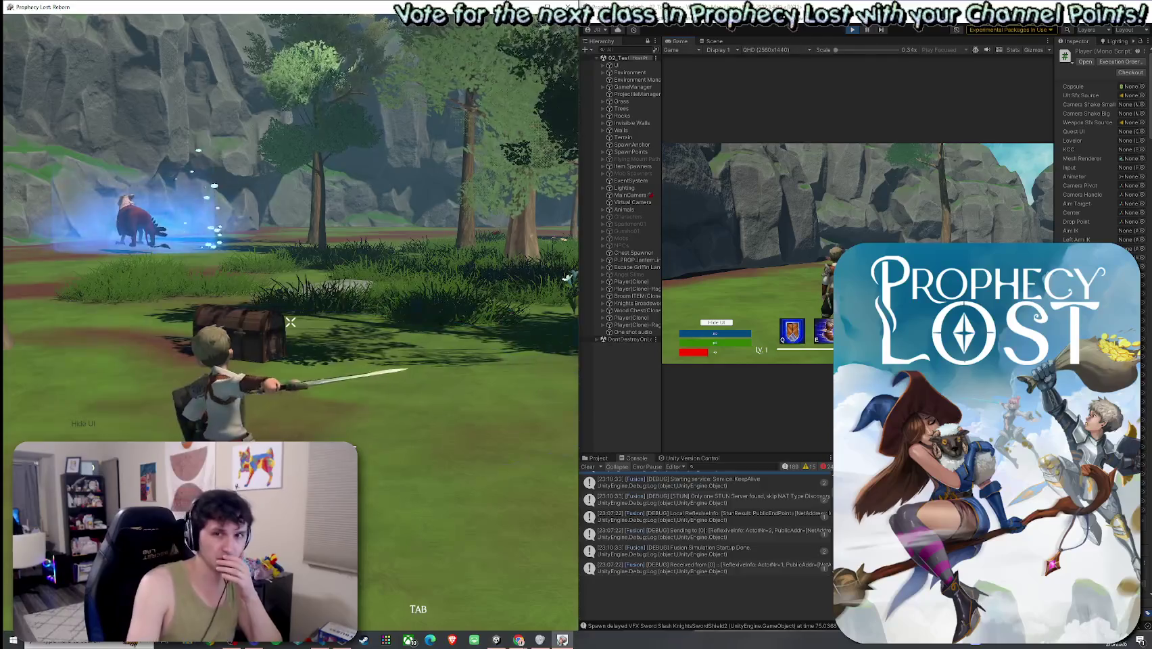
pyautogui.click(291, 323)
pyautogui.click(291, 323)
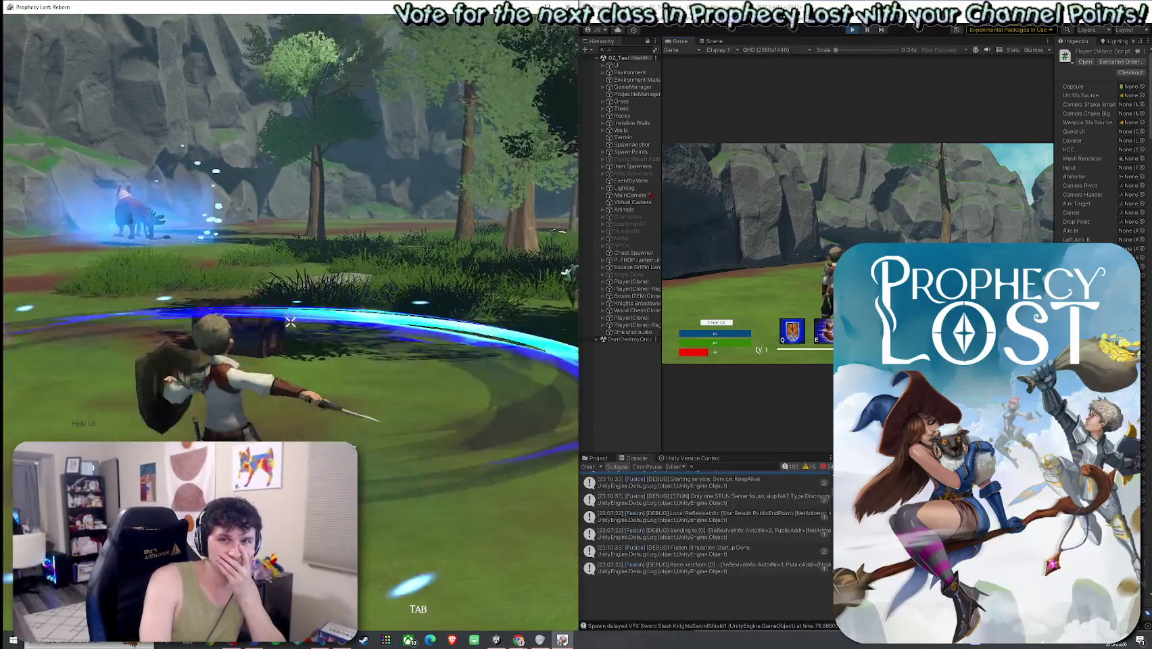
pyautogui.click(290, 323)
pyautogui.click(291, 322)
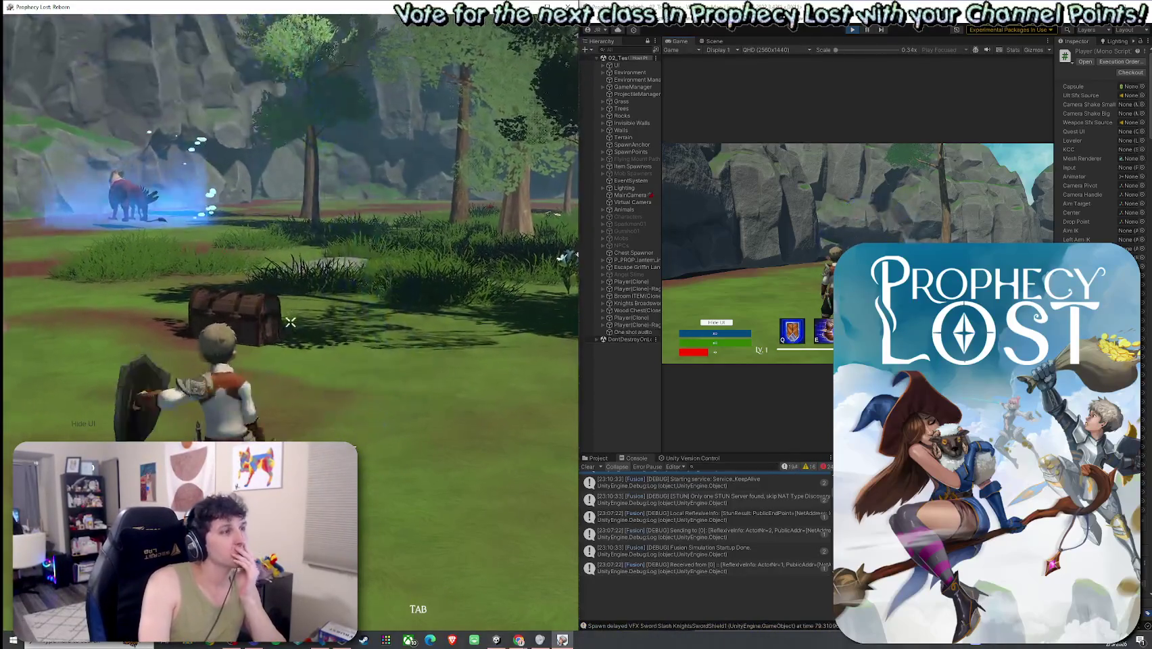
pyautogui.click(291, 322)
# - Run the knight past the chest and rock, across the field, and into the forest
pyautogui.press('w')
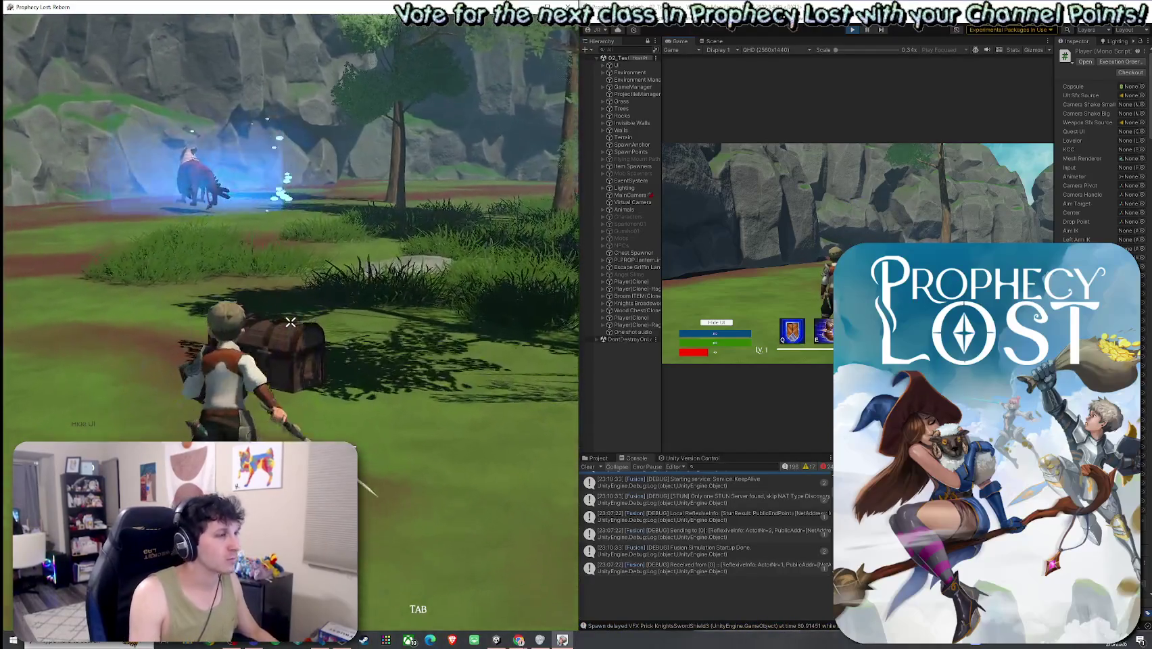
pyautogui.press('w')
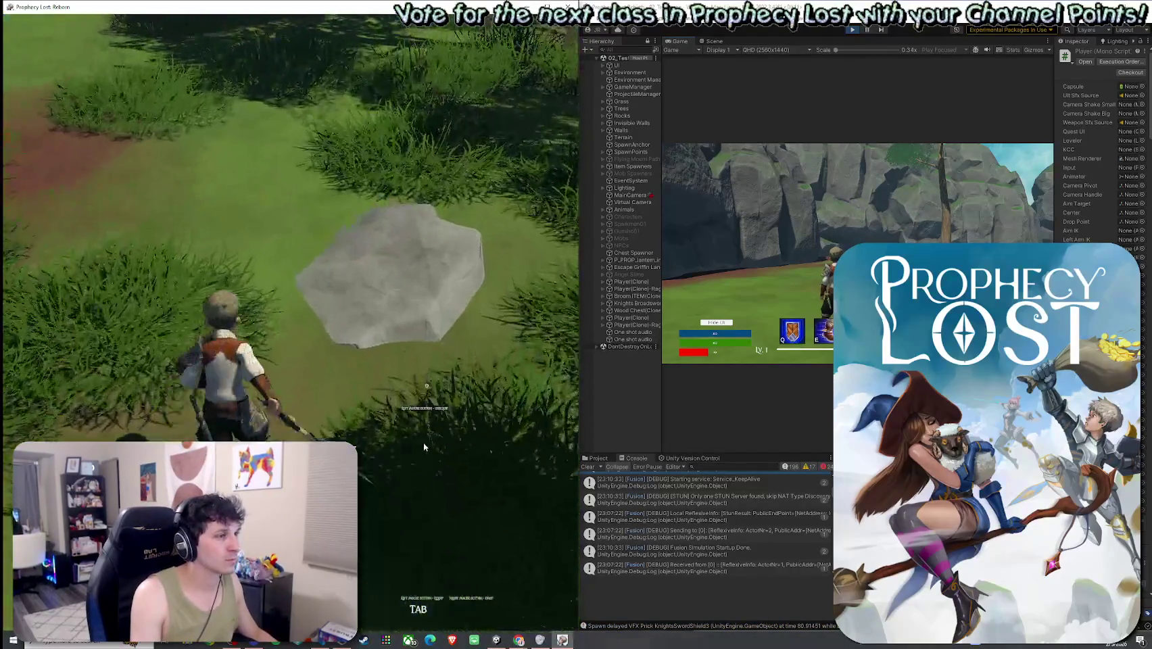
pyautogui.press('w')
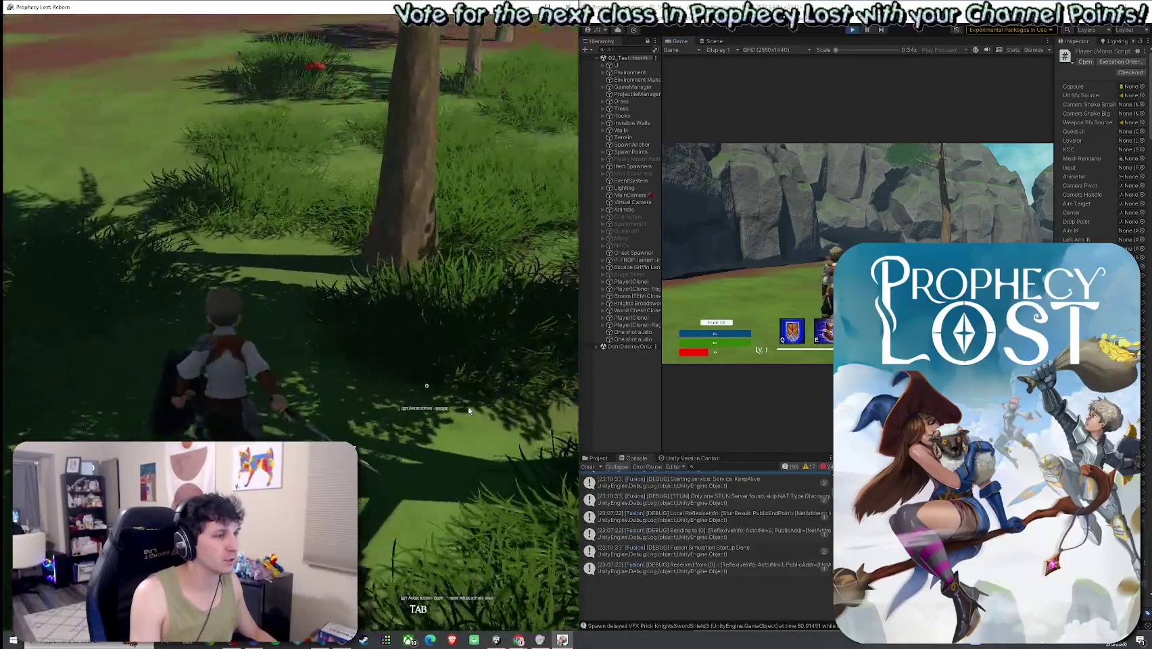
pyautogui.press('w')
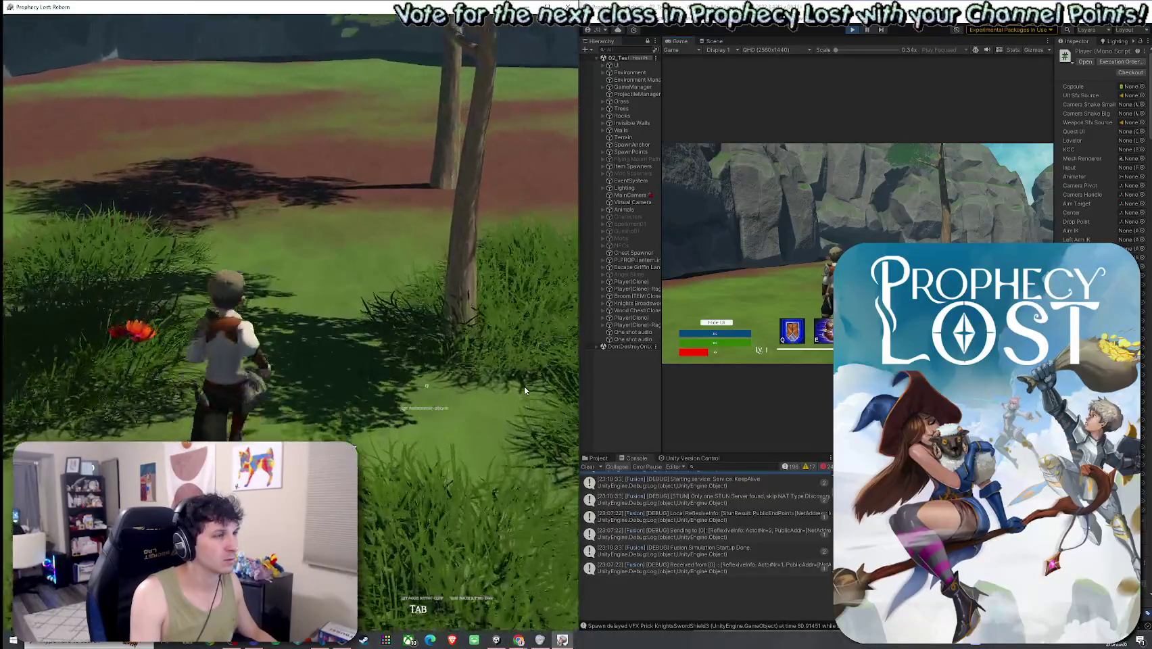
pyautogui.press('w')
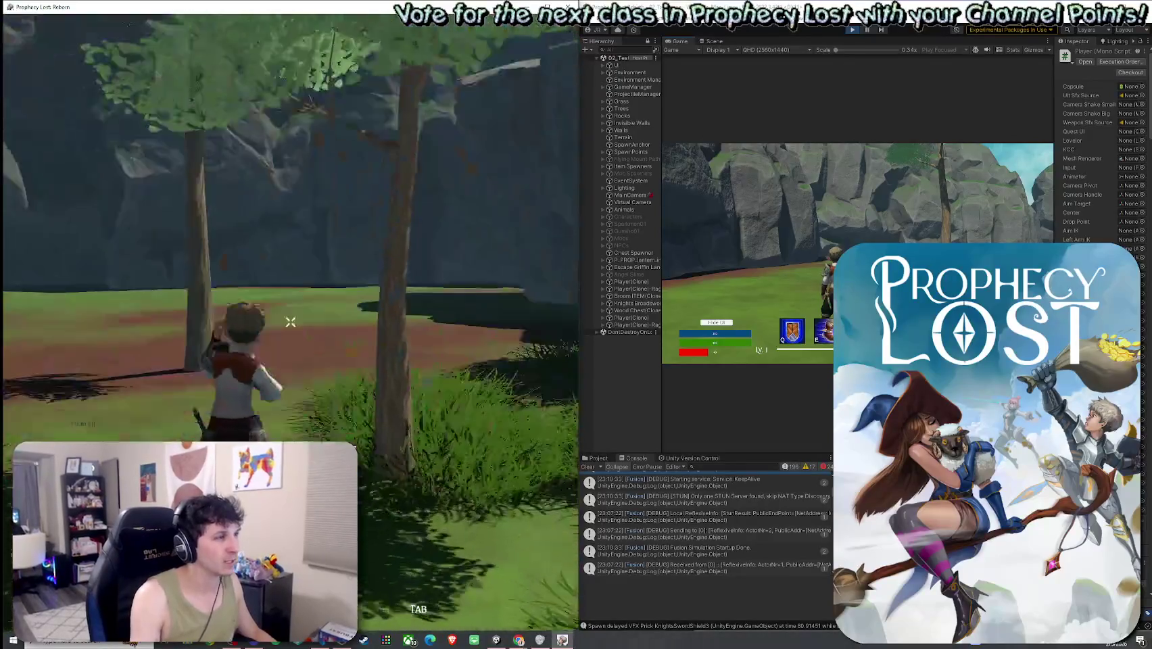
pyautogui.press('w')
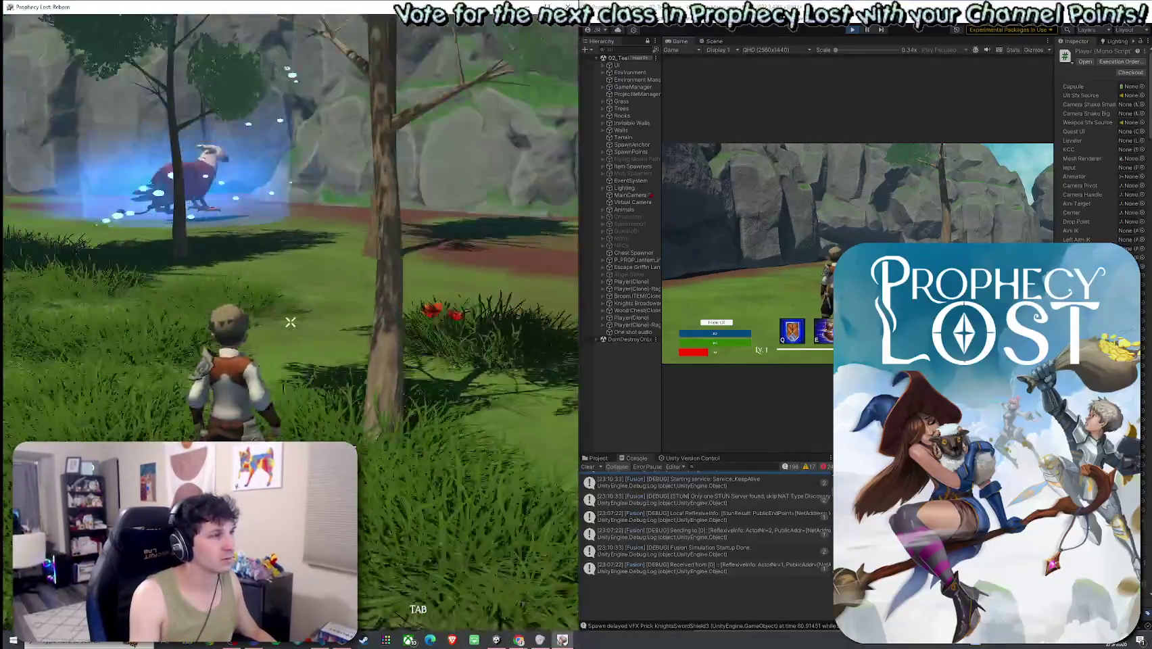
# - Quit the running game build with Alt+F4
pyautogui.press('super')
pyautogui.press('super')
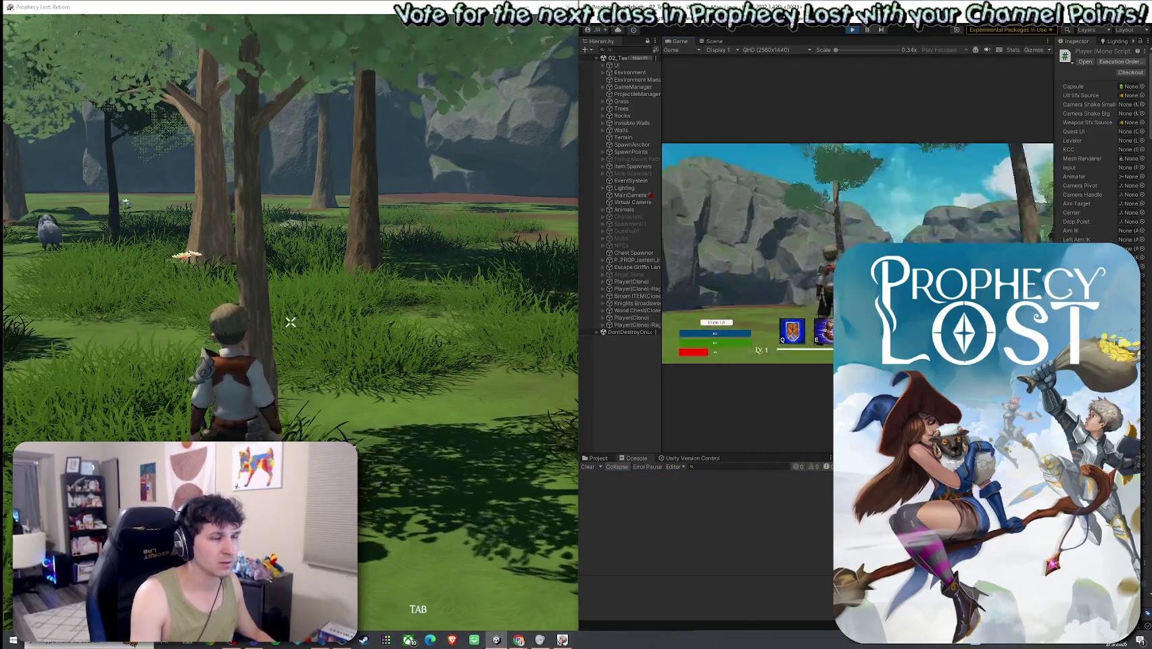
pyautogui.press('super')
pyautogui.press('Escape')
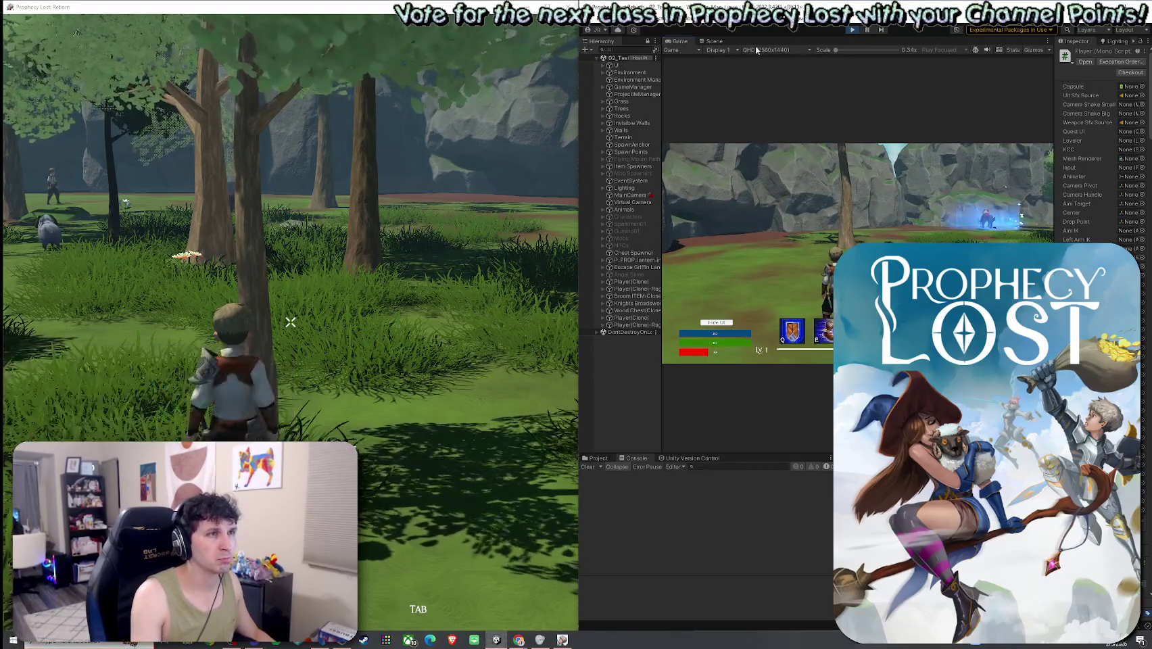
pyautogui.hotkey('alt', 'F4')
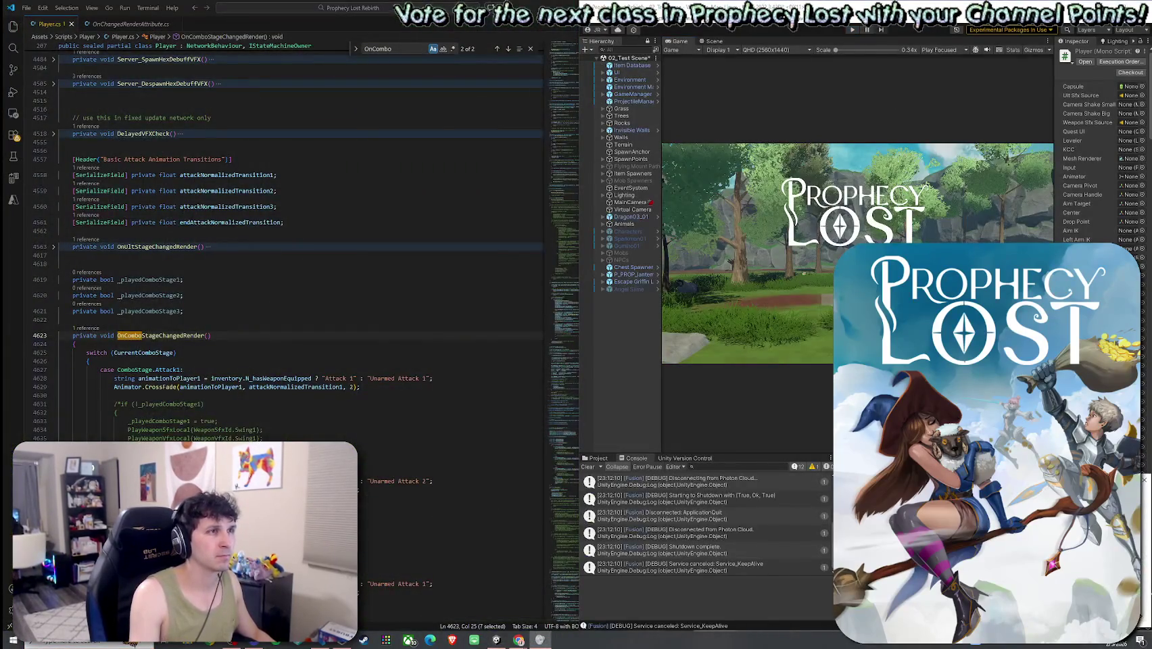
# - Open Copilot Chat with Ctrl+Alt+I and add Player.cs to the chat from its tab menu
pyautogui.click(586, 50)
pyautogui.press('Escape')
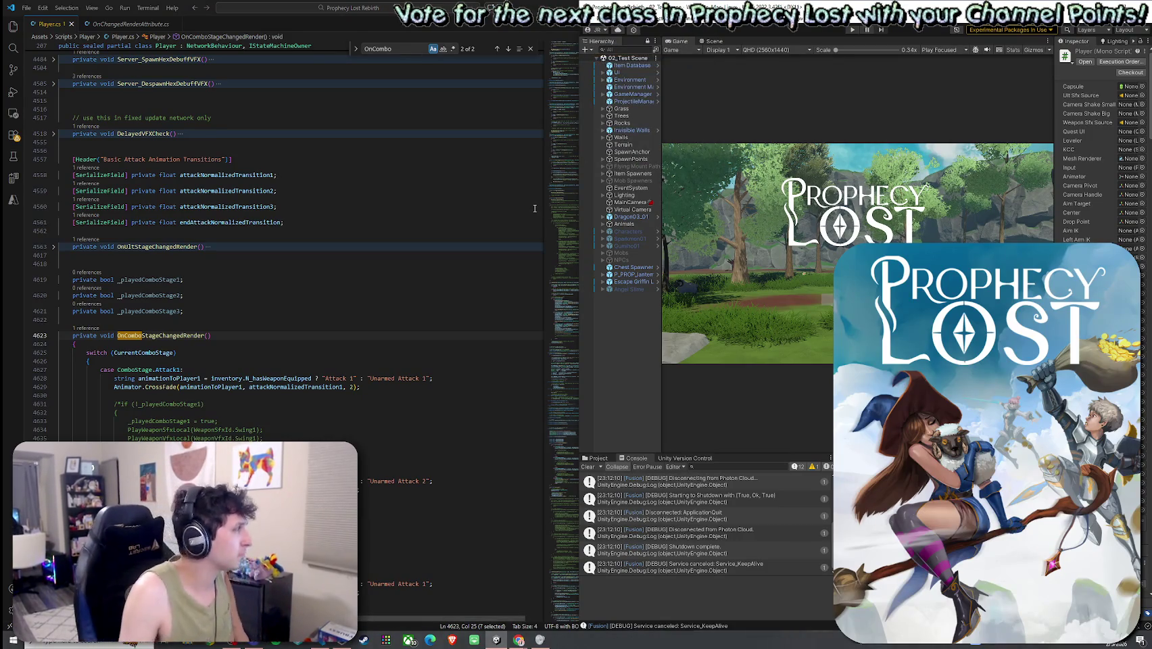
pyautogui.hotkey('ctrl', 'alt', 'i')
pyautogui.rightClick(53, 35)
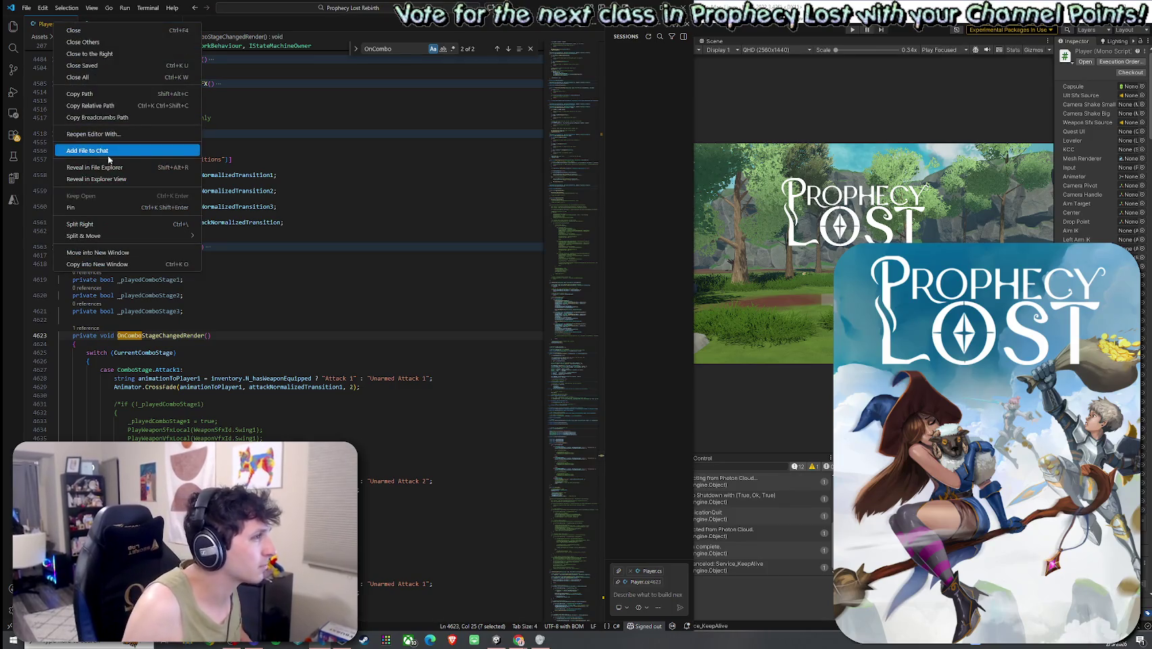
pyautogui.click(107, 173)
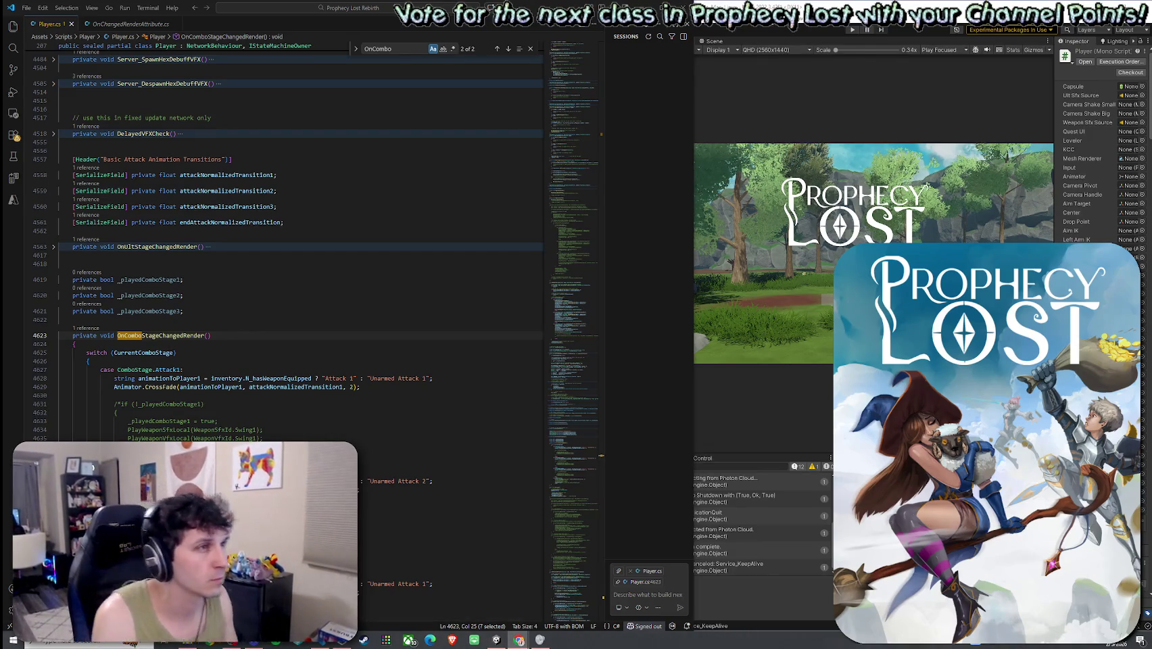
pyautogui.hotkey('alt', 'f')
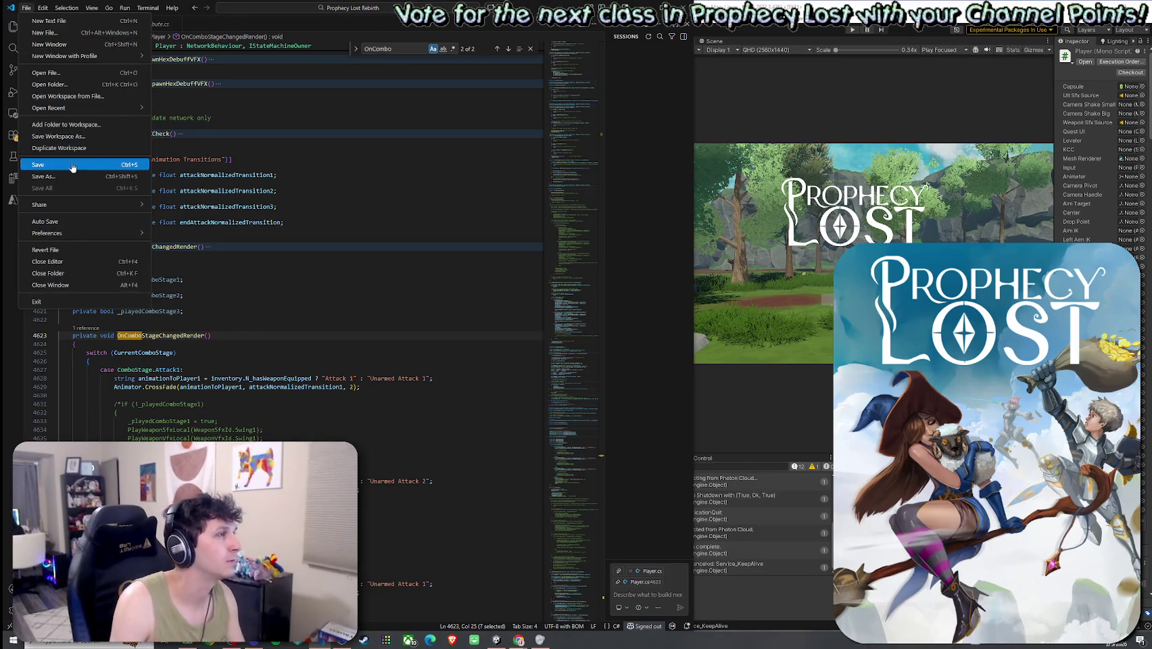
# - Dismiss the open File menu in Visual Studio Code
pyautogui.press('Escape')
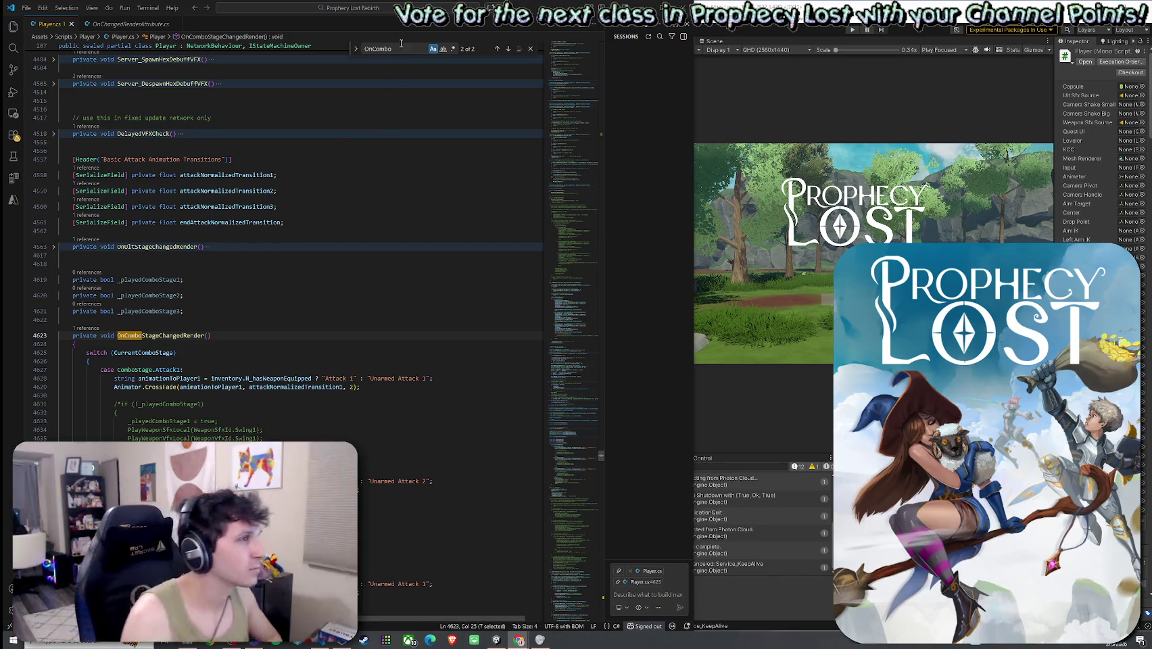
# - Search Player.cs for 'HandleAttack' and jump to the third match at line 4072
pyautogui.hotkey('ctrl', 'f')
pyautogui.write('HandleA')
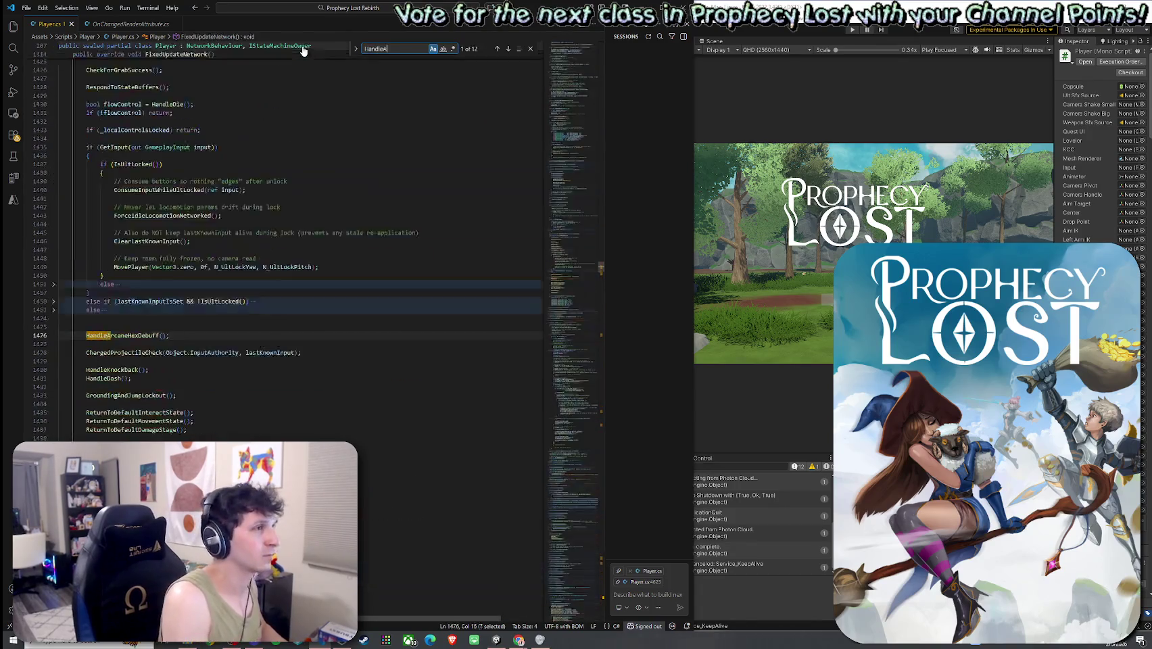
pyautogui.write('ttack')
pyautogui.click(507, 48)
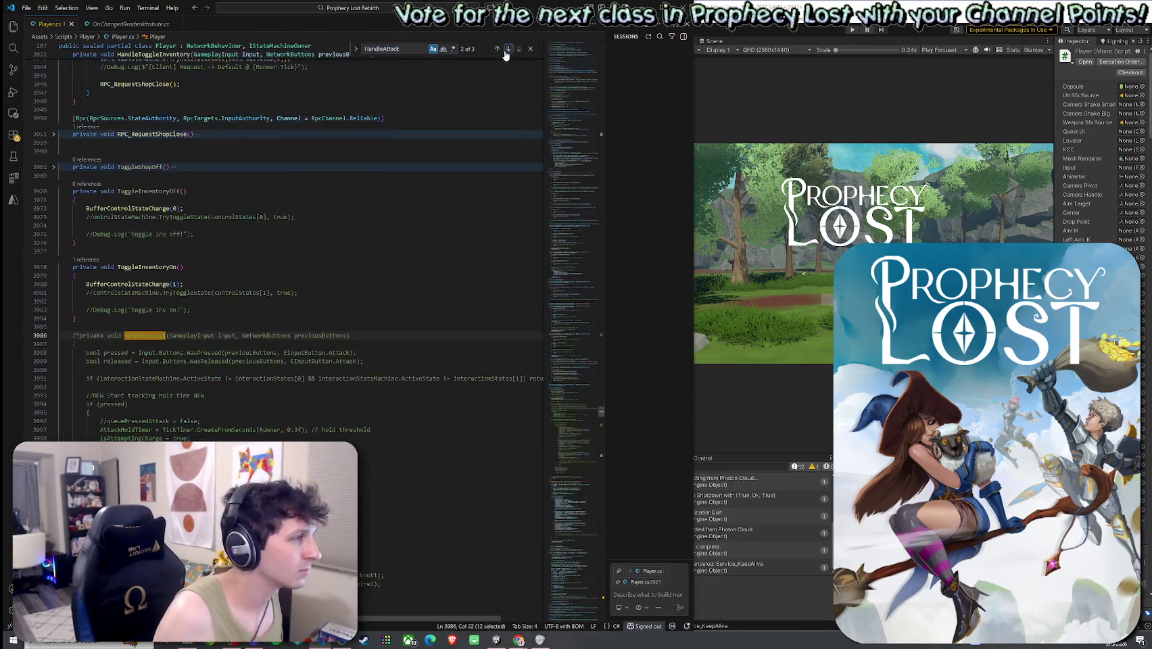
pyautogui.click(507, 50)
# - Delete ' || !inventory.N_hasWeaponEquipped' from the CanAttack check on line 4085
pyautogui.moveTo(193, 335)
pyautogui.mouseDown()
pyautogui.moveTo(135, 176)
pyautogui.moveTo(121, 61)
pyautogui.moveTo(115, 281)
pyautogui.moveTo(130, 274)
pyautogui.moveTo(75, 261)
pyautogui.moveTo(52, 220)
pyautogui.mouseUp()
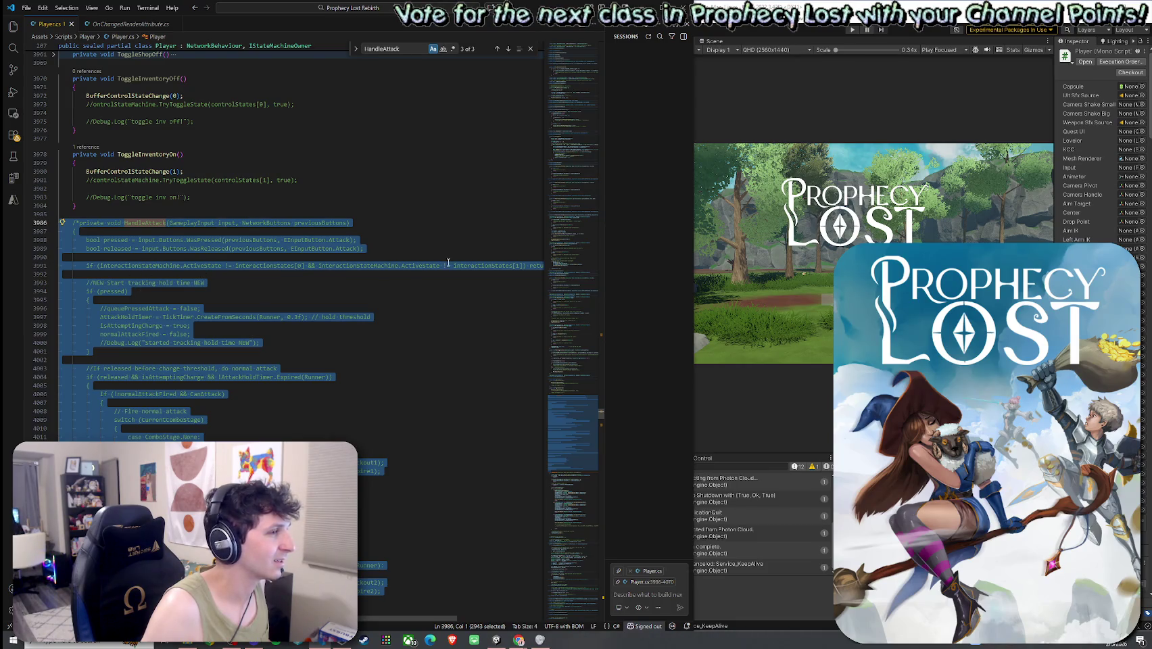
pyautogui.scroll(-15, 231, 275)
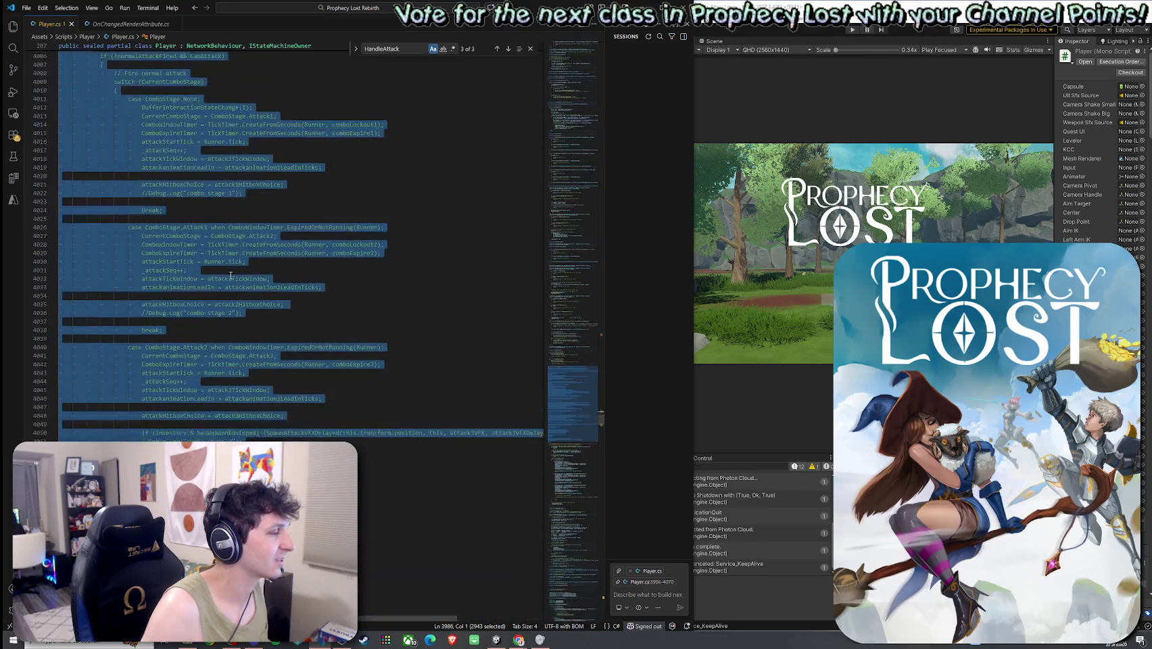
pyautogui.click(135, 245)
pyautogui.click(136, 230)
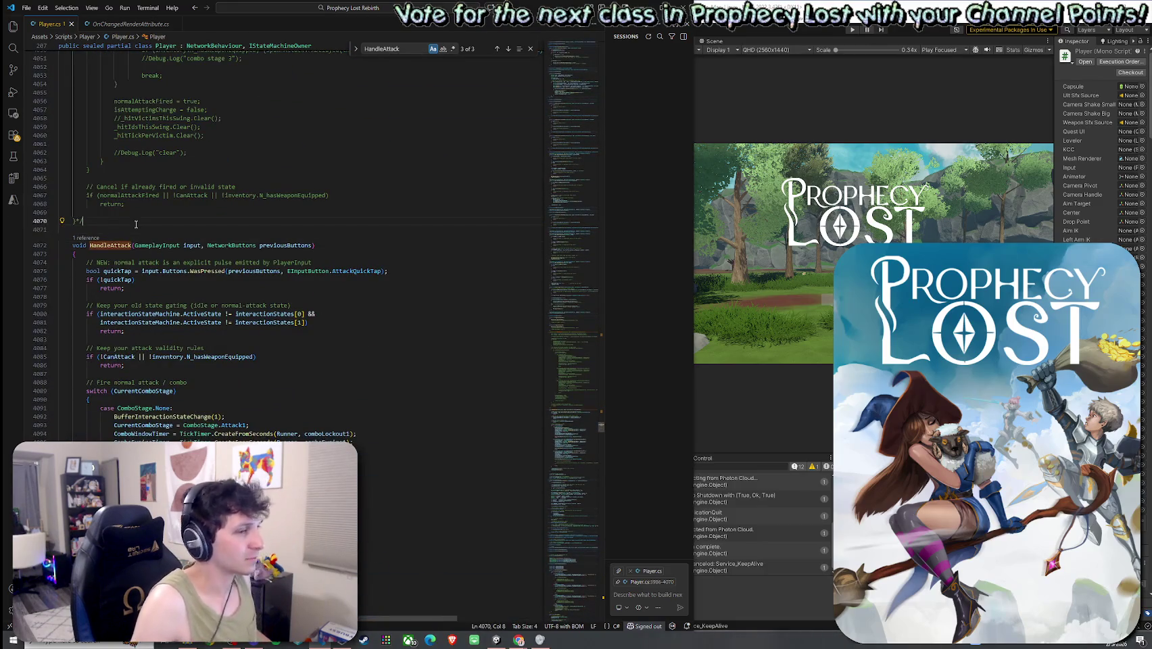
pyautogui.click(135, 226)
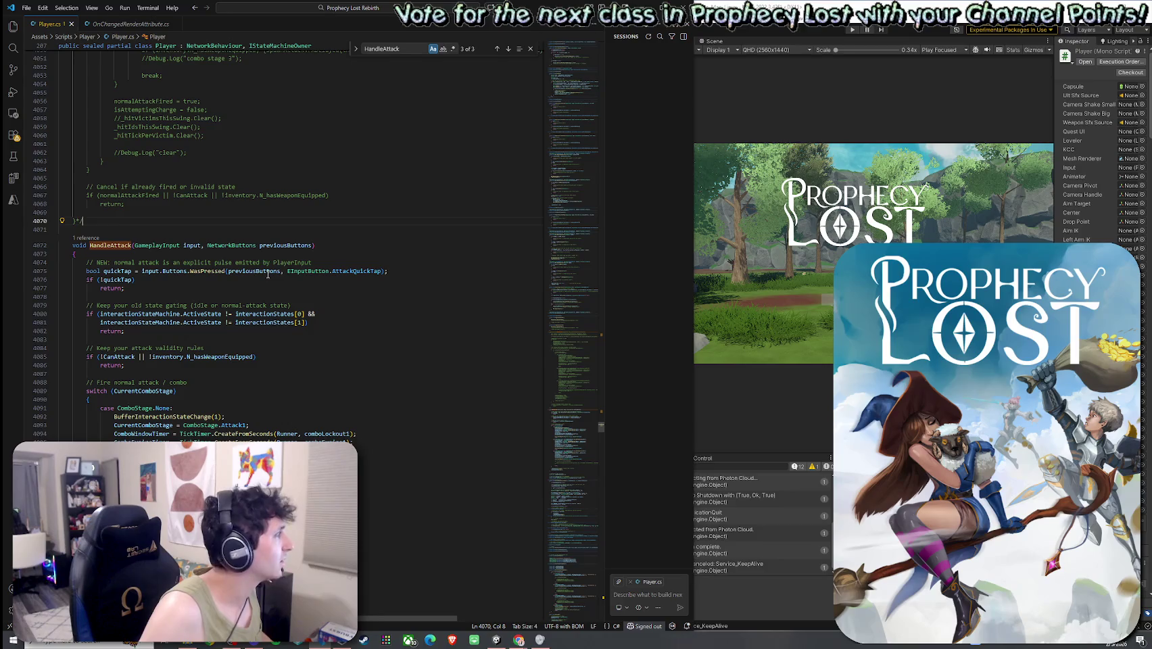
pyautogui.click(317, 272)
pyautogui.press('End')
pyautogui.press('Down')
pyautogui.press('Down')
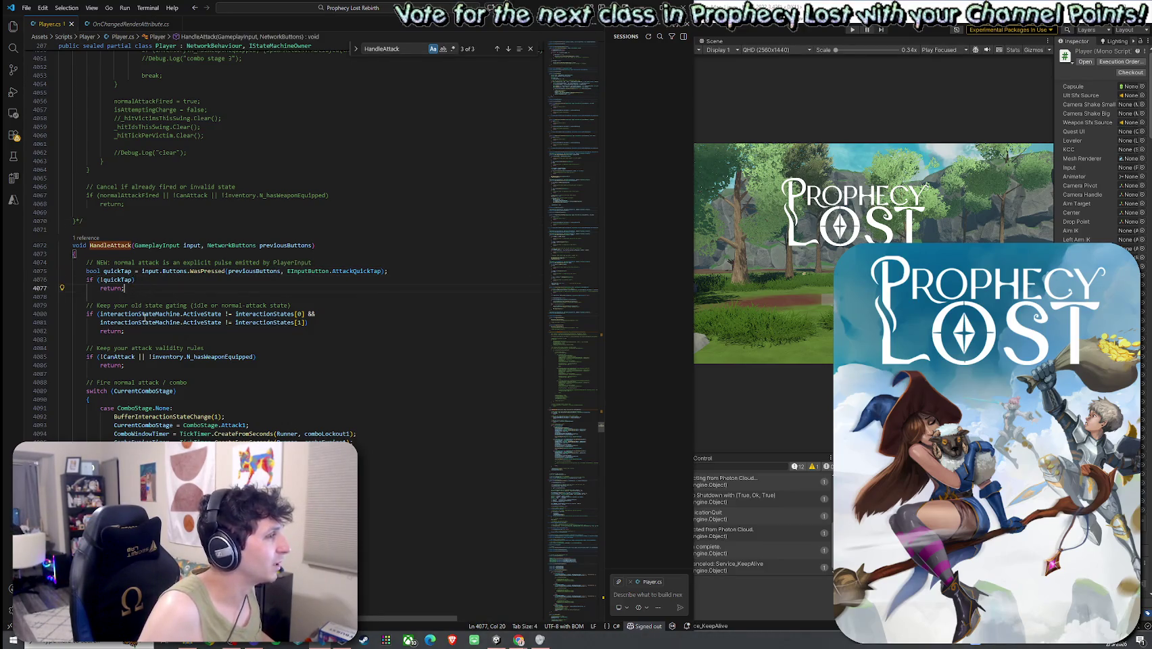
pyautogui.click(253, 323)
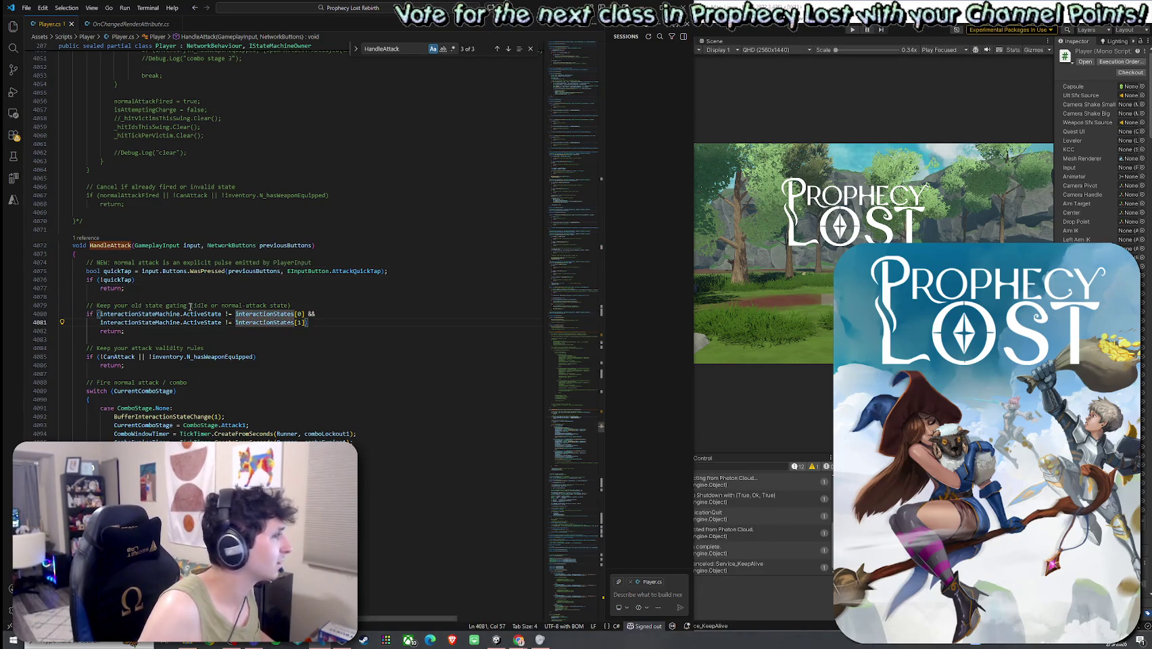
pyautogui.moveTo(135, 357); pyautogui.dragTo(256, 357)
pyautogui.press('BackSpace')
pyautogui.press('Down')
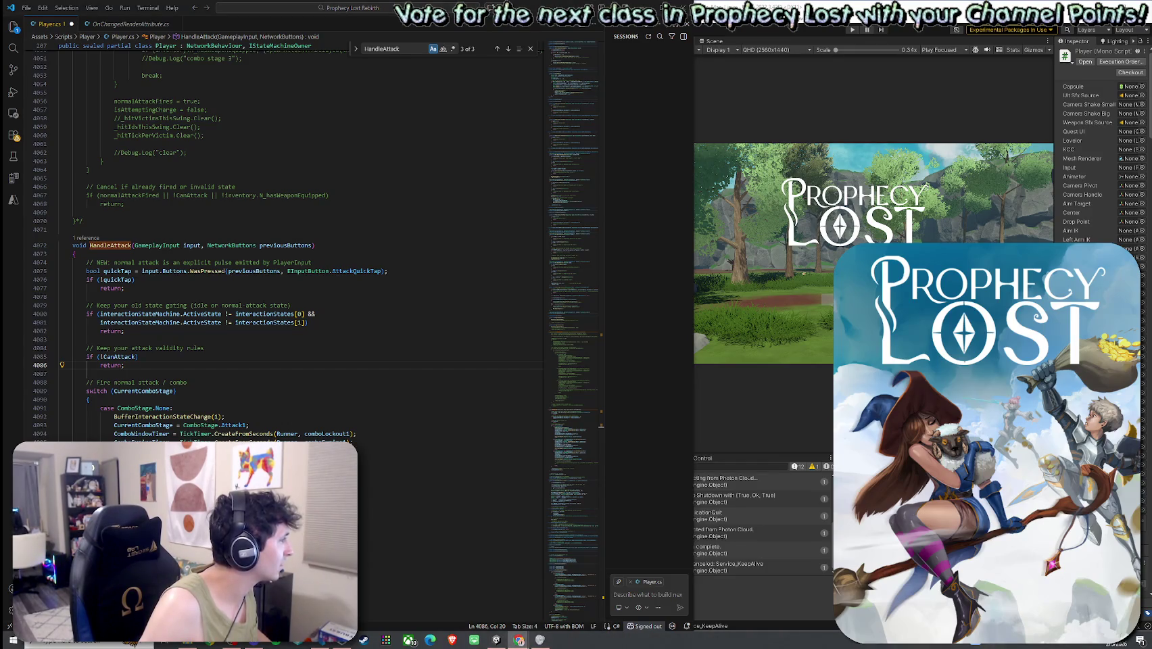
# - Add a bool hasWeapon declaration below the attack validity check
pyautogui.press('Return')
pyautogui.press('Return')
pyautogui.write('bool')
pyautogui.press('Tab')
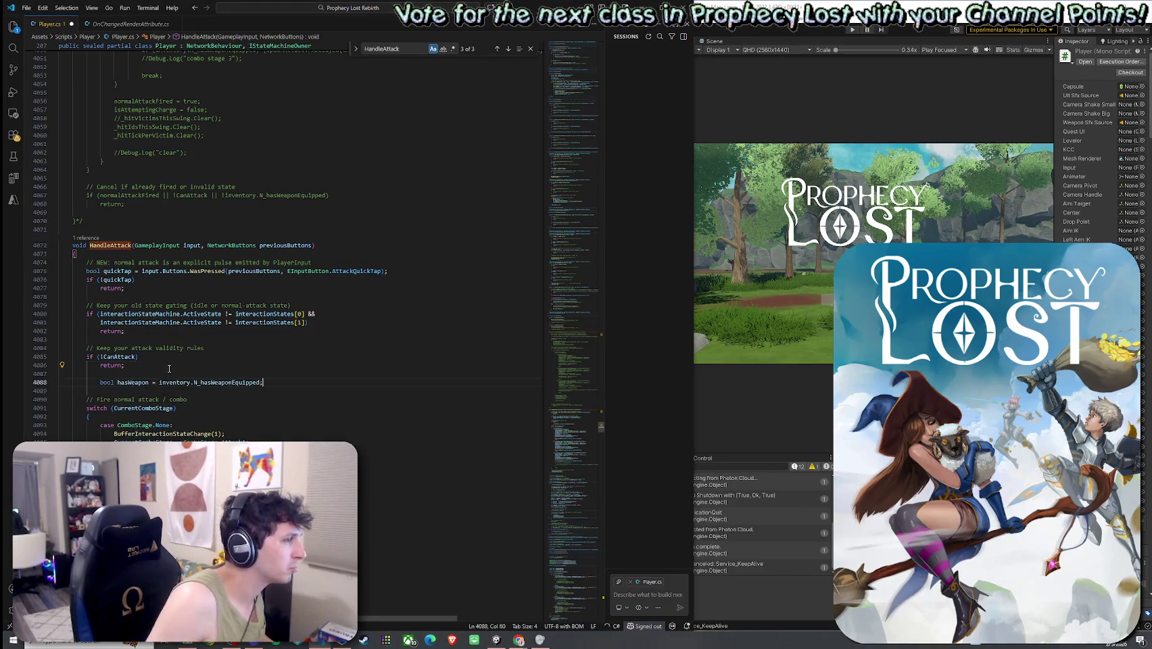
pyautogui.hotkey('shift', 'Tab')
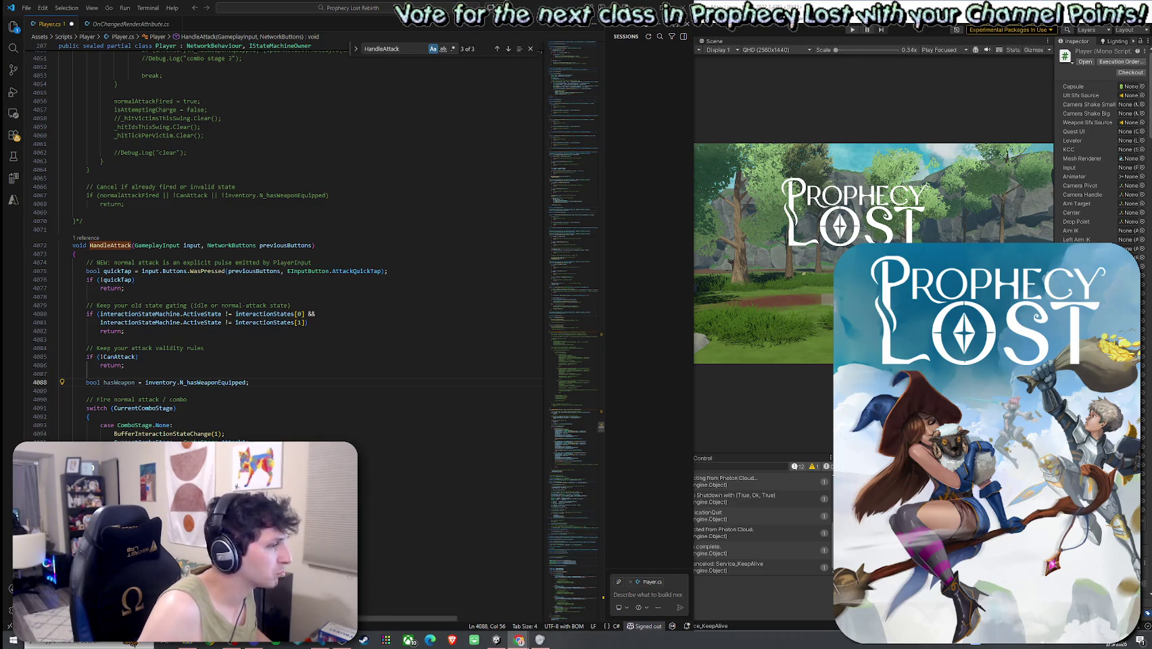
# - In the ComboStage.None case, emit Swing1 weapon FX only if hasWeapon, else Server_EmitPunchFx()
pyautogui.scroll(-3, 367, 474)
pyautogui.click(365, 452)
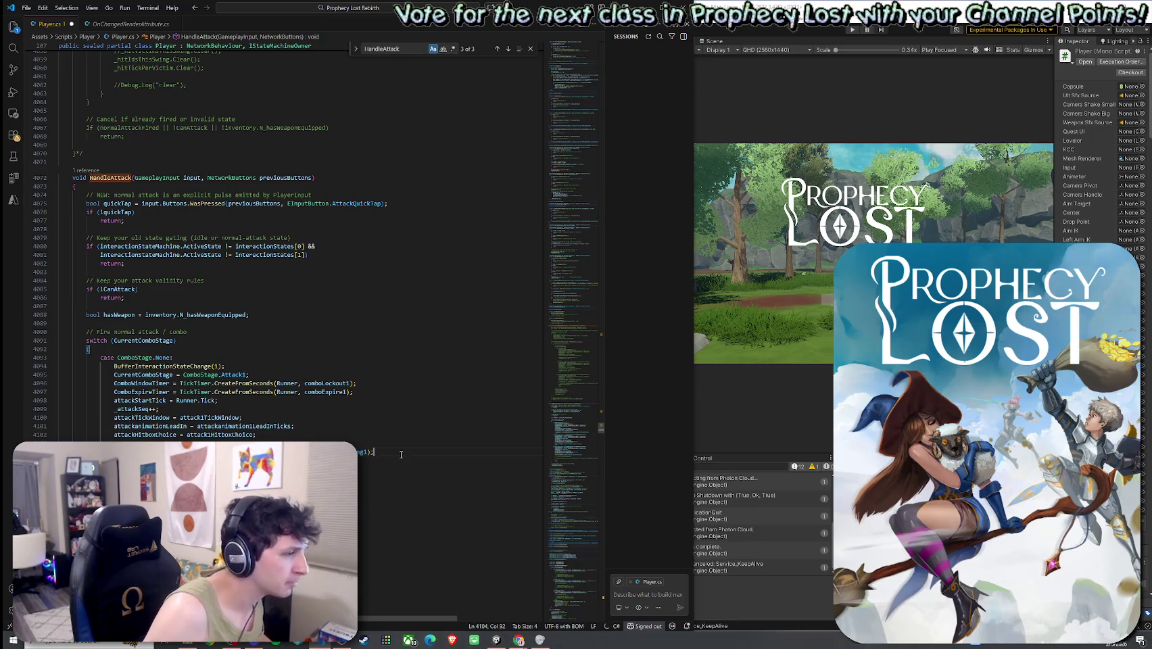
pyautogui.press('Return')
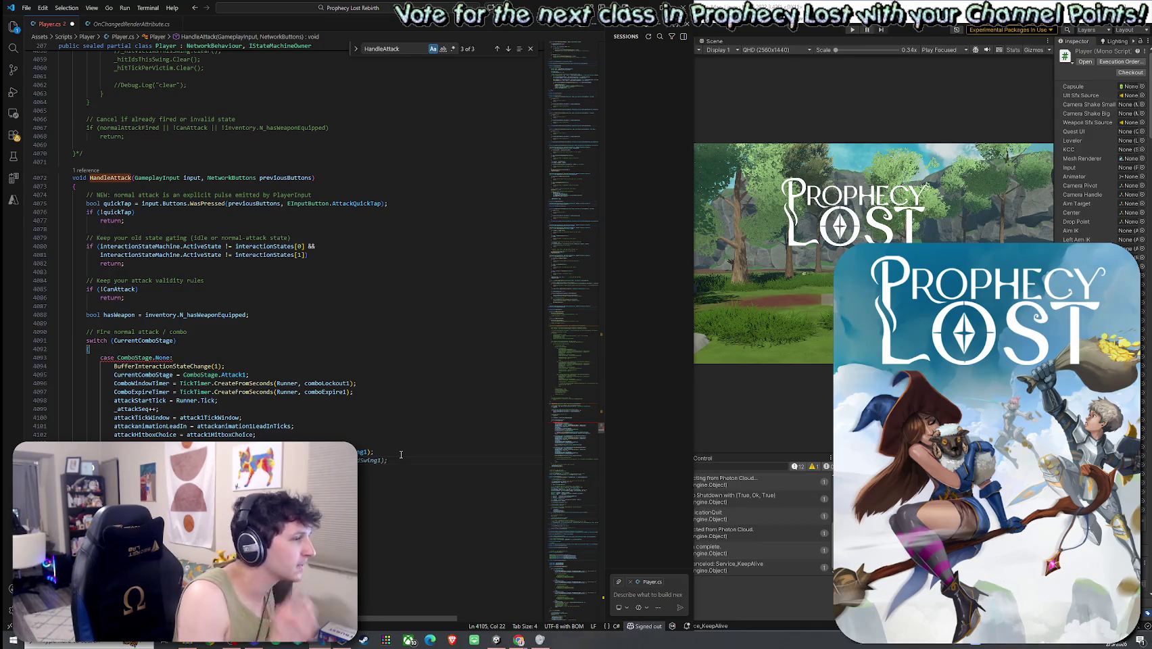
pyautogui.write('attack')
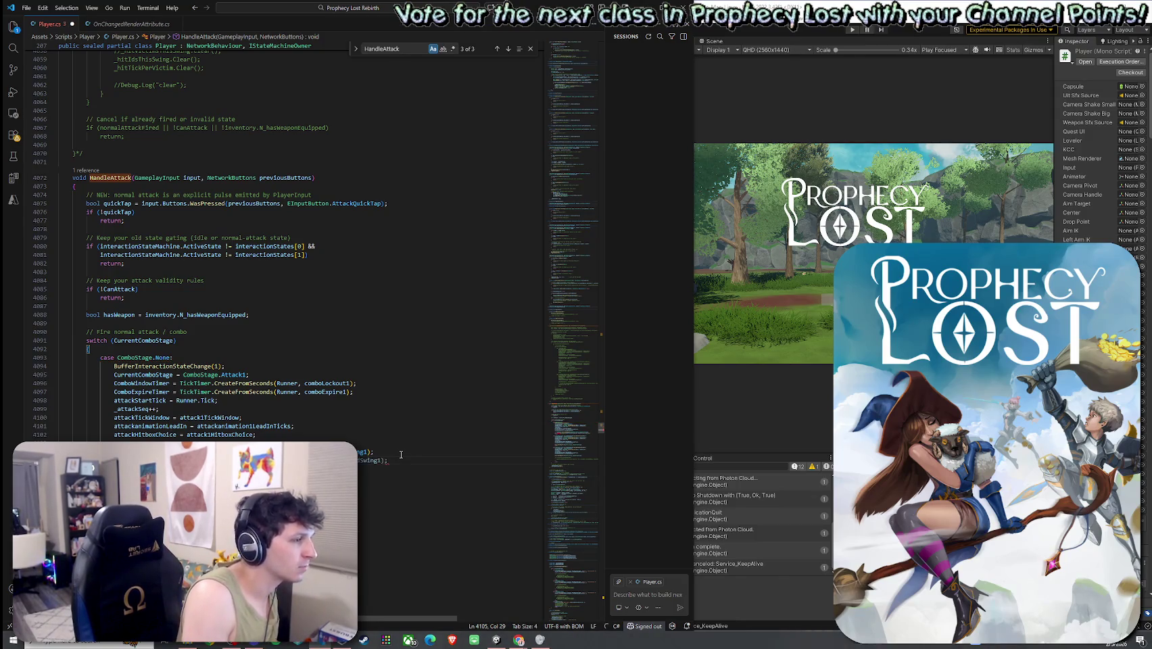
pyautogui.write('Swing = ')
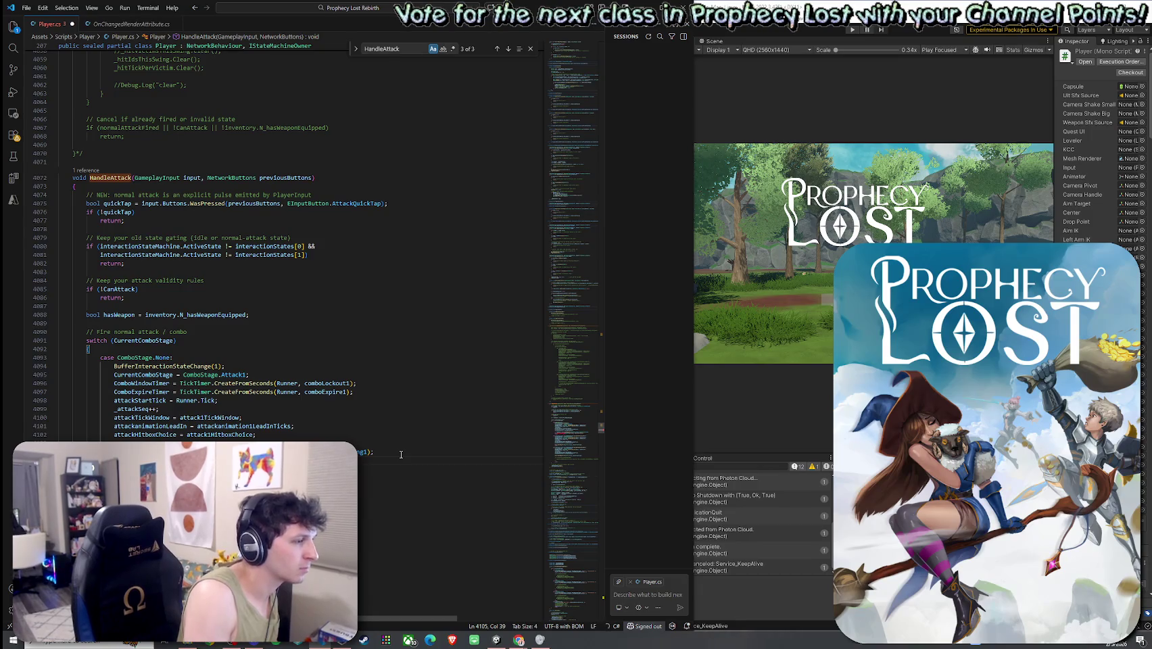
pyautogui.write('t')
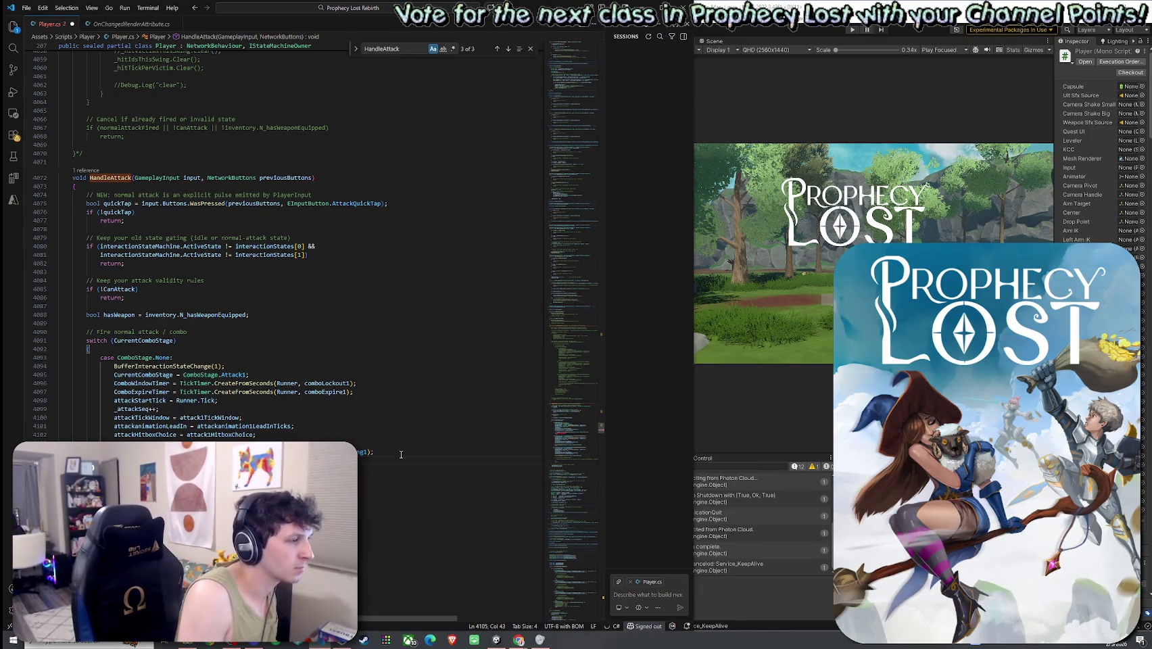
pyautogui.scroll(-3, 181, 392)
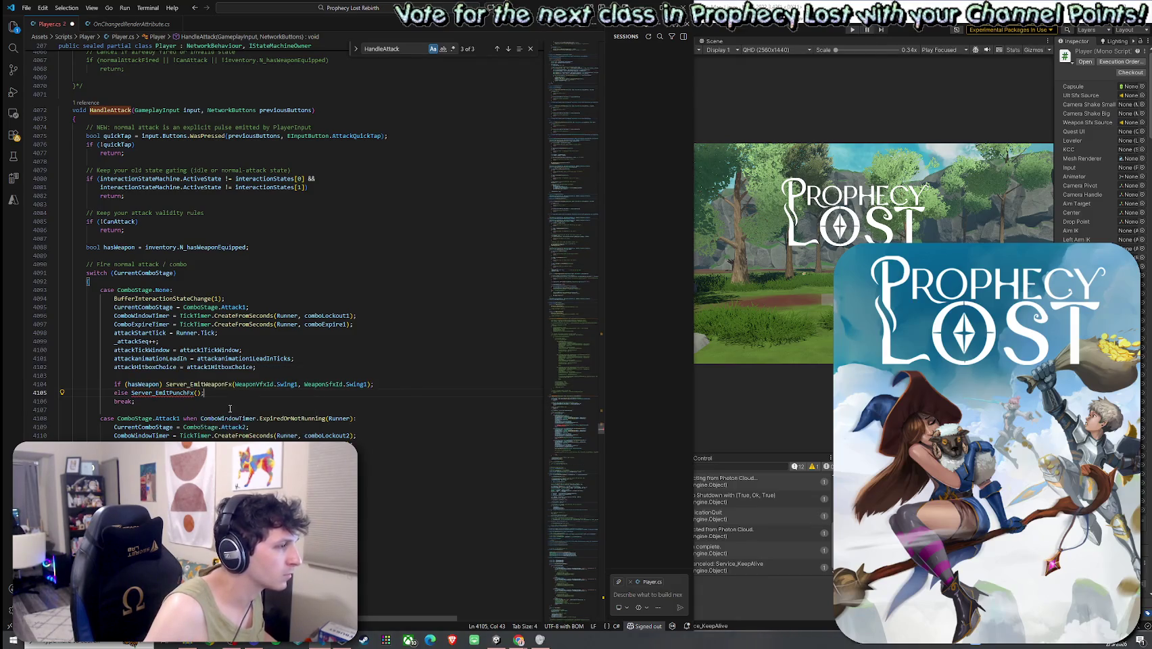
pyautogui.press('Left')
pyautogui.press('Left')
pyautogui.press('Left')
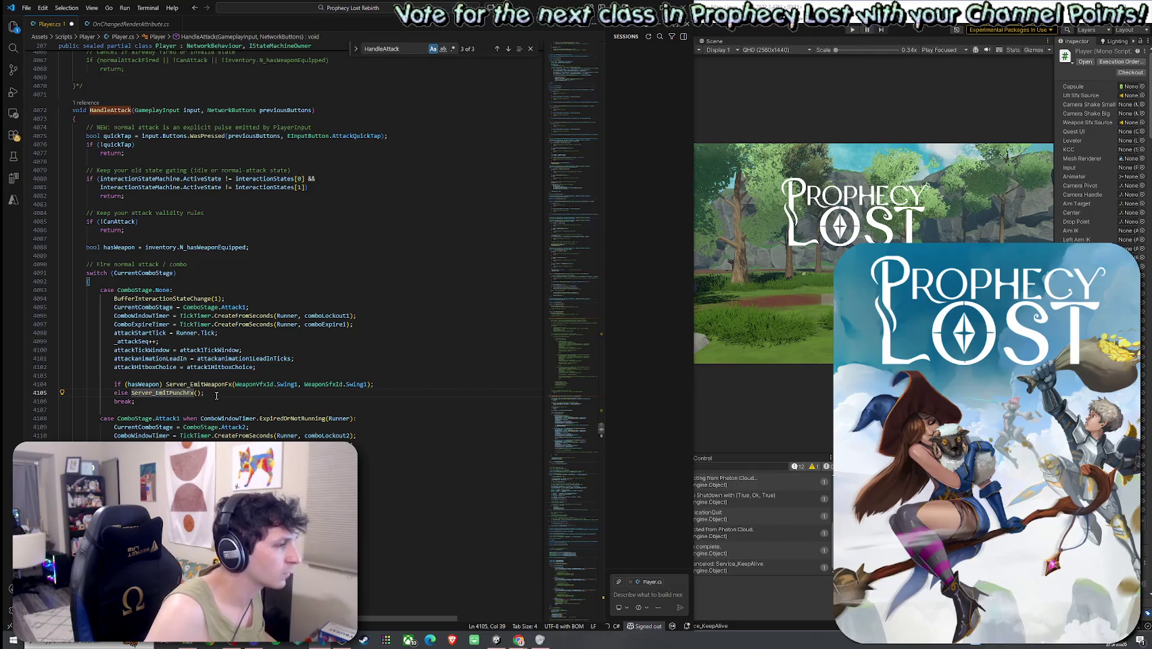
# - Prefix the Swing2 Server_EmitWeaponFx call with 'if (hasWeapon) ' and accept the punch FX fallback
pyautogui.moveTo(165, 384); pyautogui.dragTo(113, 384)
pyautogui.hotkey('ctrl', 'c')
pyautogui.scroll(-3, 193, 424)
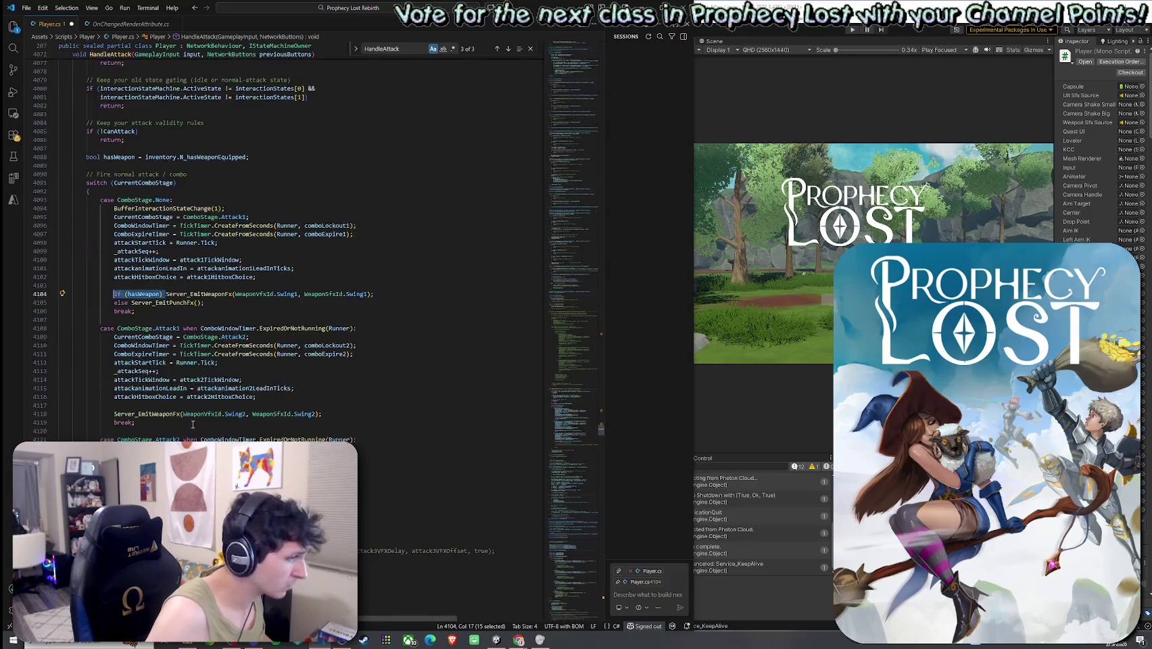
pyautogui.click(115, 414)
pyautogui.hotkey('ctrl', 'v')
pyautogui.click(391, 415)
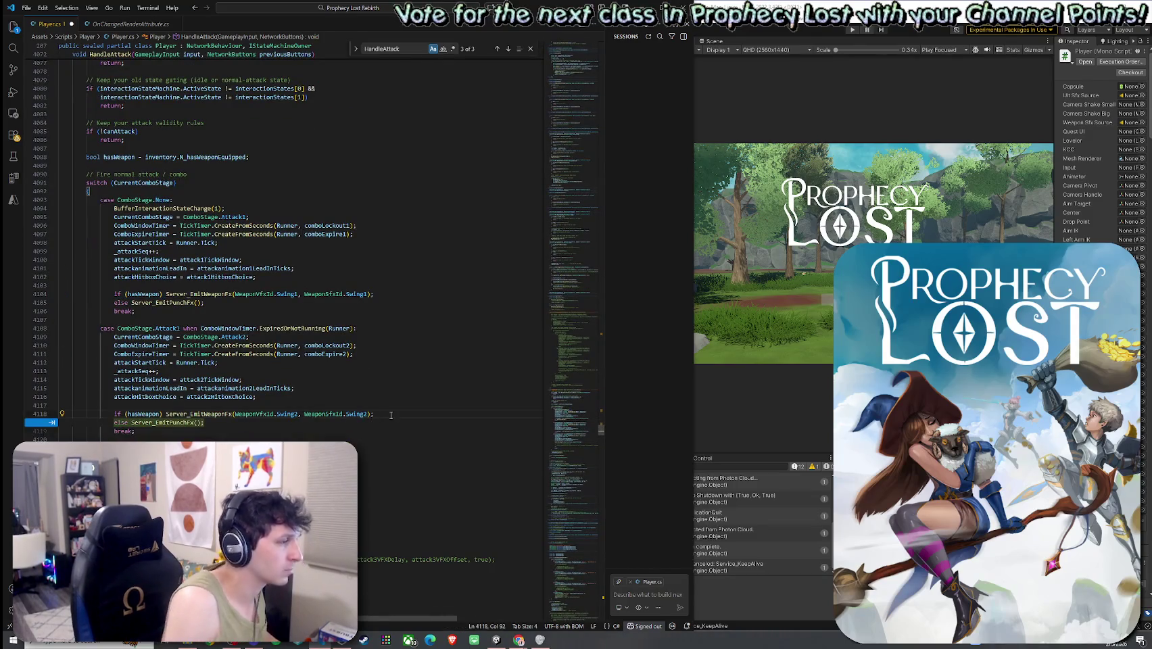
pyautogui.press('Tab')
pyautogui.press('Tab')
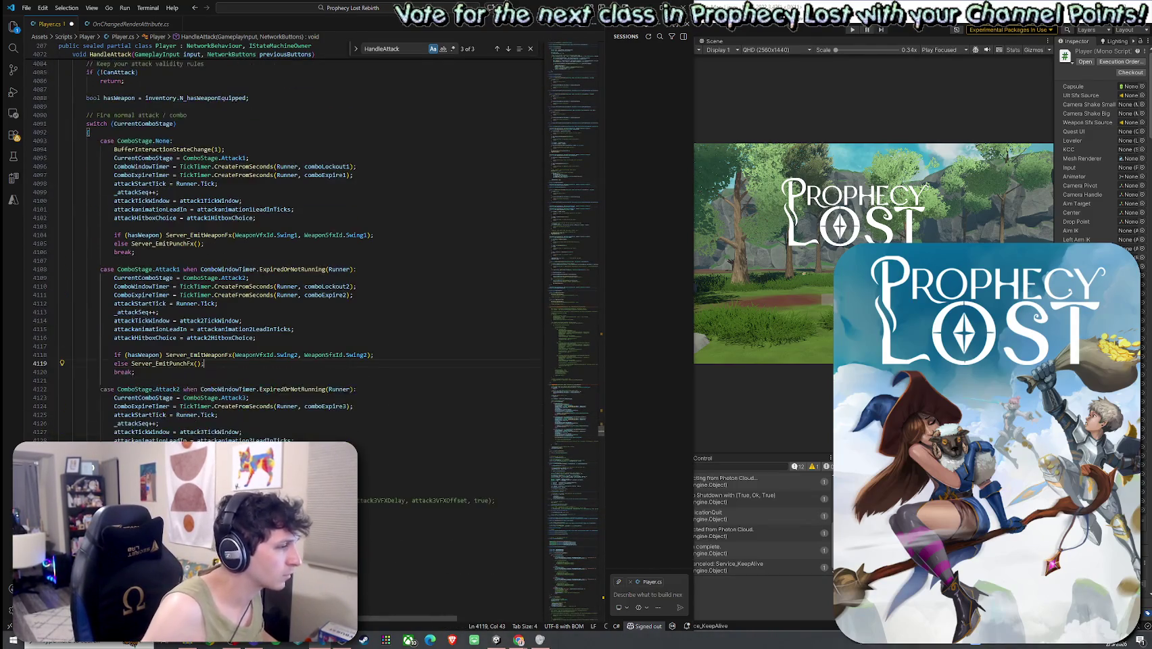
# - Give the Swing3 FX call the same hasWeapon check with an else Server_EmitPunchFx() fallback
pyautogui.press('Return')
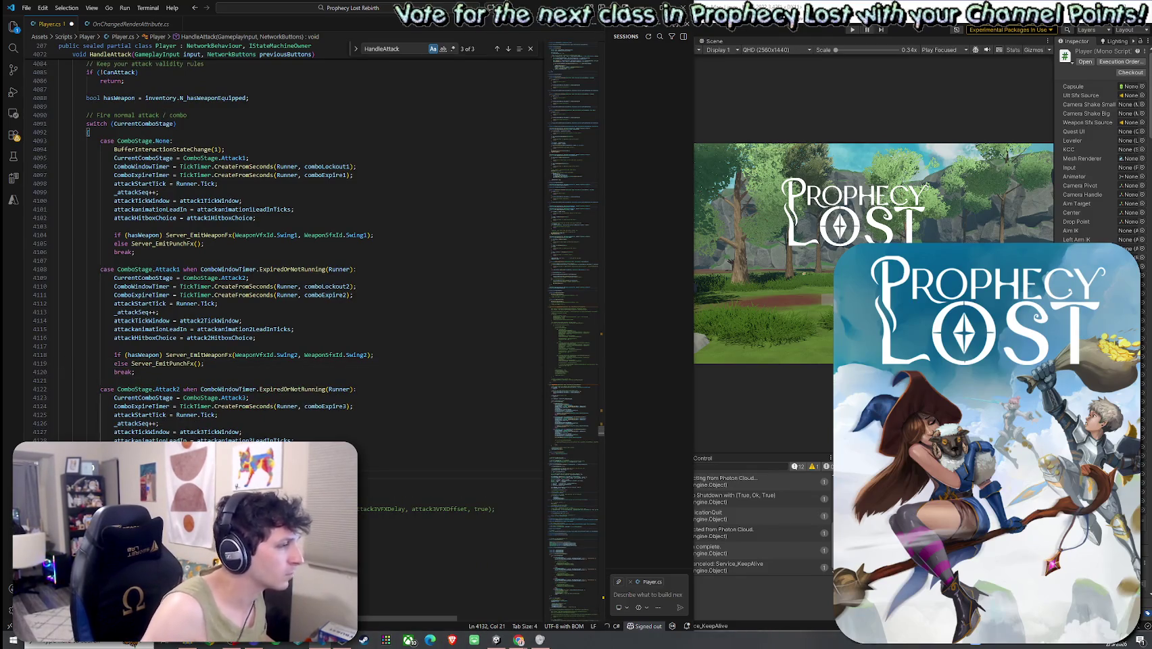
pyautogui.press('Up')
pyautogui.write('if')
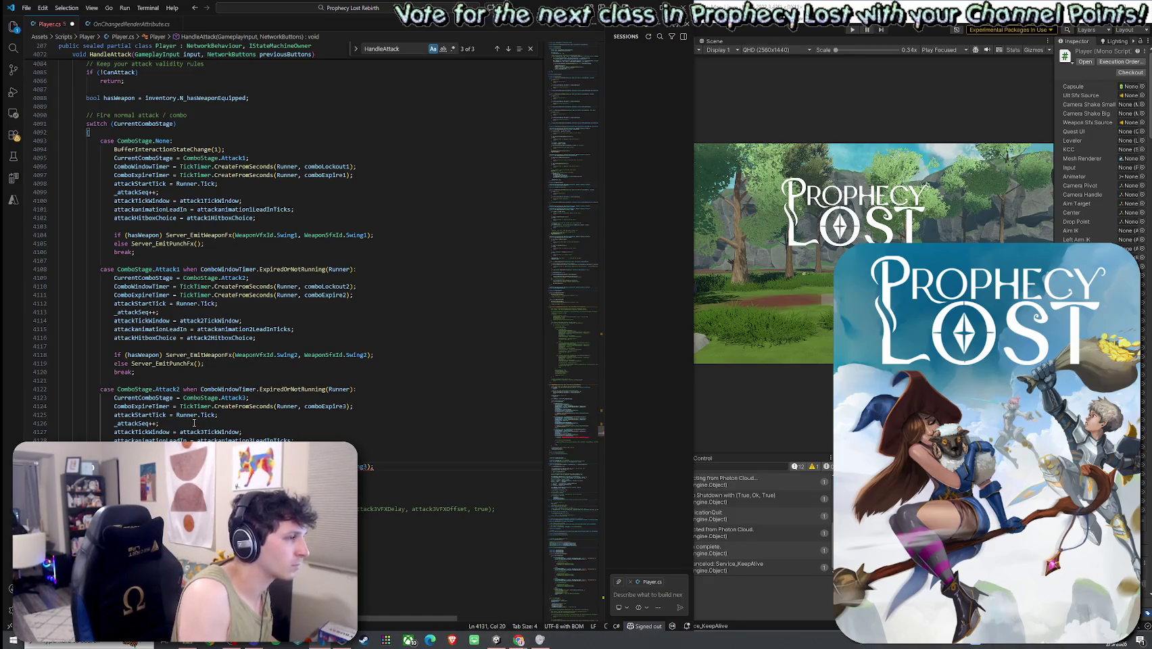
pyautogui.press('Return')
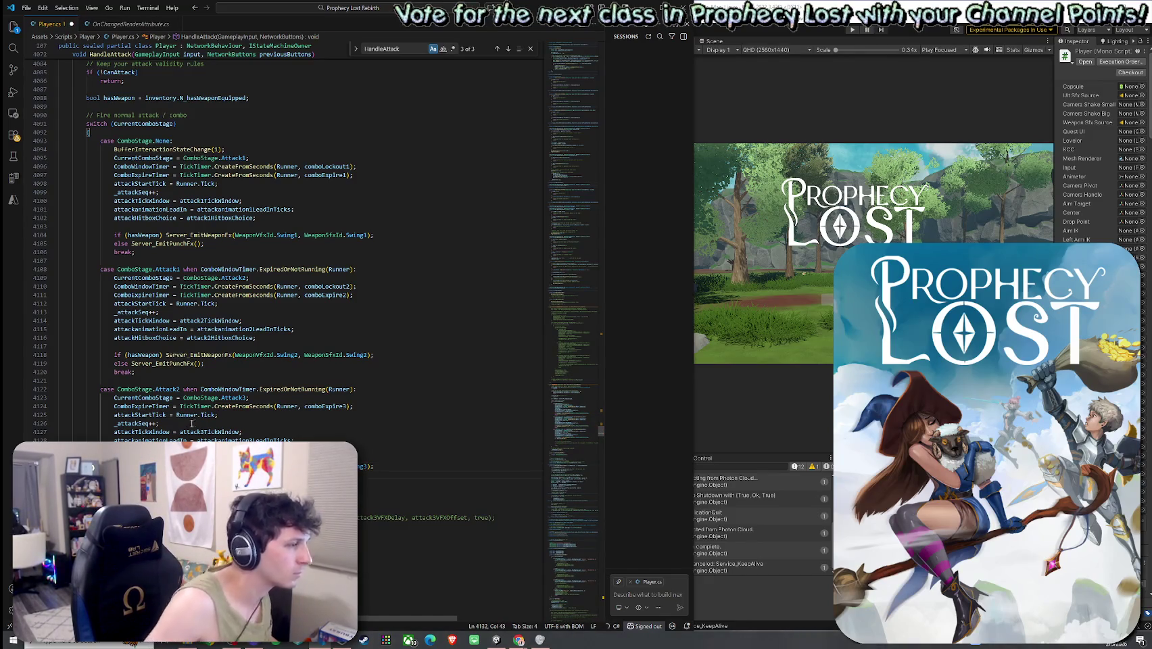
pyautogui.press('BackSpace')
pyautogui.hotkey('shift', 'Up')
pyautogui.hotkey('shift', 'Home')
pyautogui.hotkey('shift', 'Home')
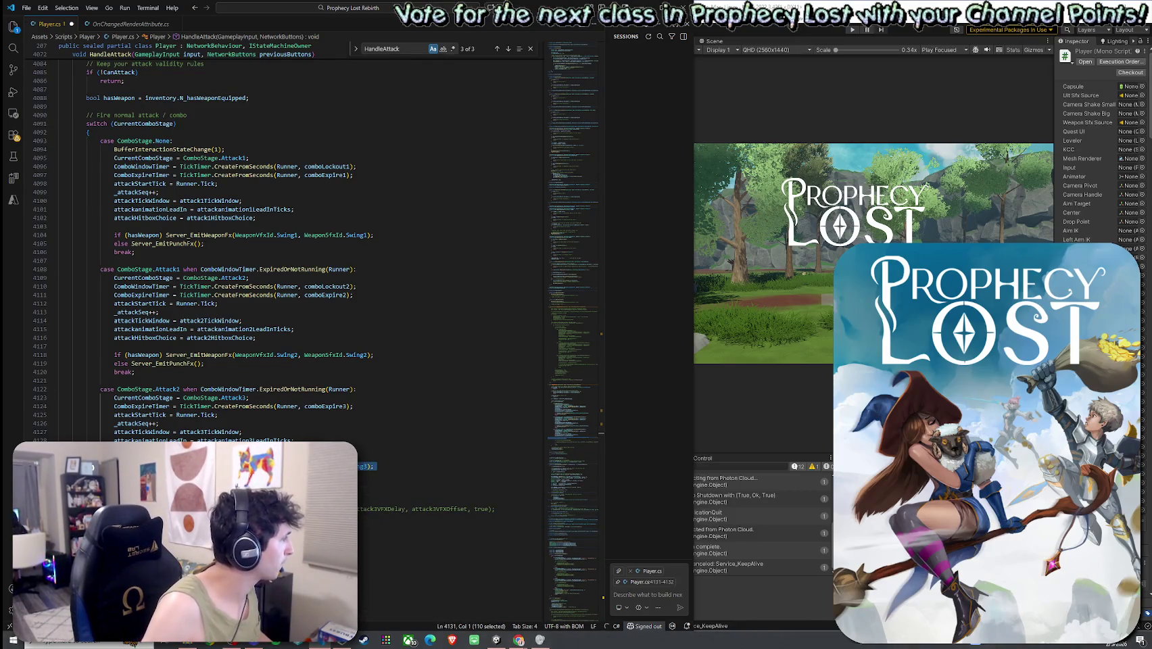
pyautogui.scroll(-3, 290, 270)
# - Save Player.cs and let Unity recompile the scripts with the combo FX changes
pyautogui.hotkey('alt', 'Tab')
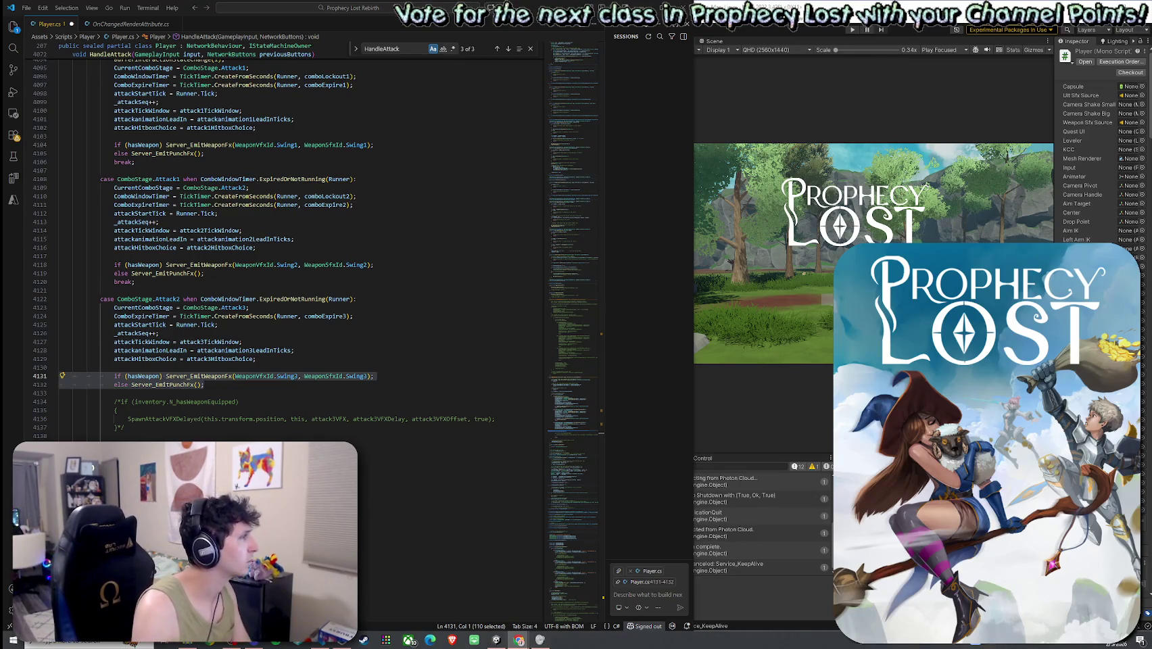
pyautogui.click(27, 8)
pyautogui.click(50, 24)
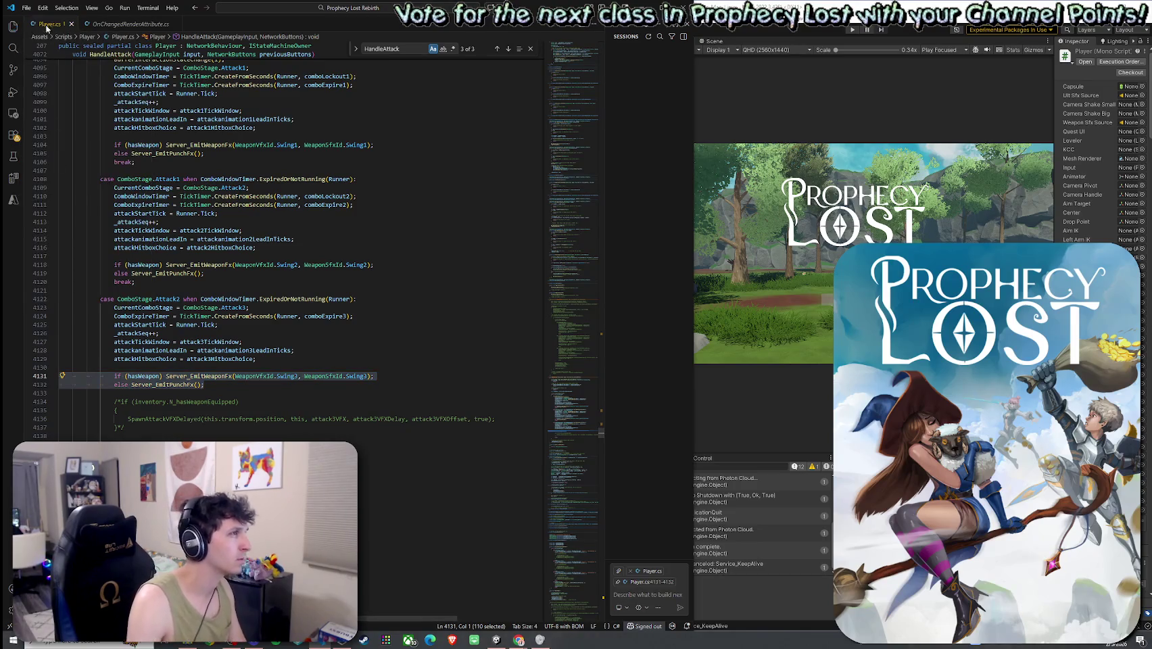
pyautogui.rightClick(50, 24)
pyautogui.click(92, 174)
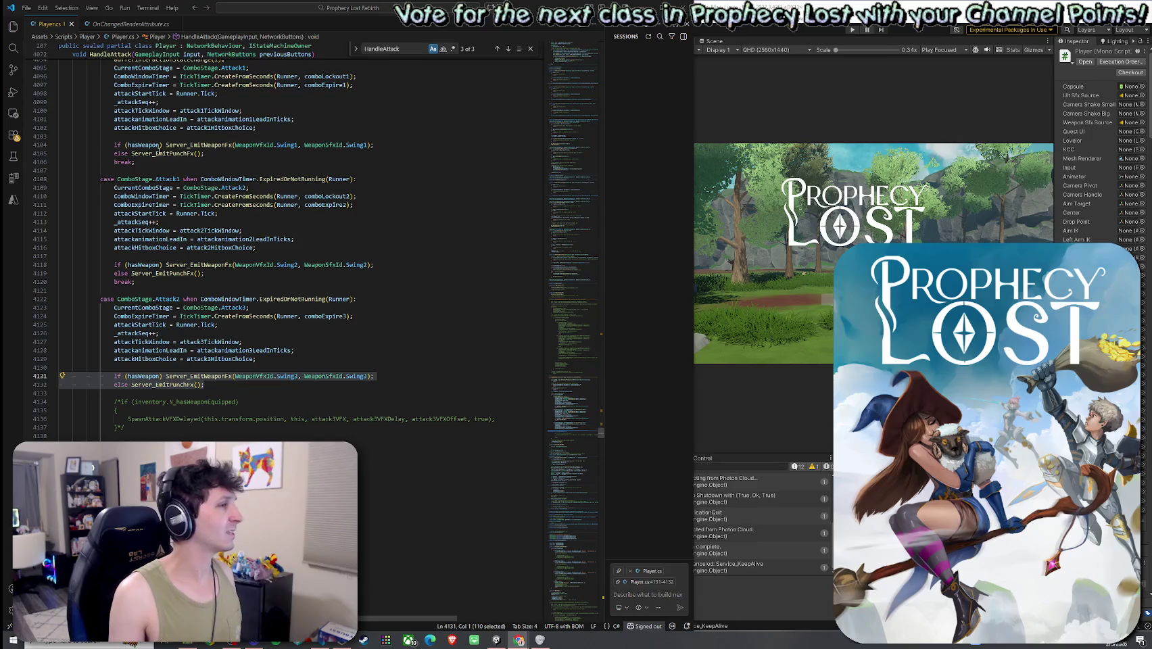
pyautogui.click(190, 273)
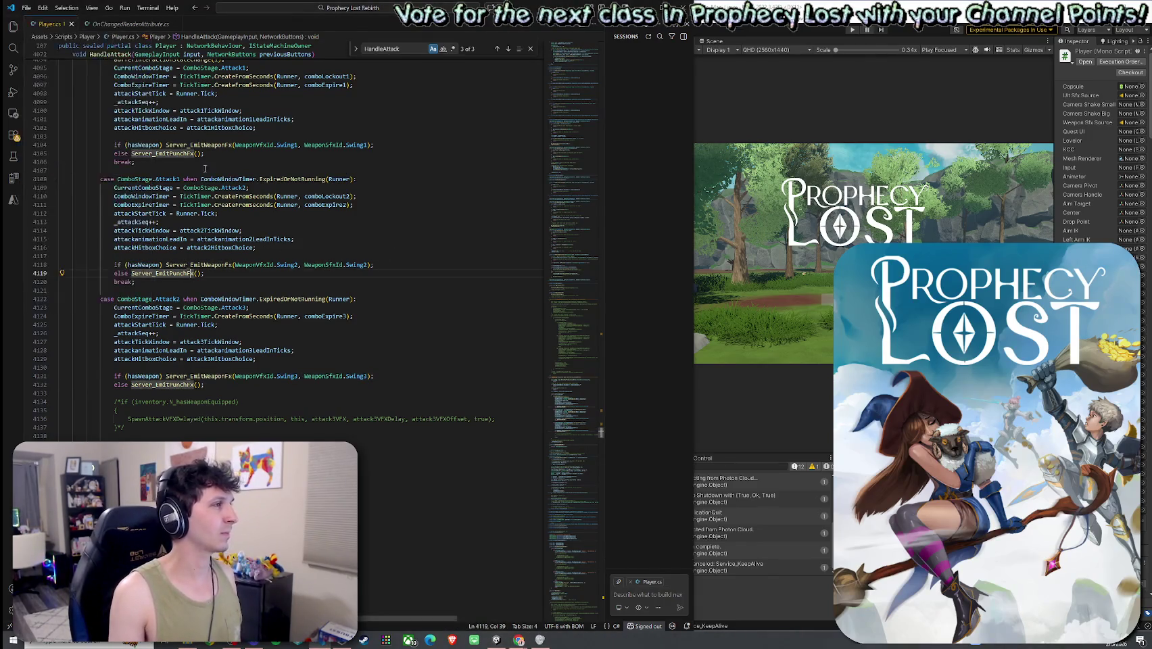
pyautogui.hotkey('alt', 'Tab')
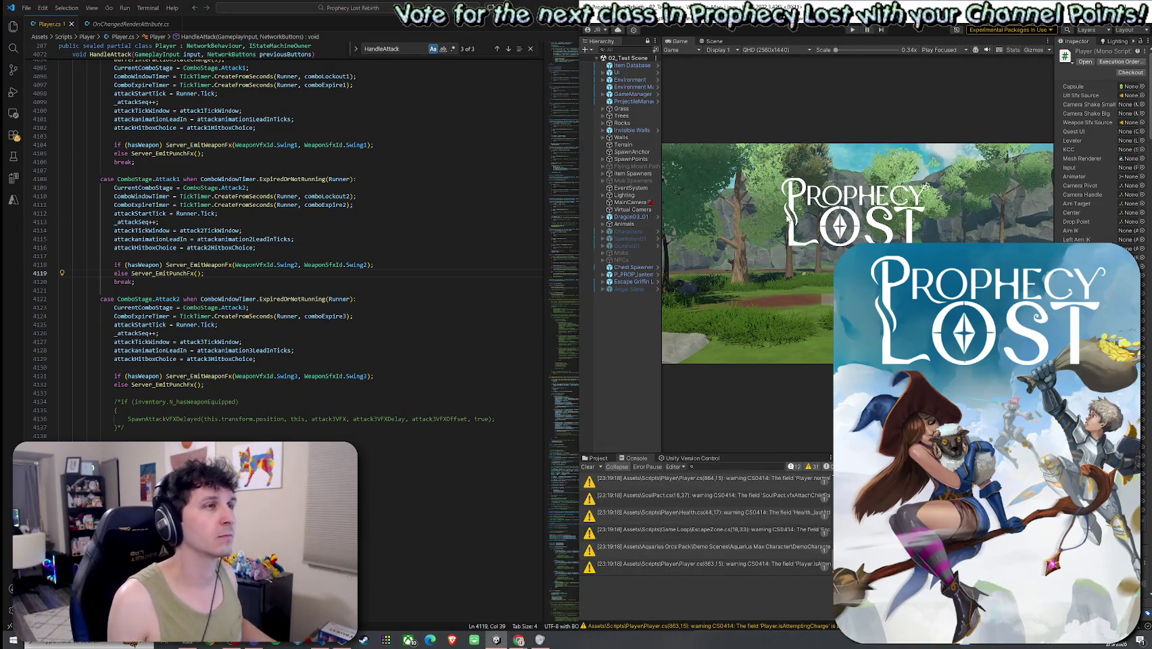
pyautogui.click(633, 29)
pyautogui.click(646, 27)
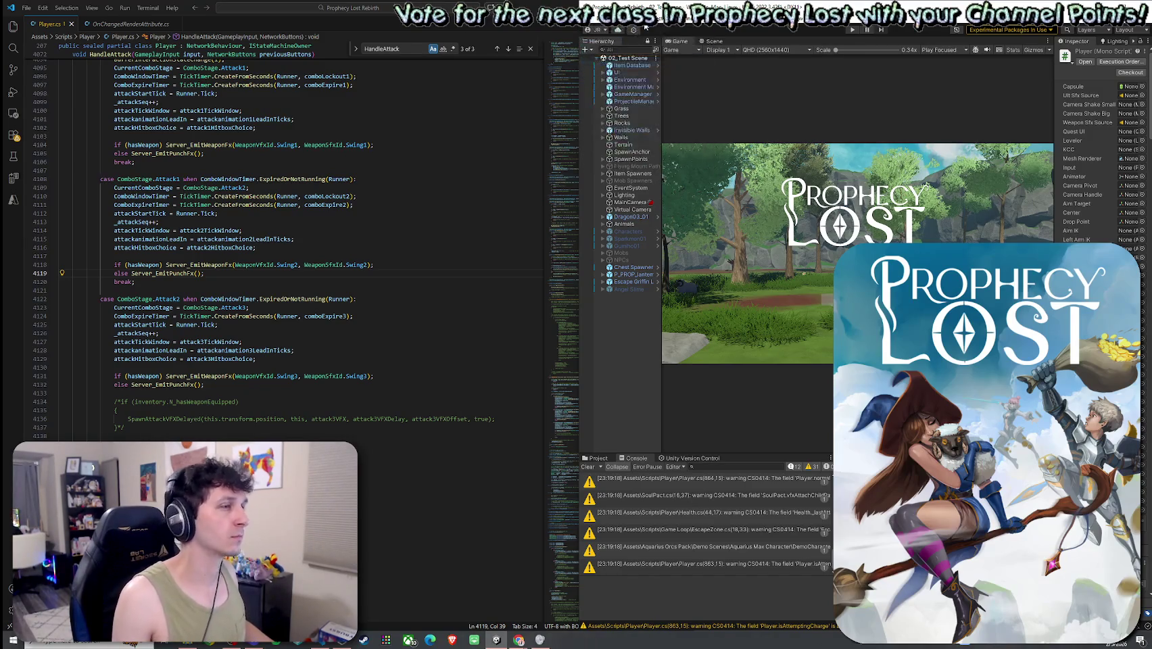
pyautogui.rightClick(218, 376)
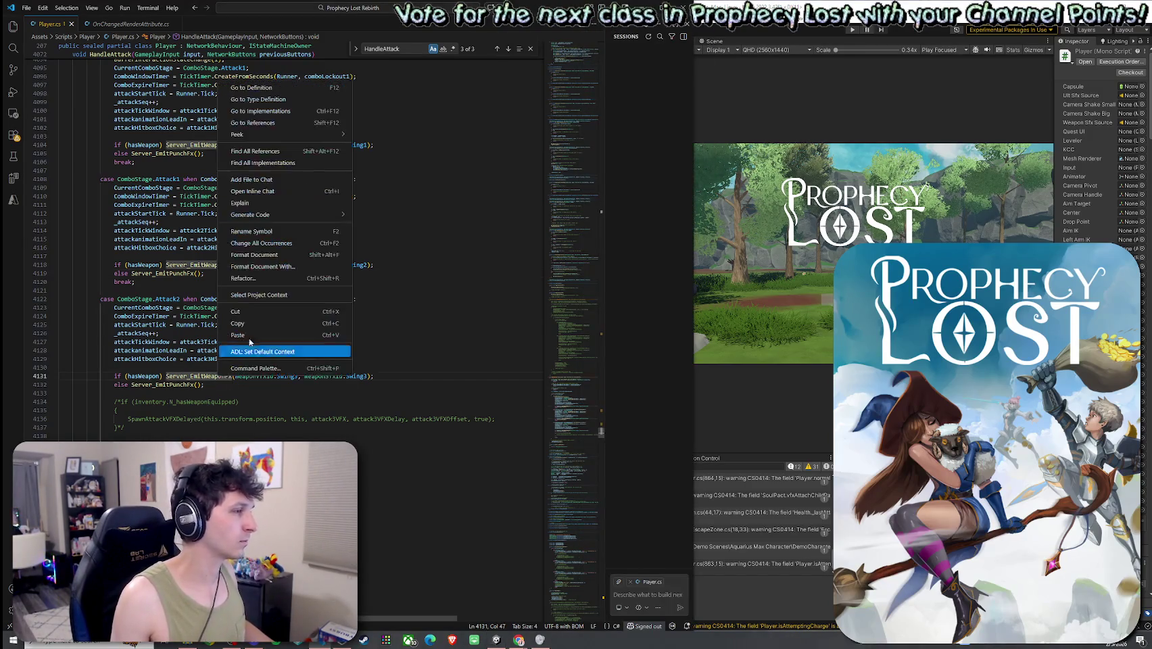
# - Go to the Server_EmitWeaponFx definition and step down to its local VFX playback call
pyautogui.click(252, 88)
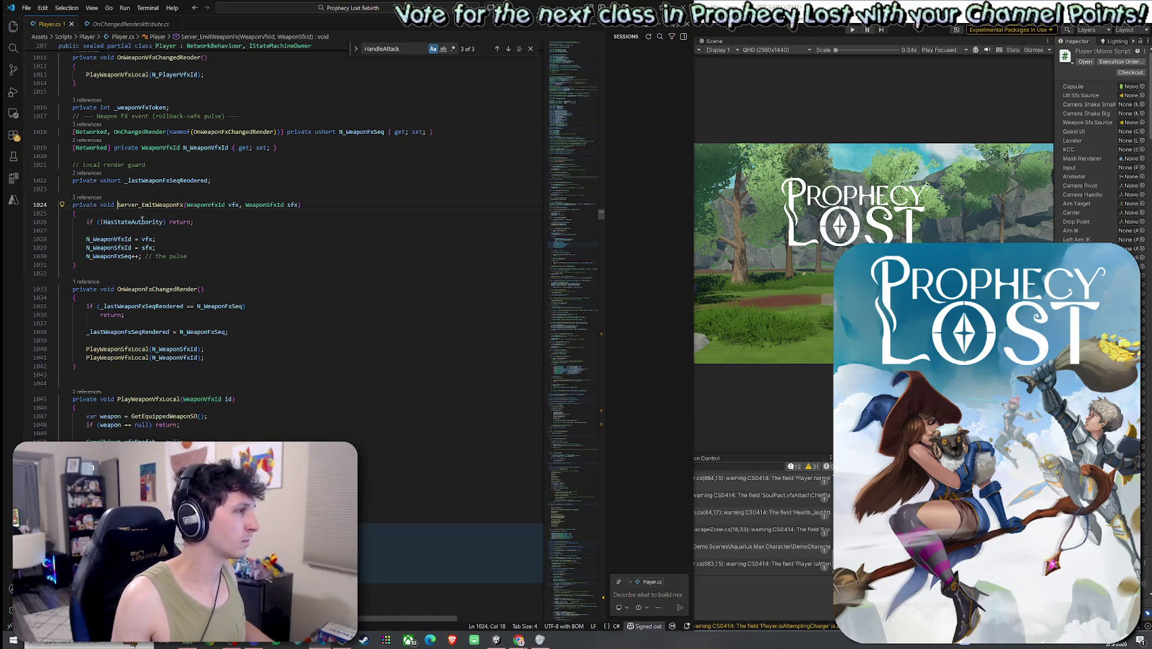
pyautogui.press('Down')
pyautogui.press('Down')
pyautogui.press('Down')
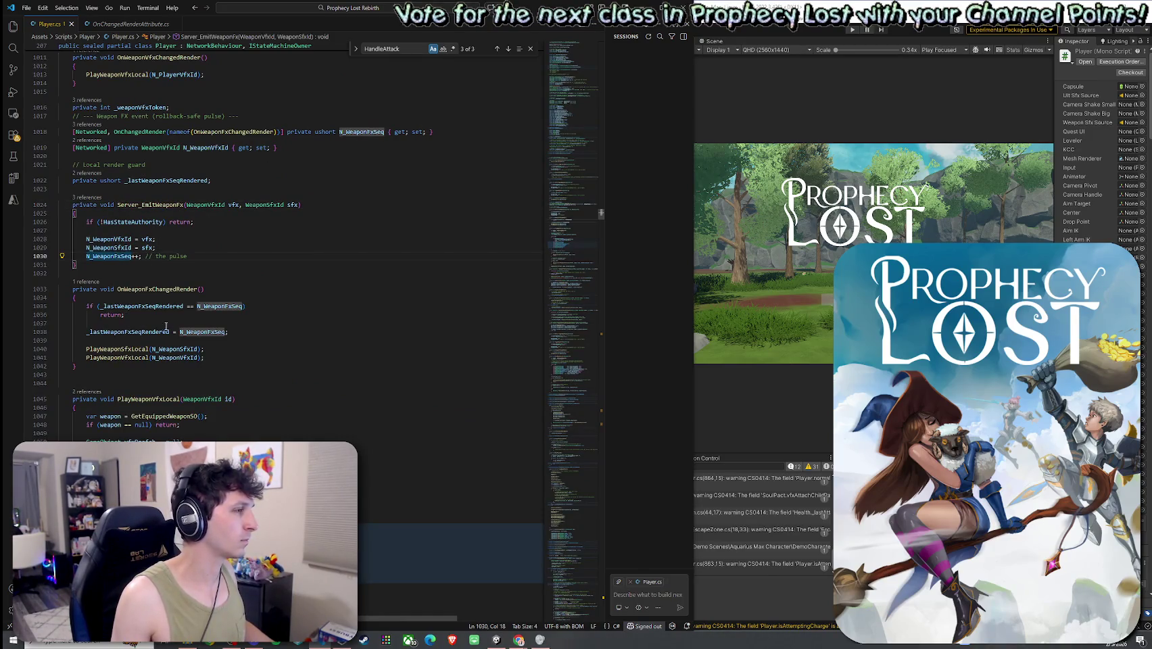
pyautogui.press('Down')
pyautogui.press('Down')
pyautogui.press('Down')
# - Jump into PlayWeaponVfxLocal, highlight every use of delay, then return to Unity
pyautogui.rightClick(142, 357)
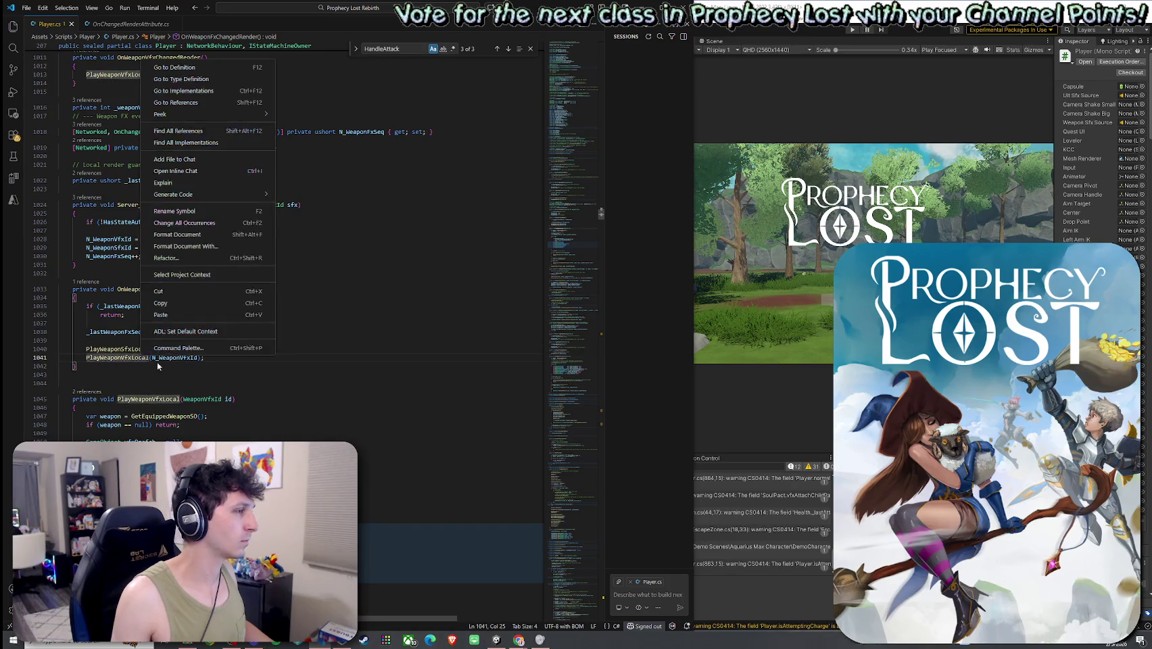
pyautogui.click(182, 67)
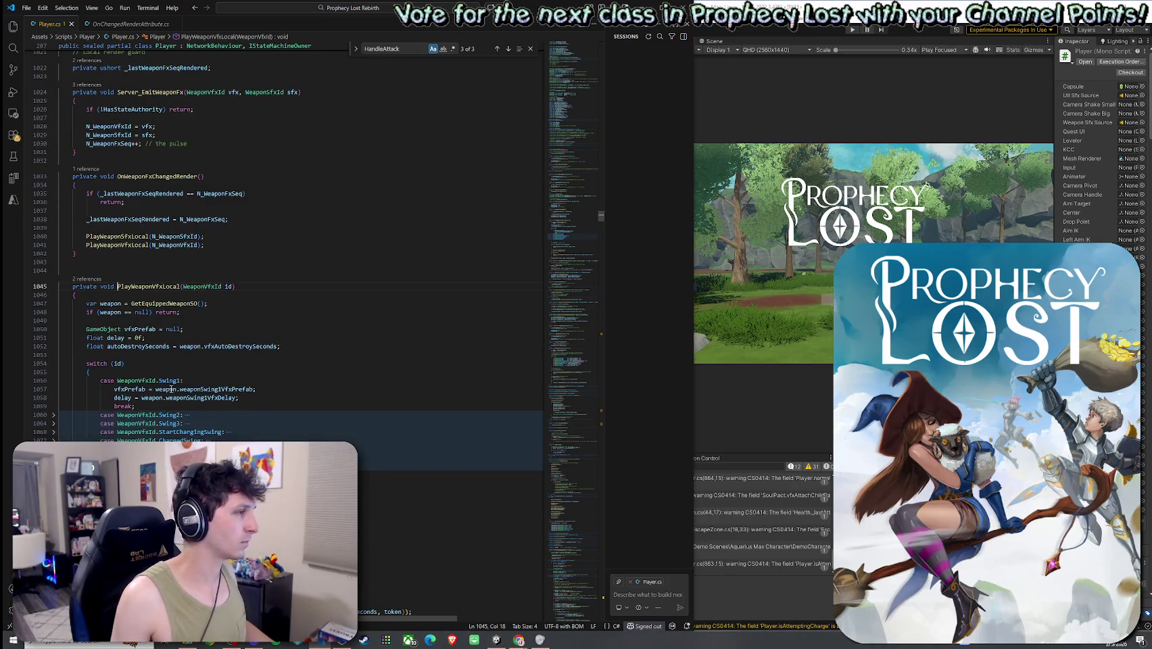
pyautogui.scroll(-4, 167, 359)
pyautogui.click(123, 225)
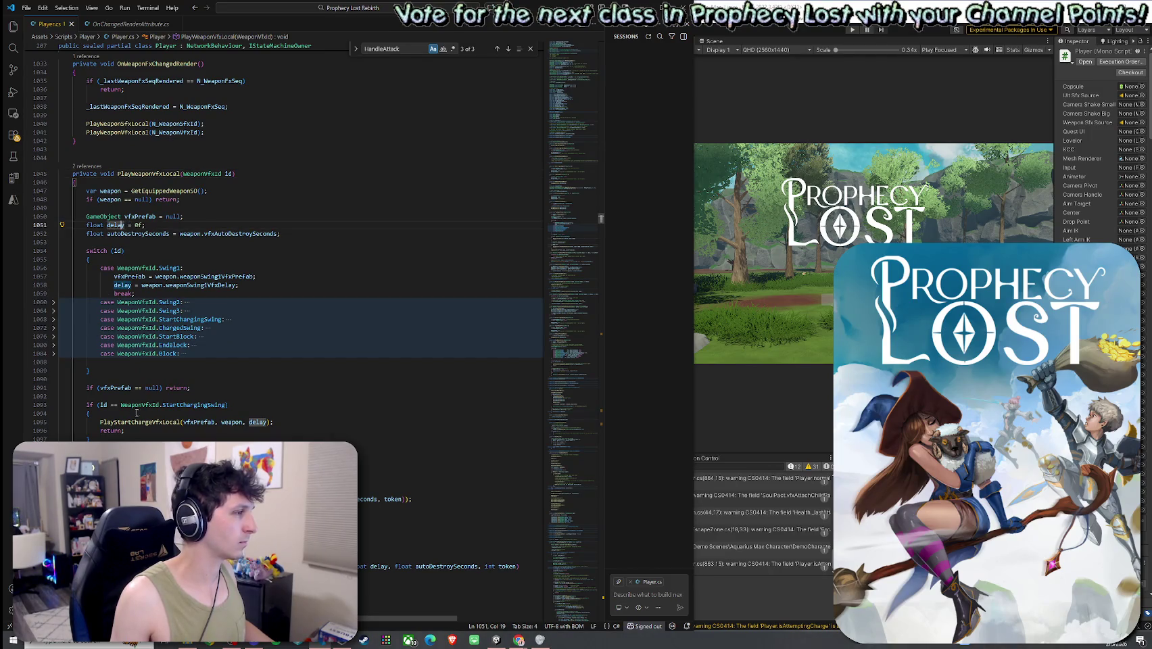
pyautogui.scroll(-3, 290, 391)
pyautogui.hotkey('alt', 'Tab')
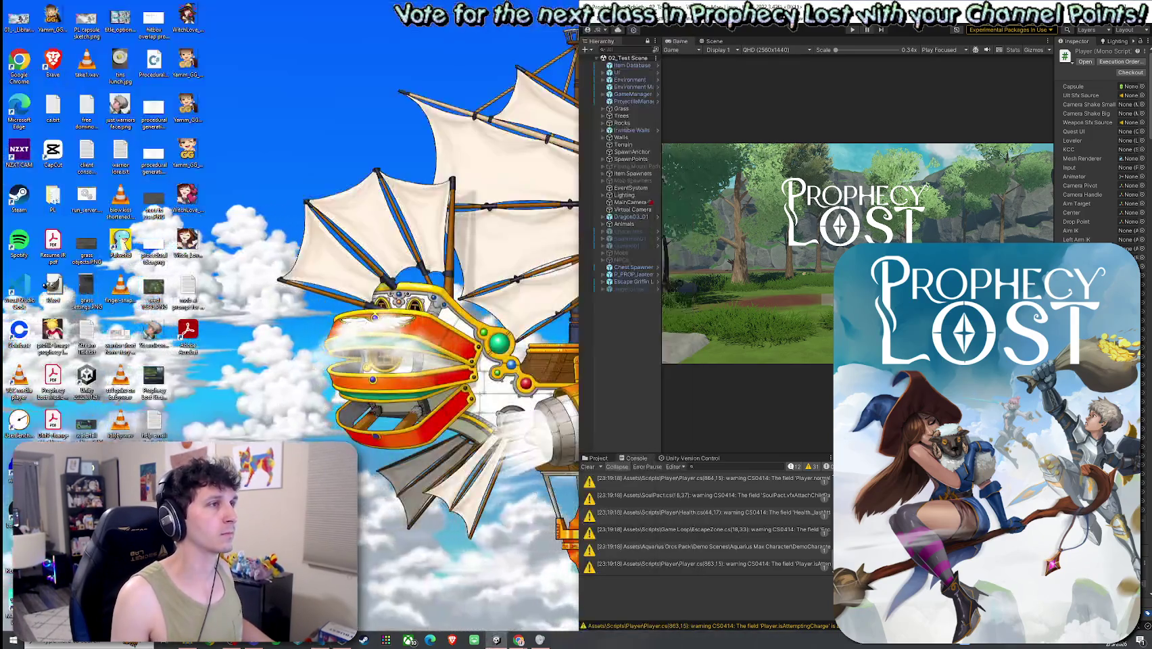
pyautogui.rightClick(632, 65)
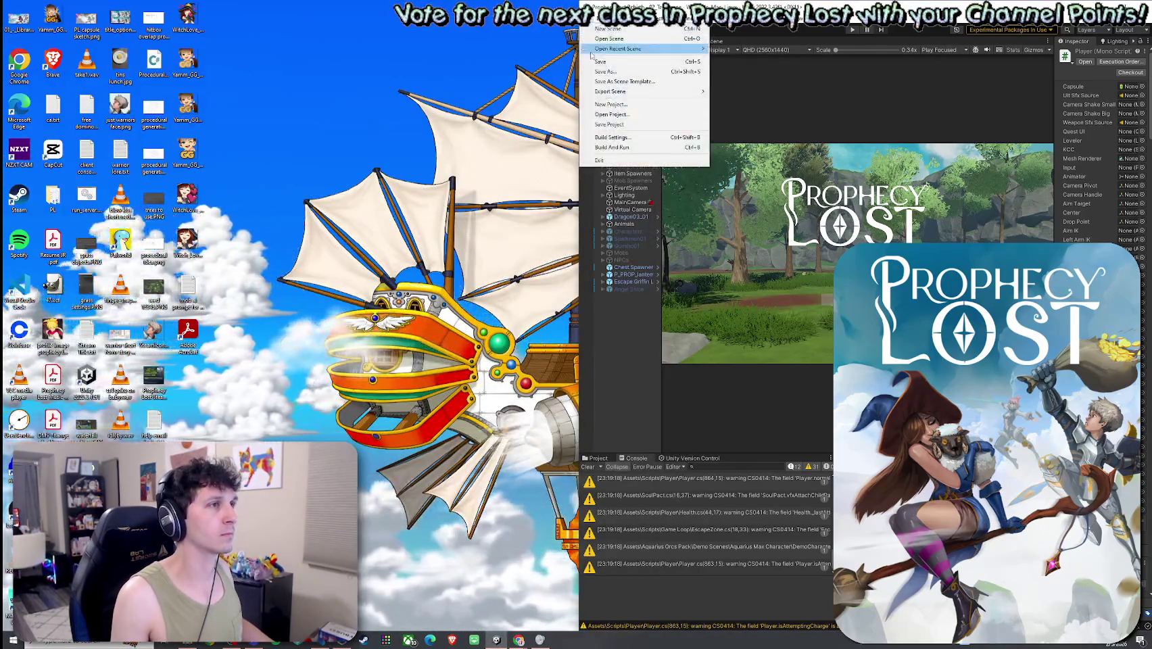
# - Run File > Build And Run to launch a fresh Prophecy Lost Reborn build
pyautogui.press('Escape')
pyautogui.rightClick(632, 65)
pyautogui.click(622, 155)
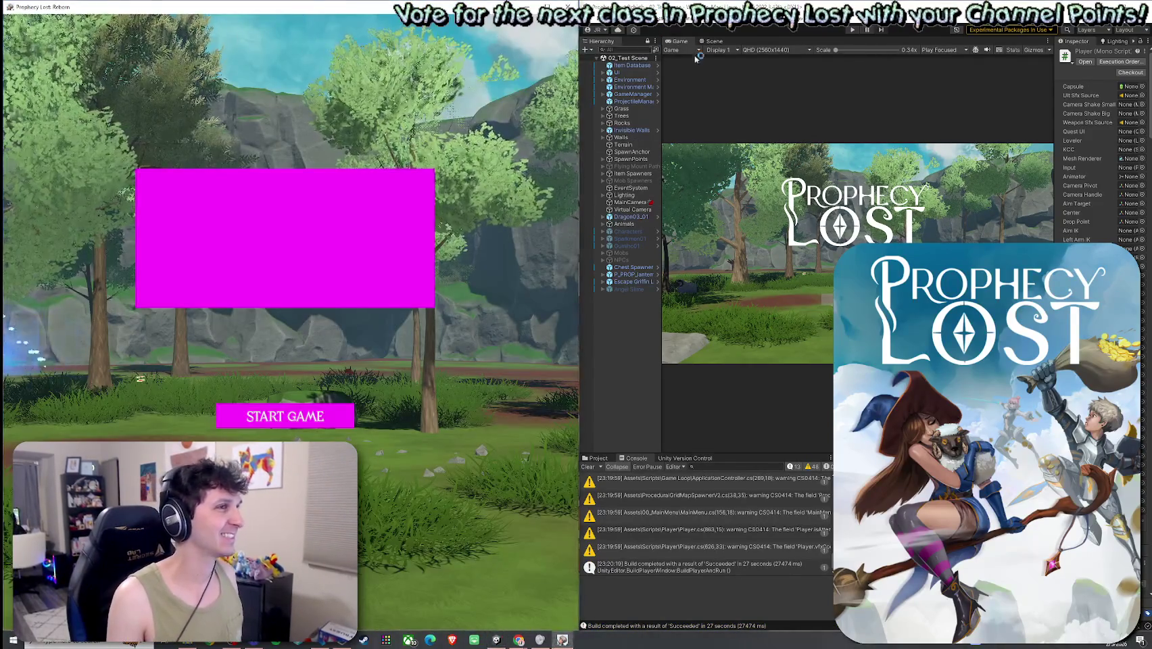
pyautogui.click(853, 30)
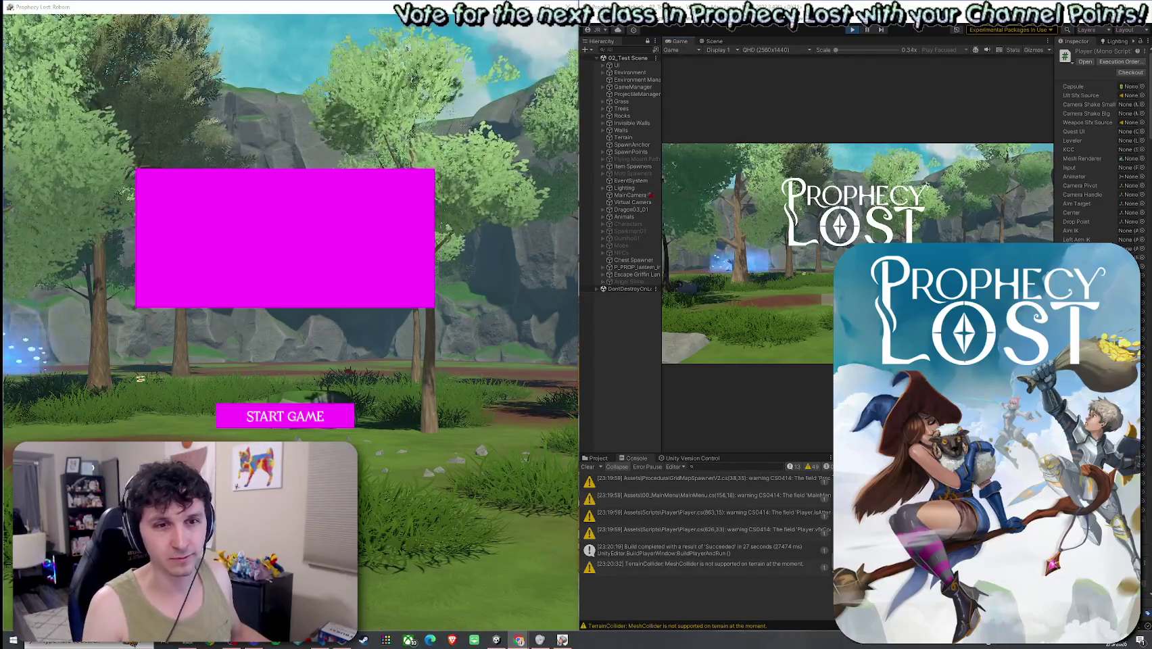
# - Bring up the Chrome window playing a YouTube Short and drag it left over the game
pyautogui.hotkey('alt', 'Tab')
pyautogui.moveTo(856, 22)
pyautogui.mouseDown()
pyautogui.moveTo(787, 37)
pyautogui.moveTo(633, 40)
pyautogui.mouseUp()
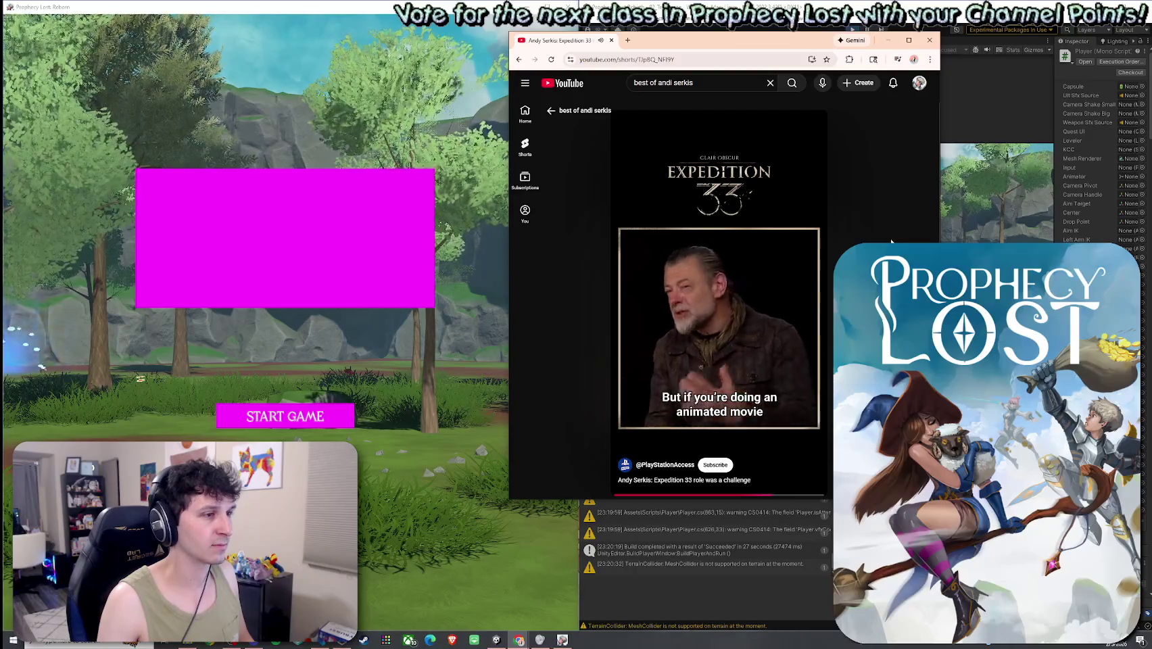
# - Pause the Expedition 33 interview Short and close the Chrome window
pyautogui.moveTo(785, 238)
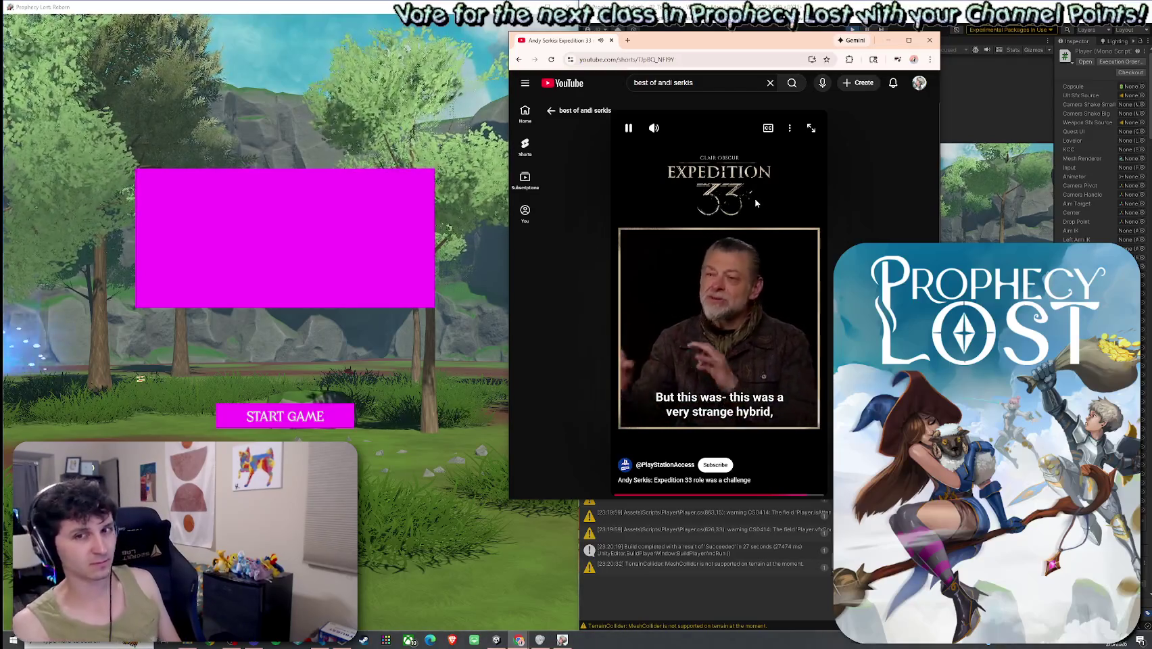
pyautogui.click(758, 234)
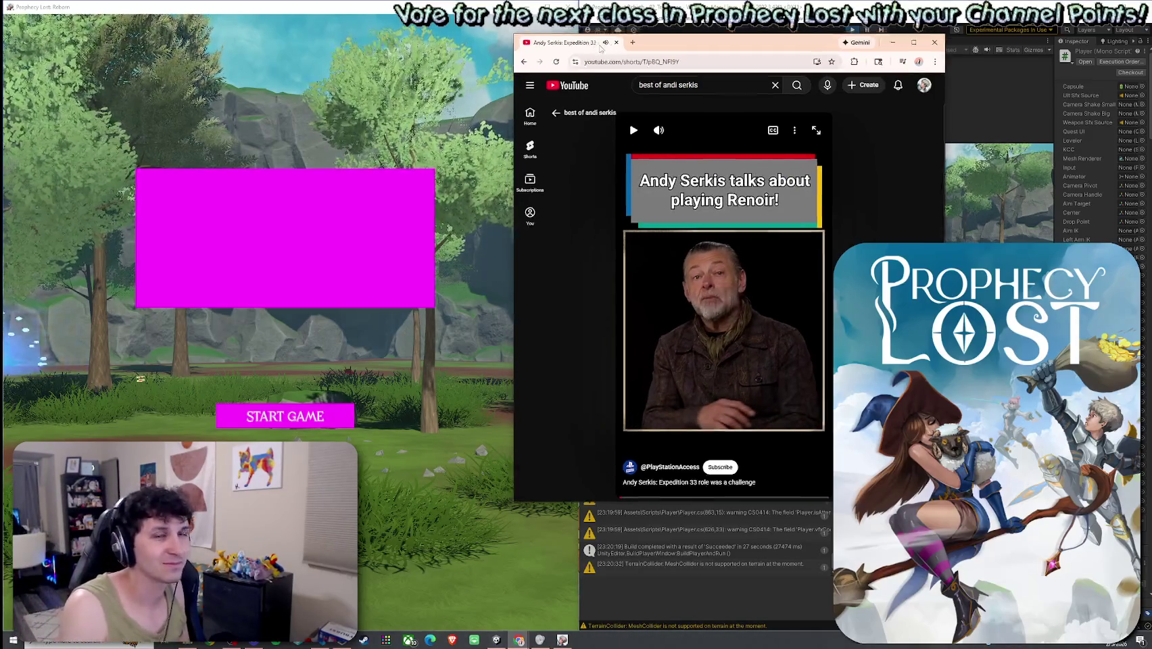
pyautogui.click(611, 40)
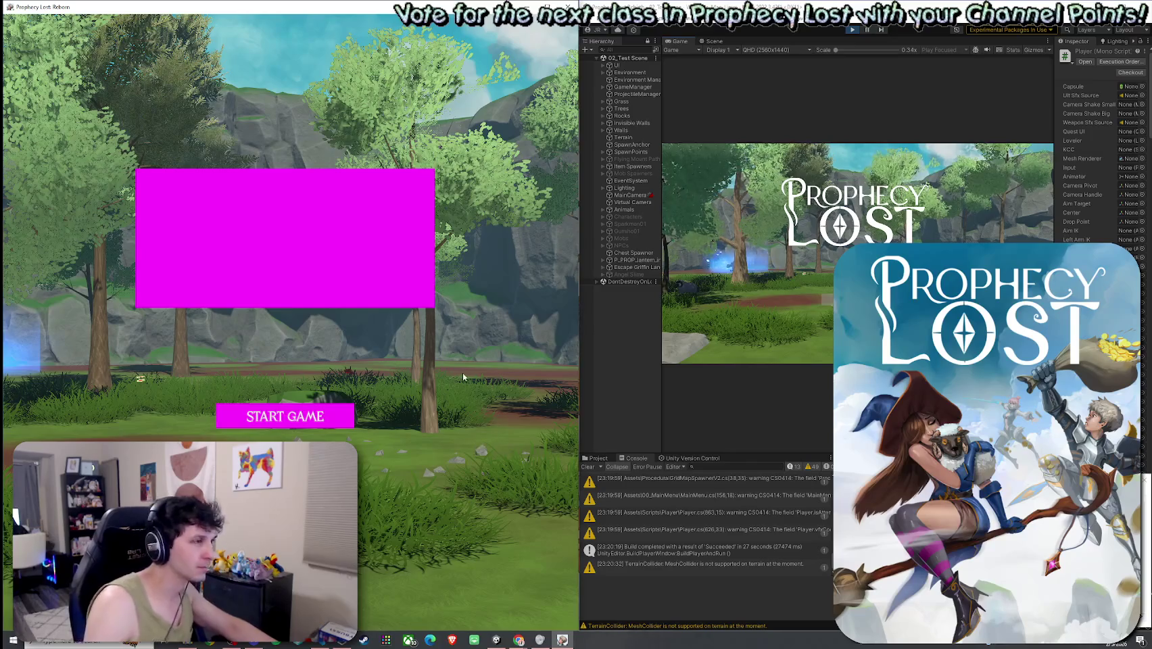
# - Start the multiplayer session, walk to the dropped weapons, and equip the sword
pyautogui.press('Return')
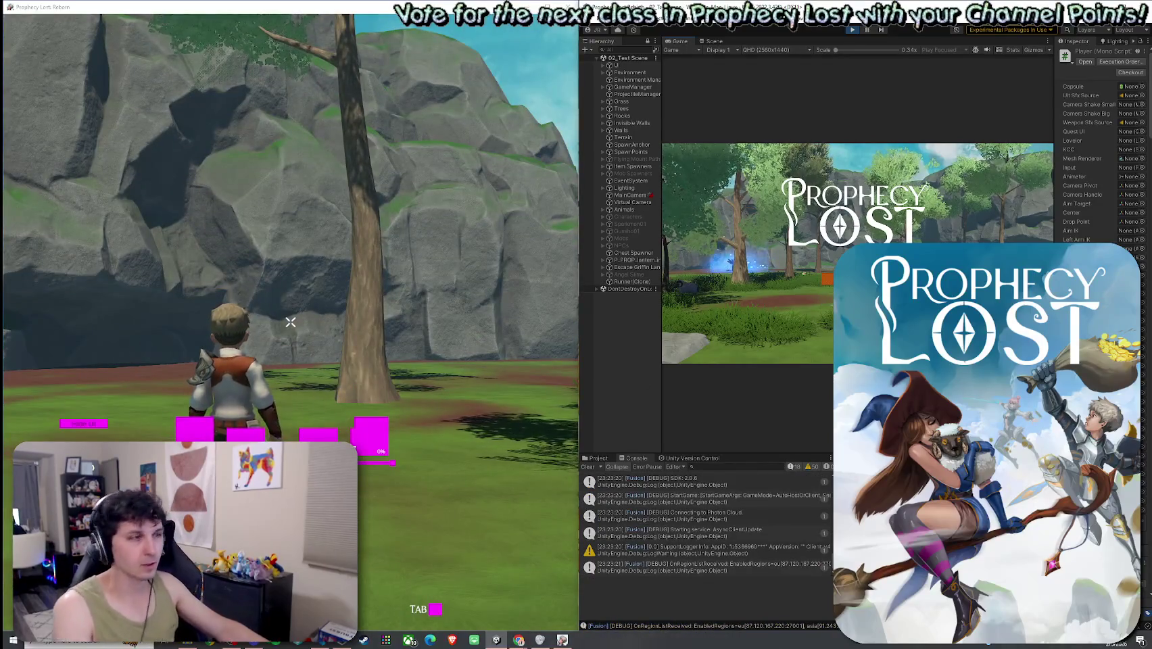
pyautogui.press('w')
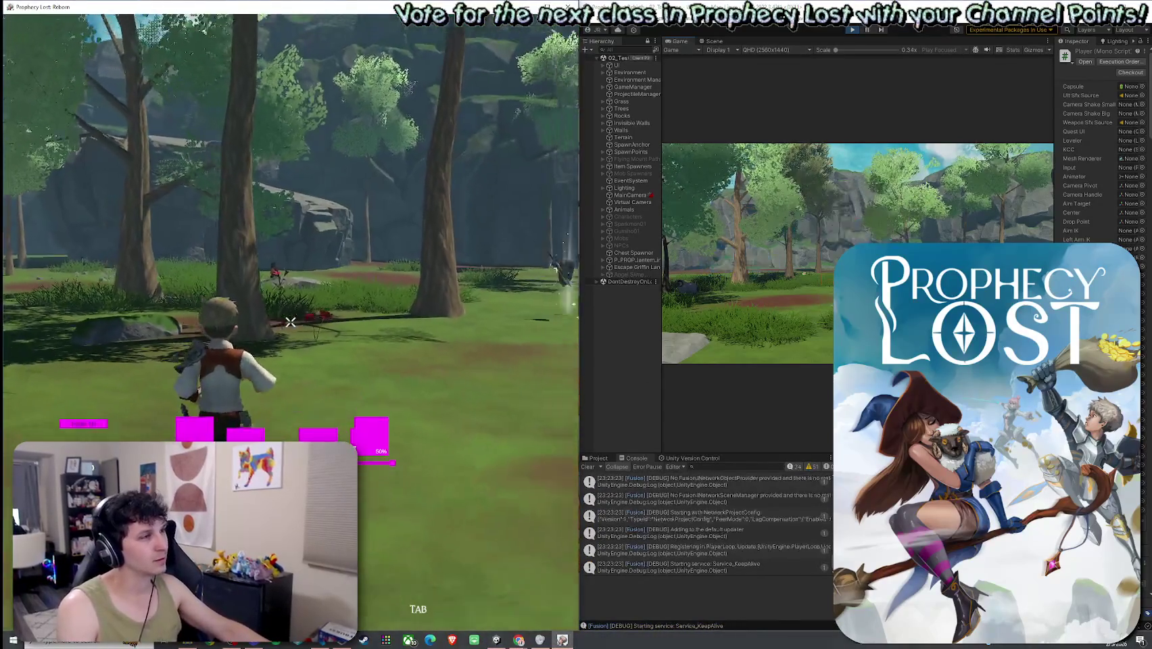
pyautogui.press('w')
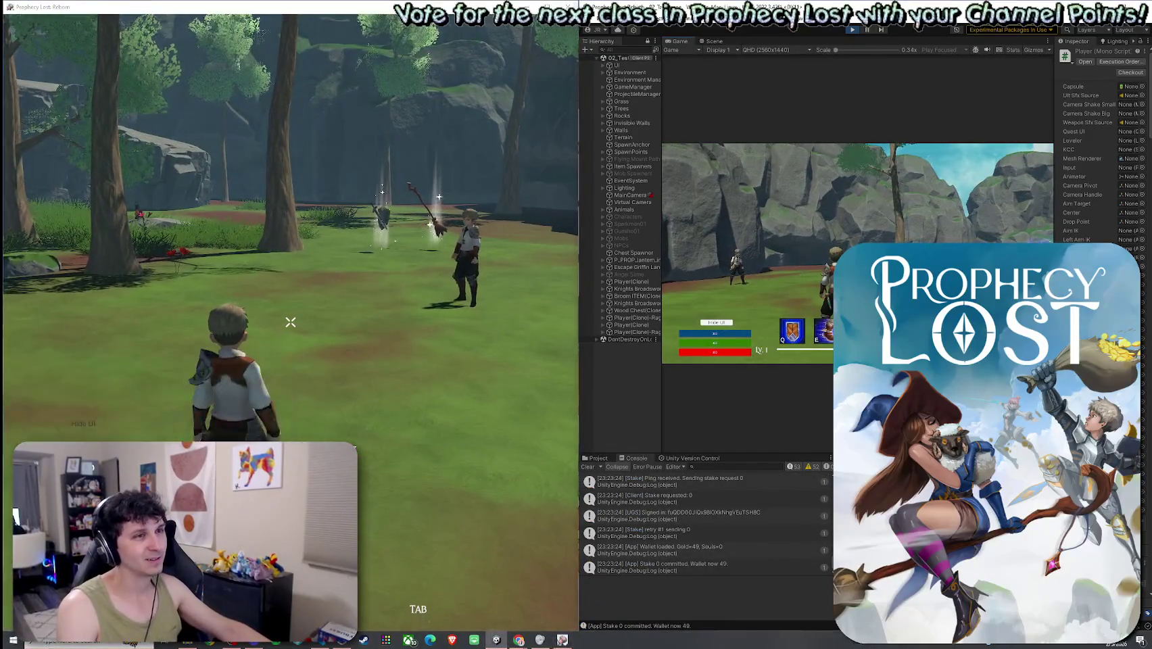
pyautogui.press('w')
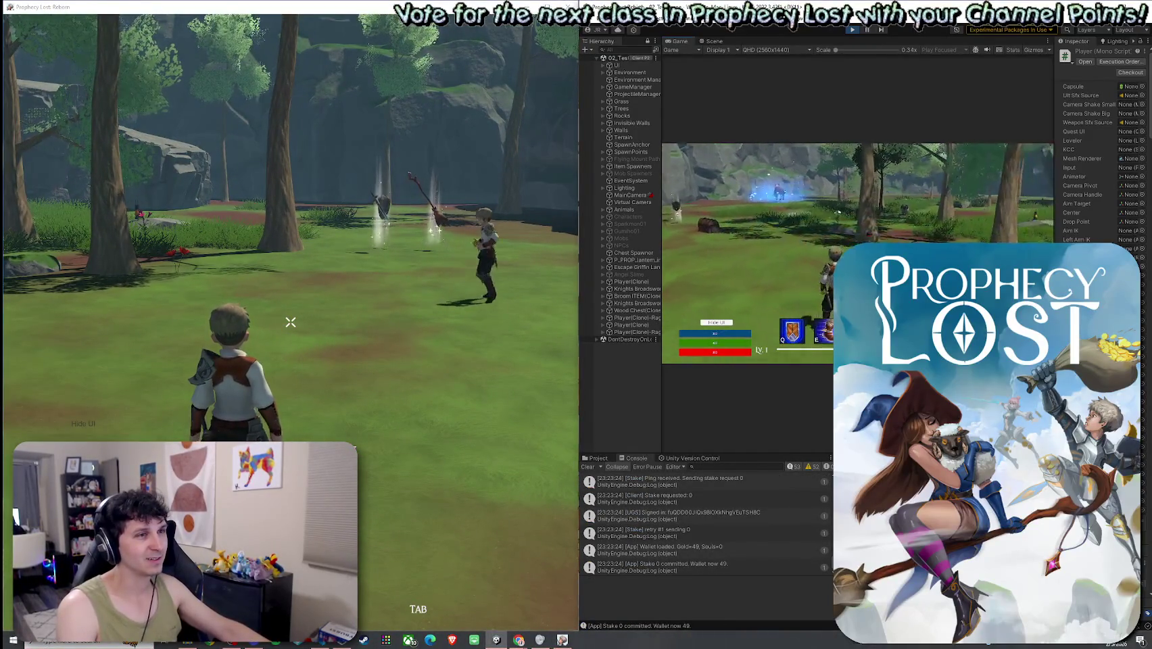
pyautogui.press('w')
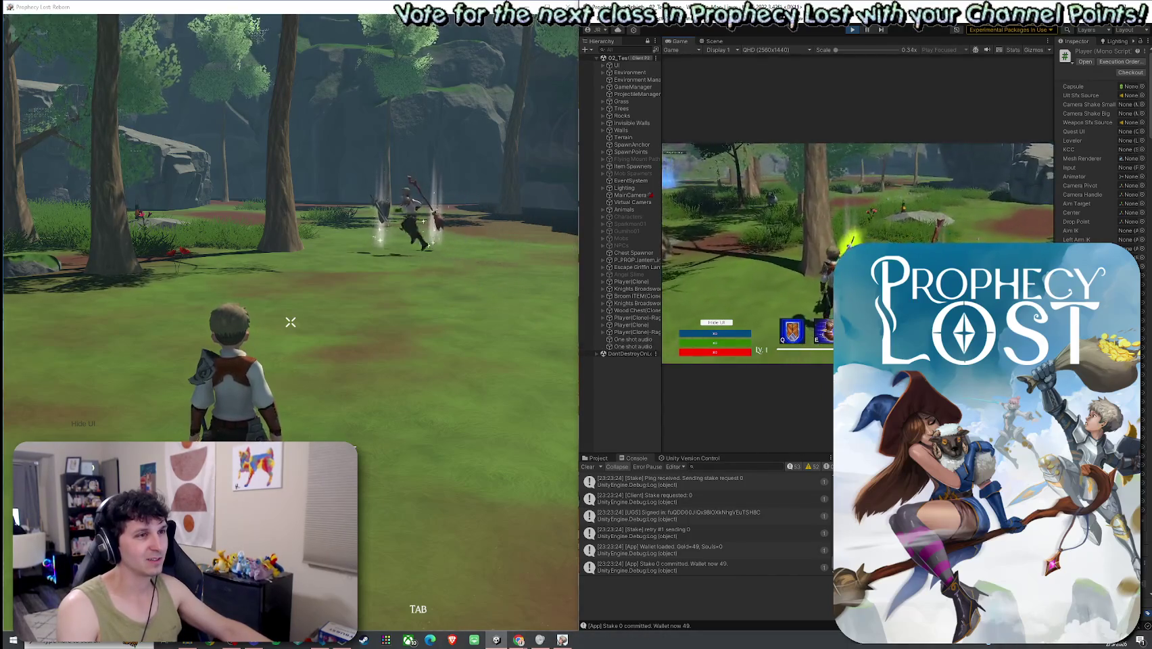
pyautogui.click(943, 229)
pyautogui.press('w')
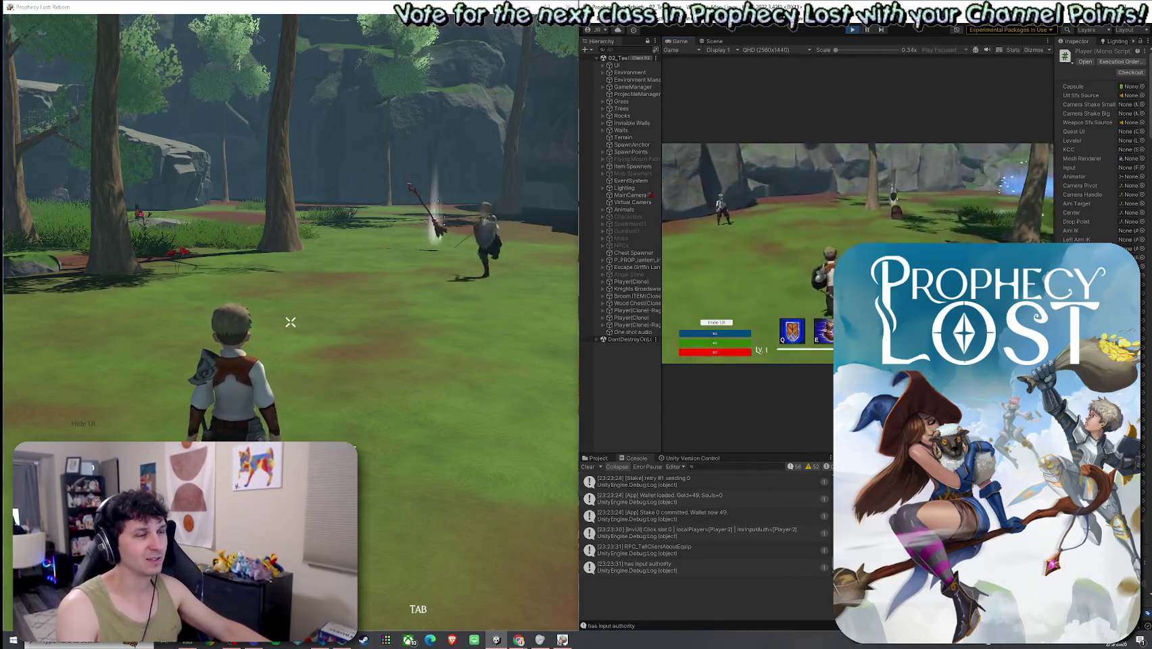
# - Chain sword combo attacks, including the prick stage, on and around the other player
pyautogui.click(857, 254)
pyautogui.click(857, 253)
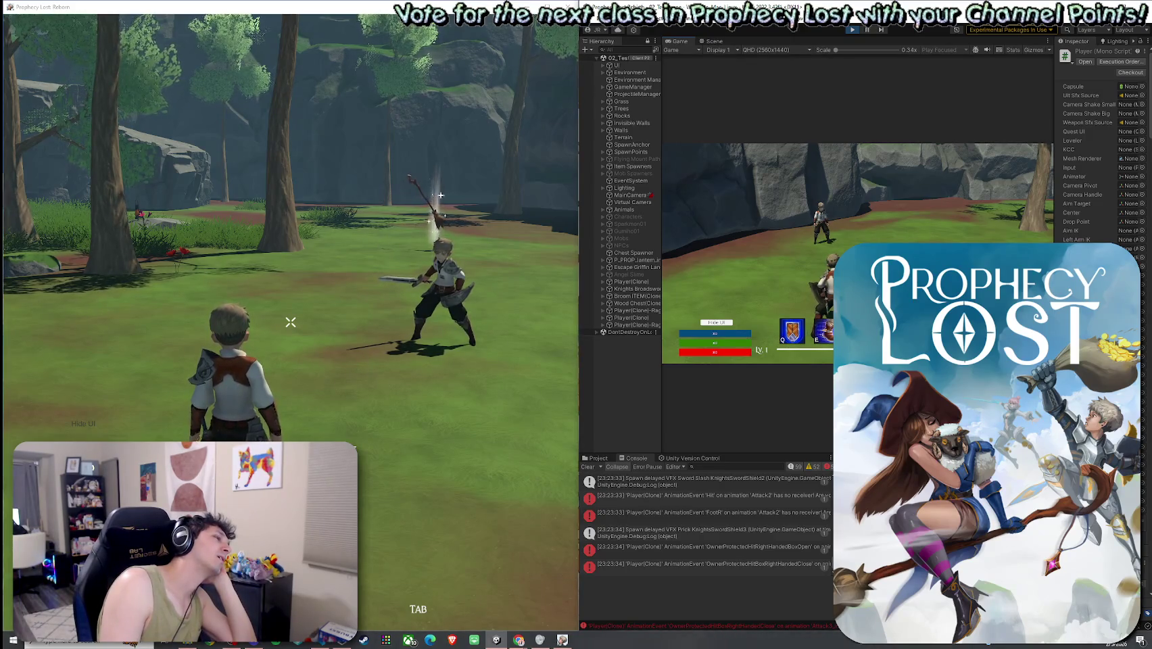
pyautogui.click(857, 254)
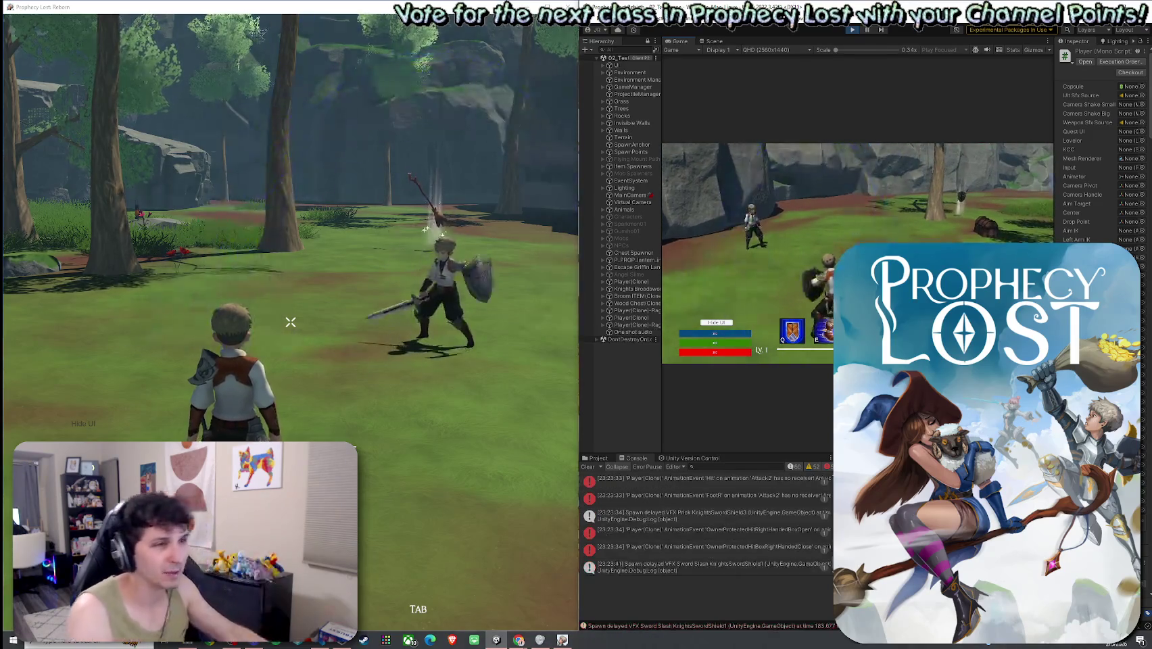
pyautogui.press('Tab')
pyautogui.press('Tab')
pyautogui.click(971, 211)
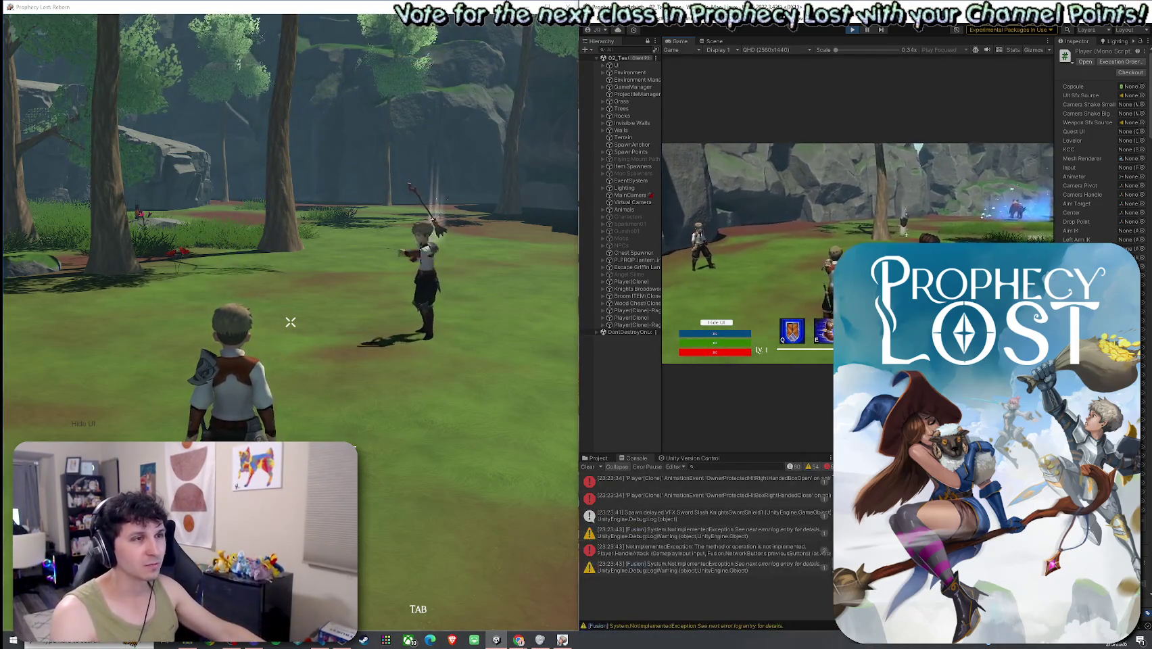
pyautogui.press('w')
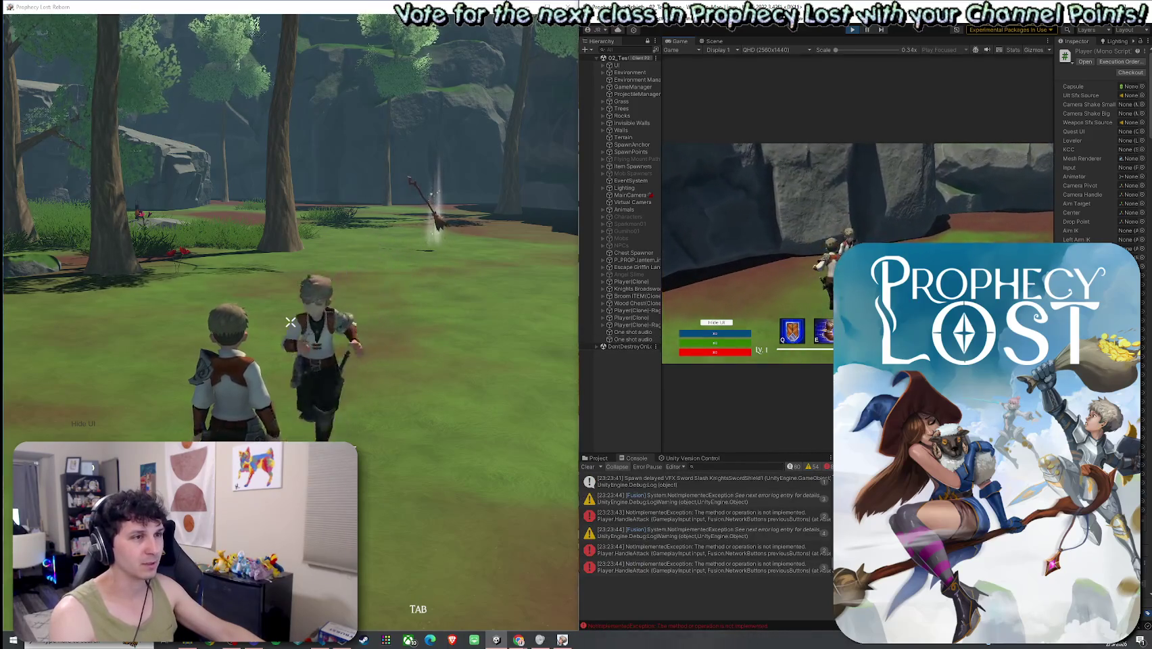
pyautogui.click(857, 254)
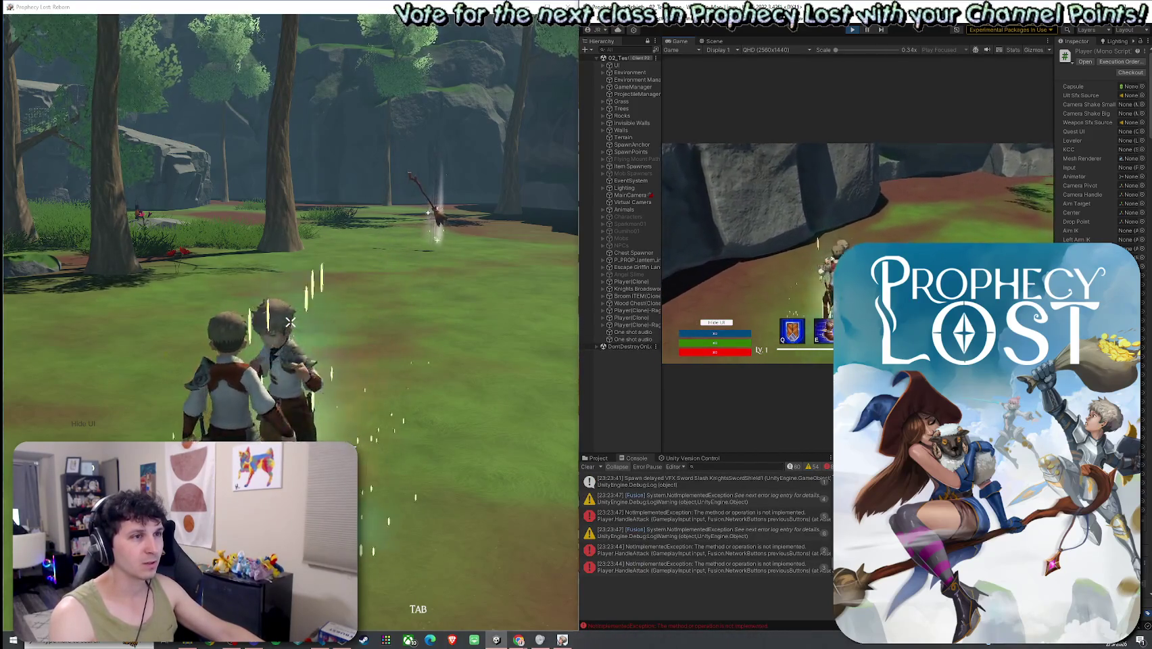
pyautogui.press('s')
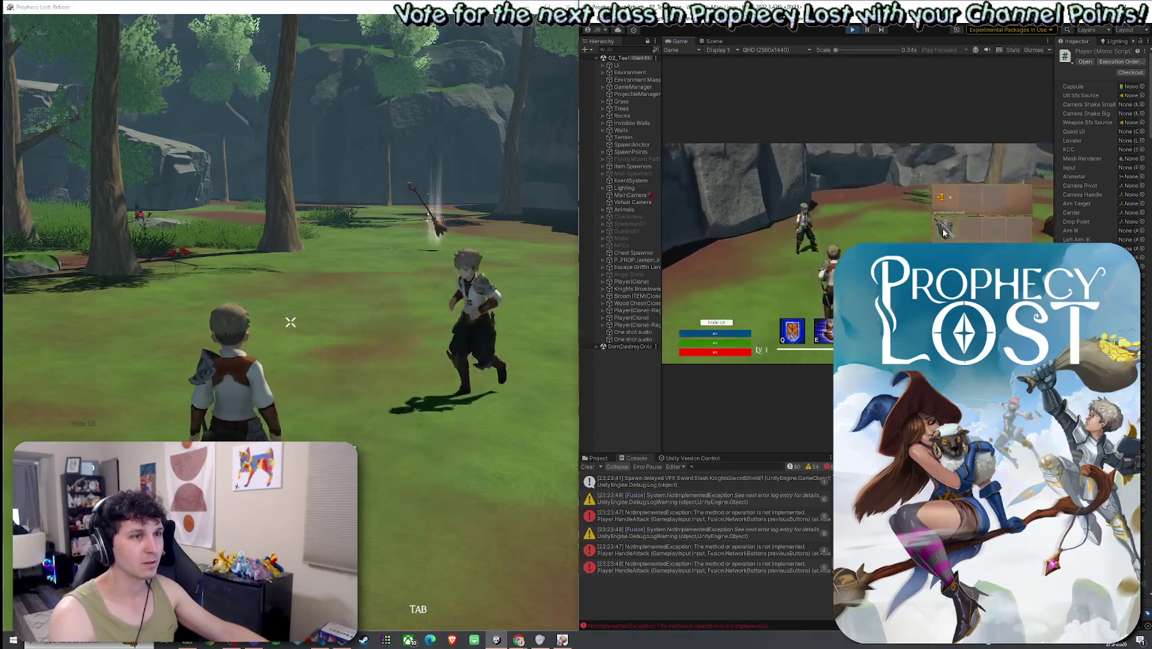
pyautogui.click(858, 253)
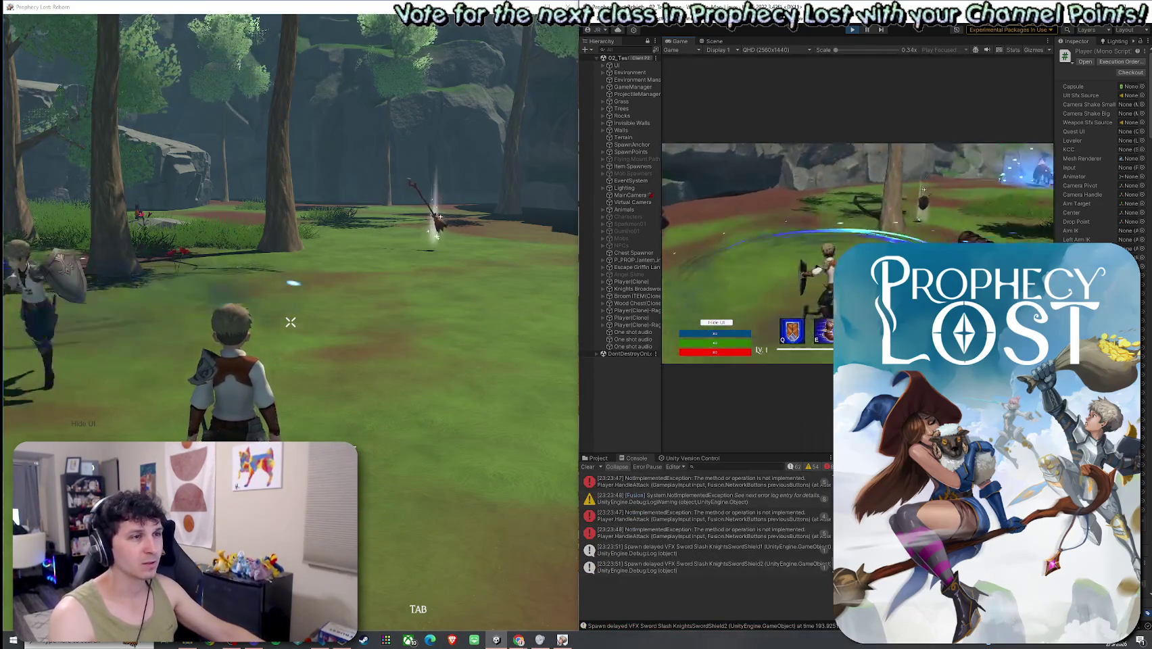
pyautogui.click(857, 254)
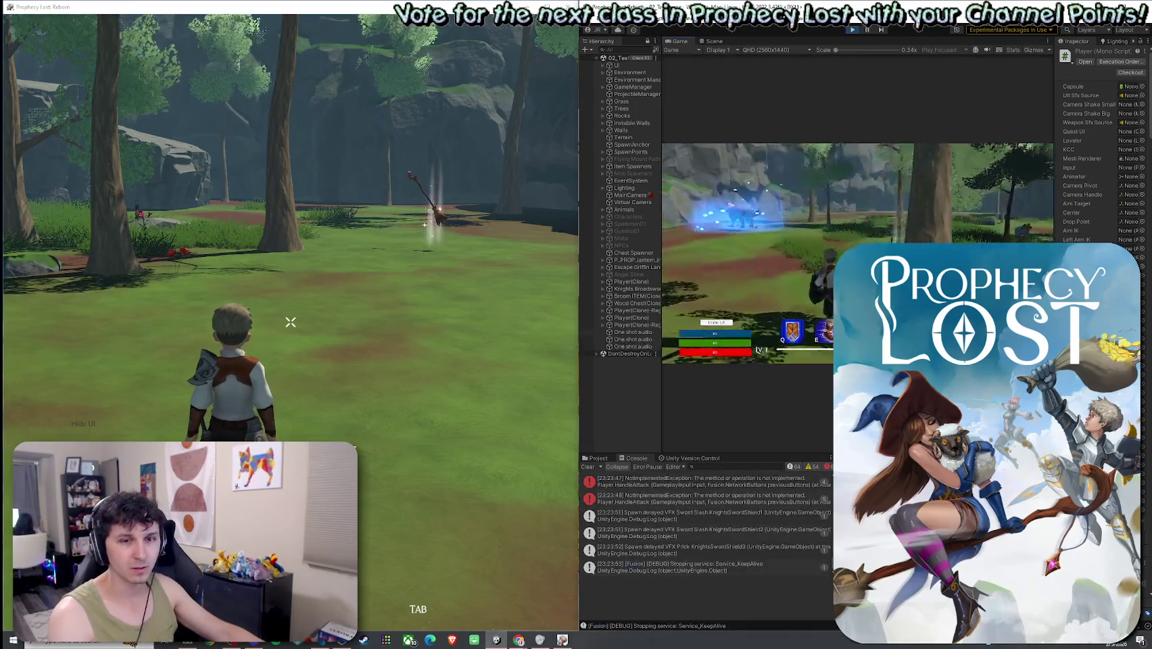
pyautogui.click(857, 253)
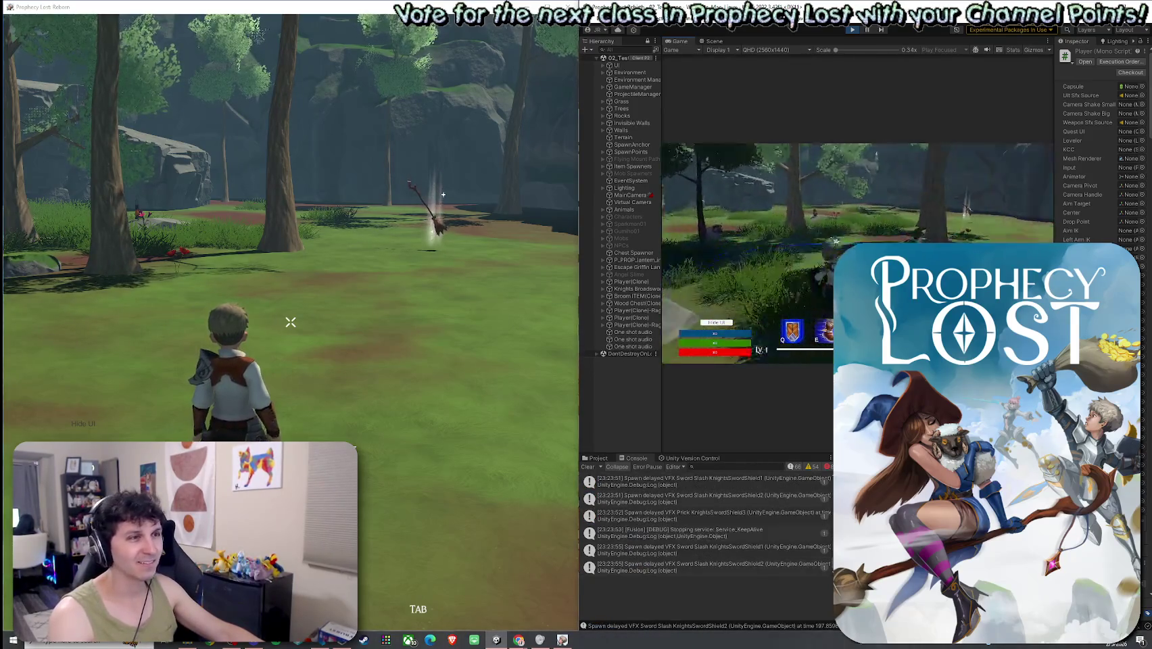
pyautogui.click(857, 254)
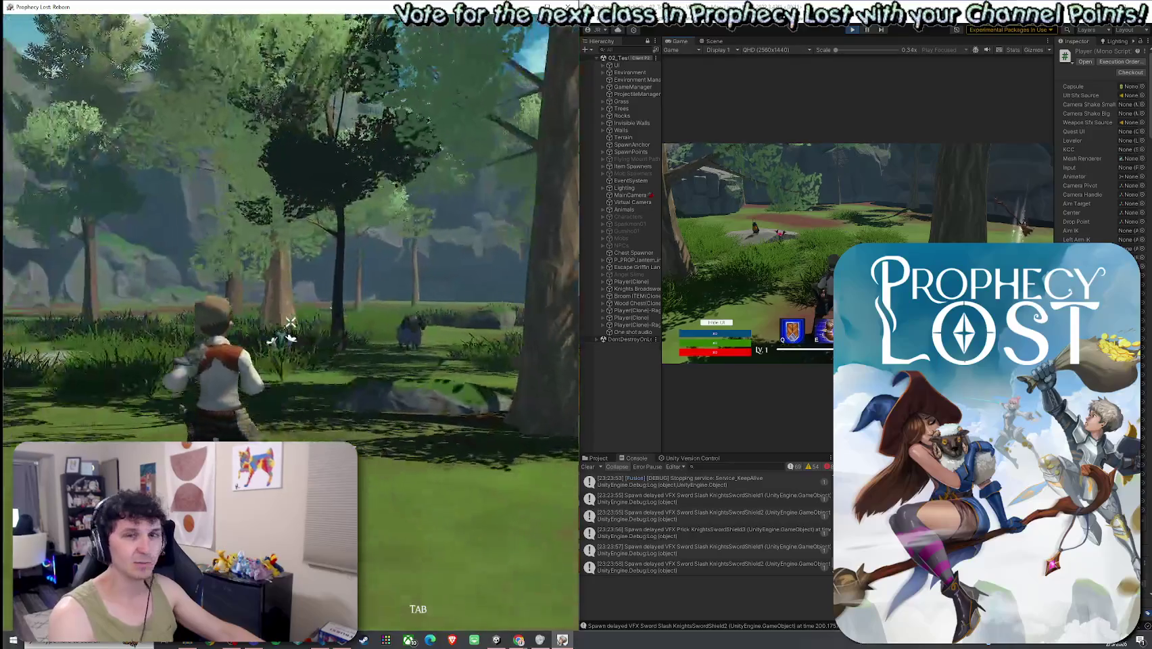
pyautogui.press('w')
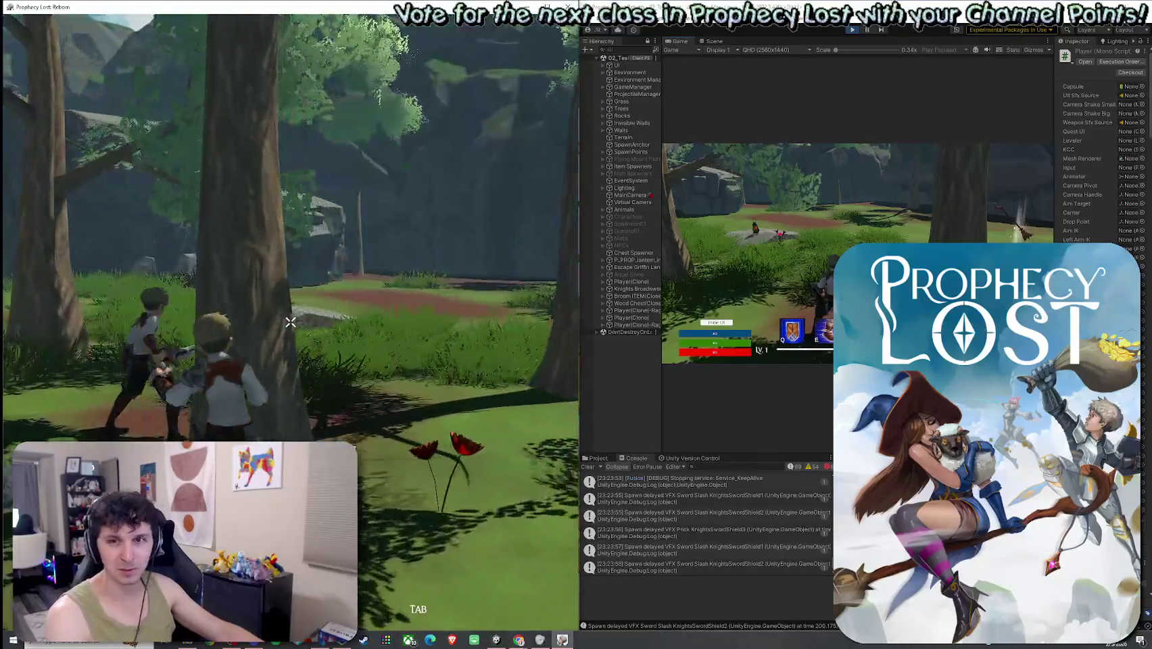
# - Slash beside the ally for hit sparks, then break the treasure chest and collect its coins
pyautogui.click(290, 322)
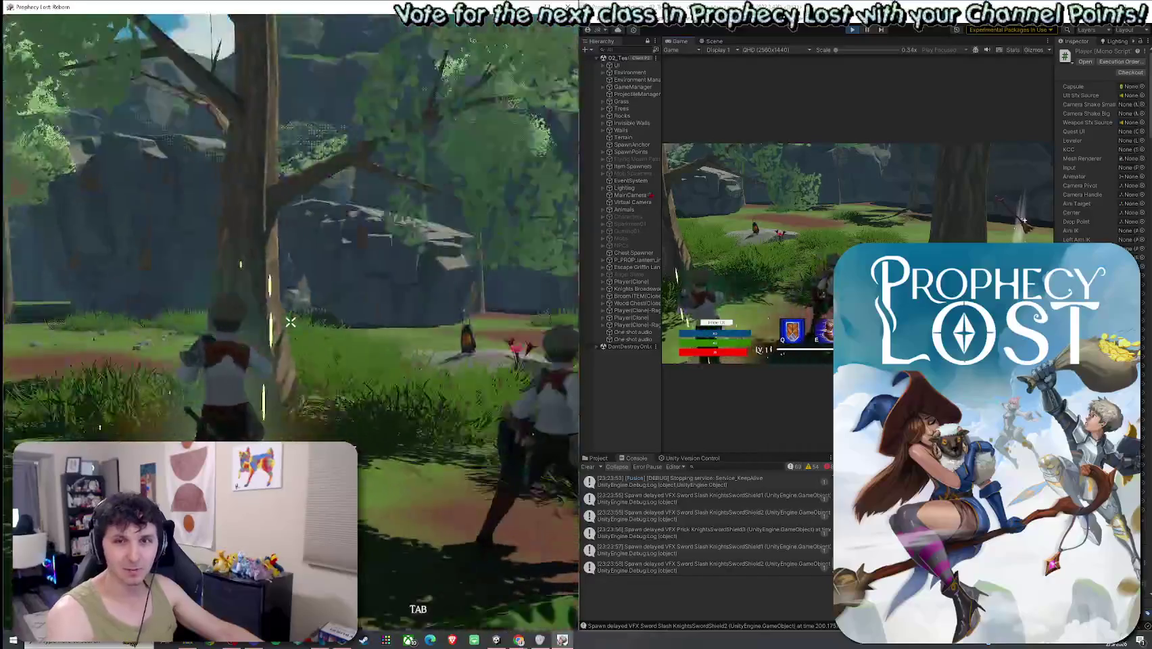
pyautogui.press('w')
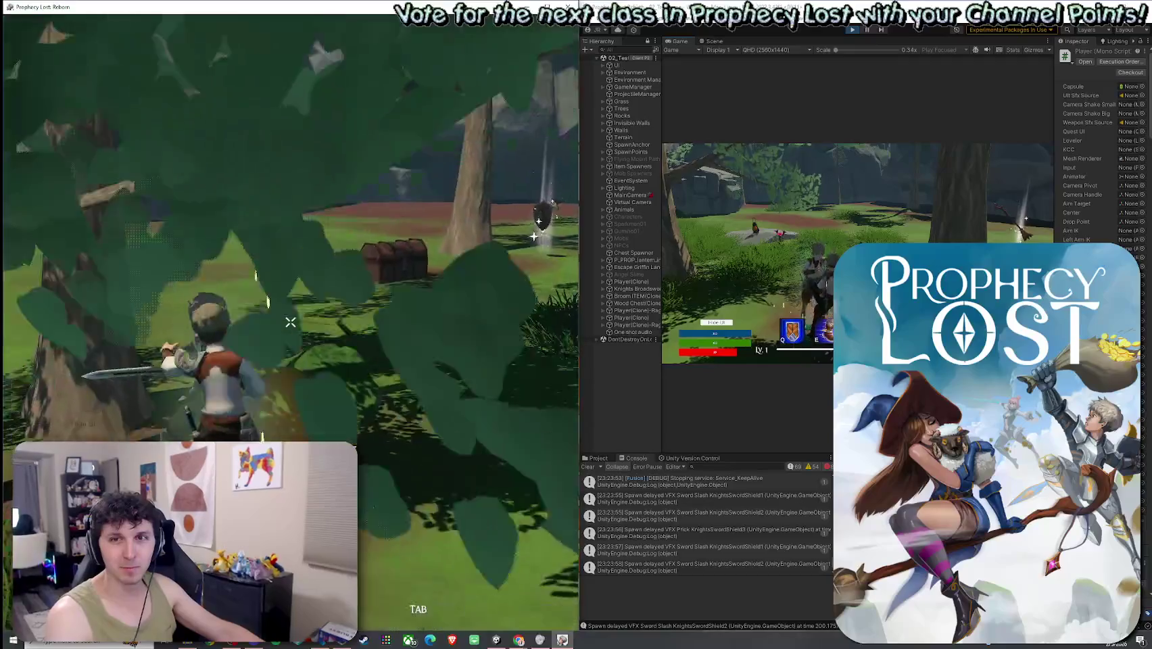
pyautogui.click(291, 322)
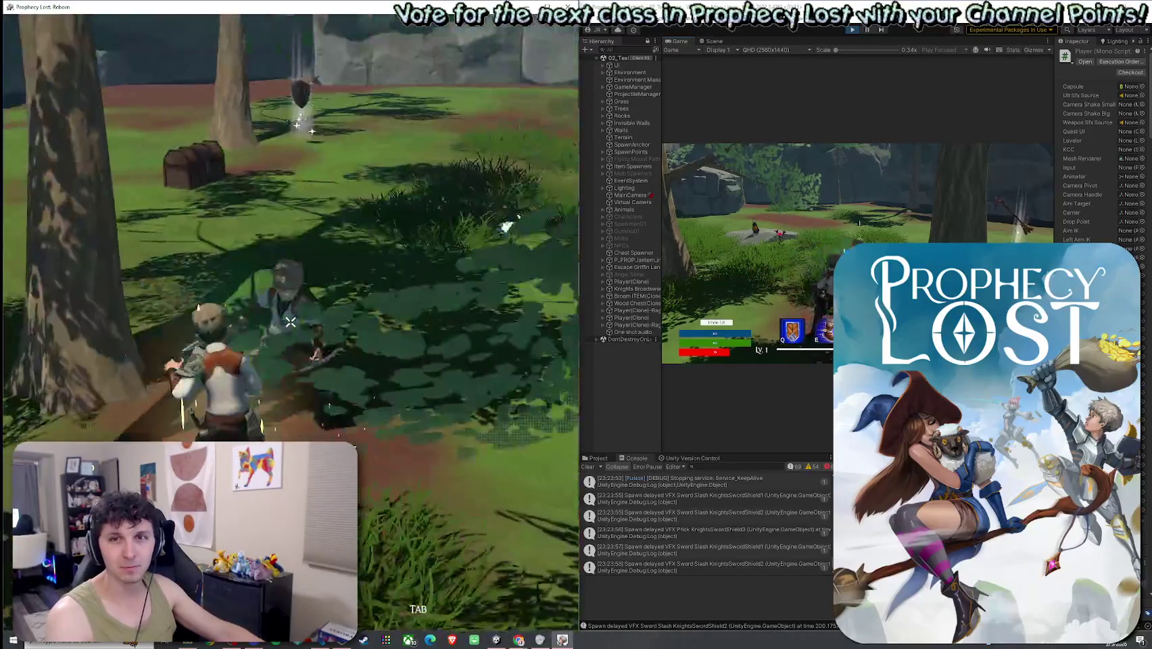
pyautogui.click(290, 322)
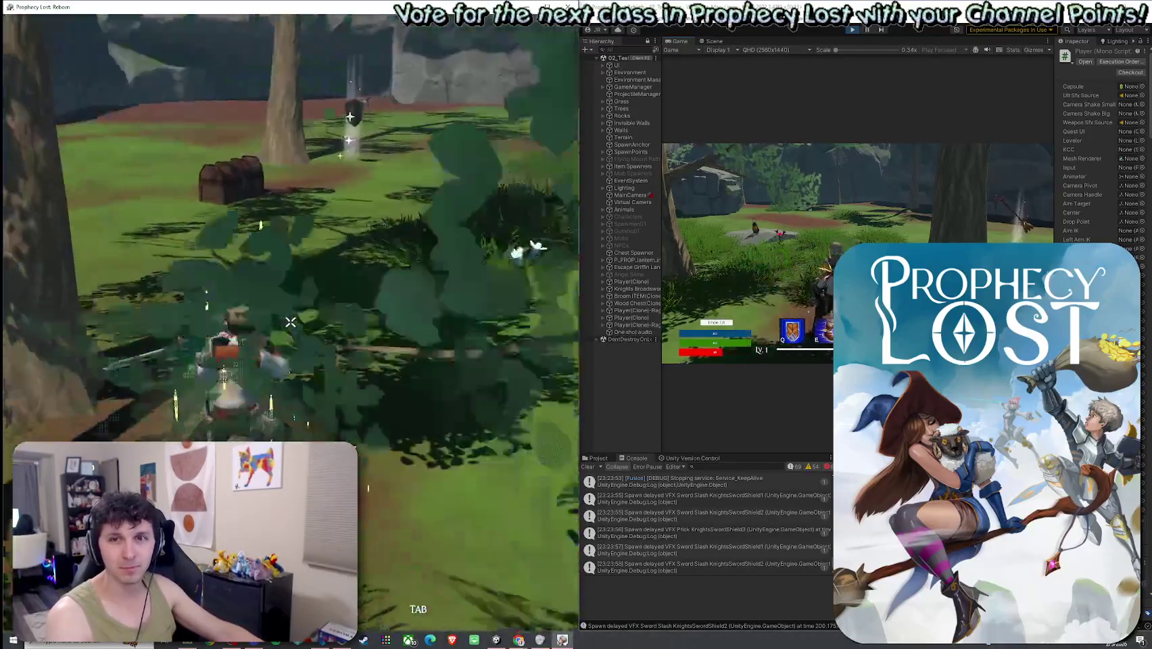
pyautogui.click(291, 322)
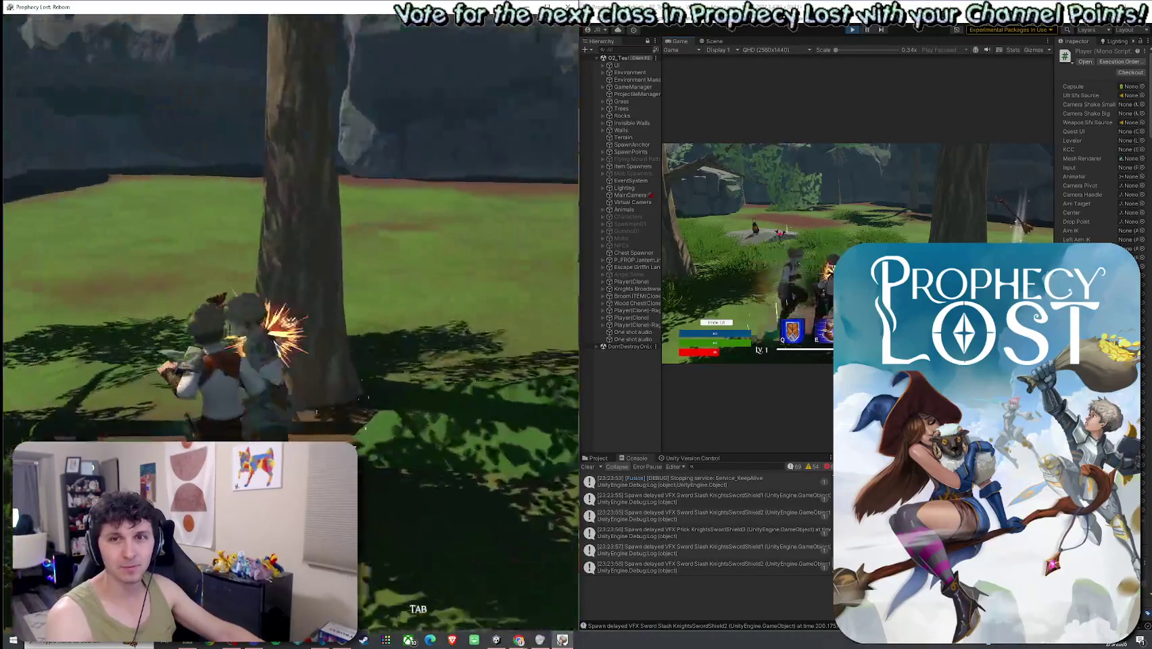
pyautogui.press('w')
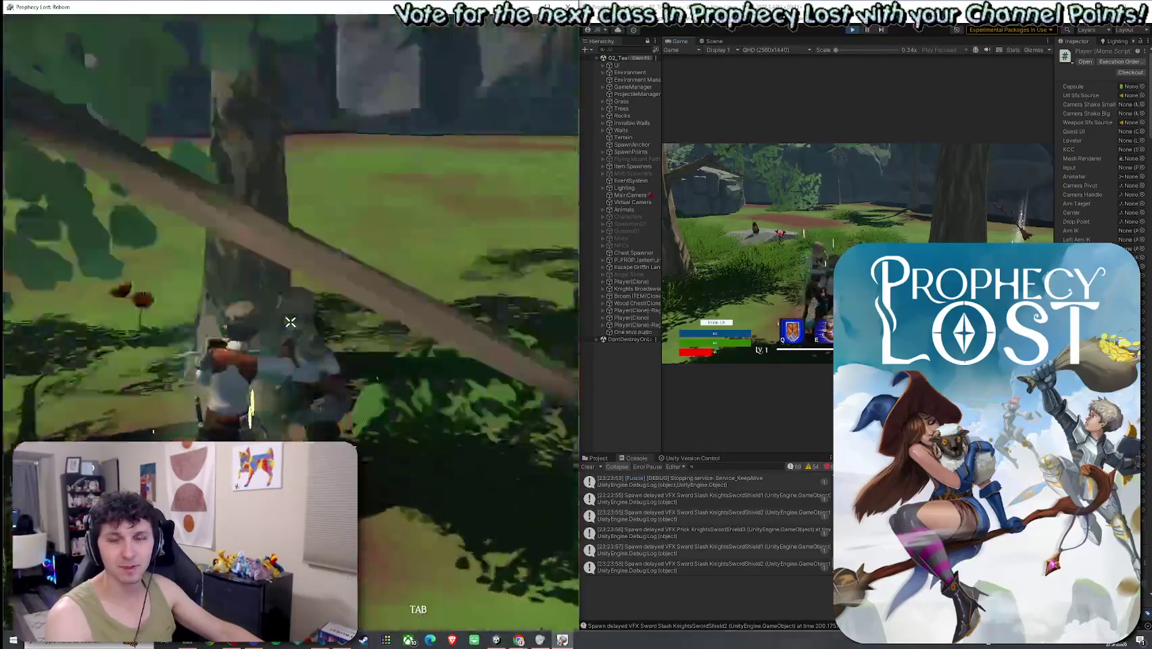
pyautogui.press('w')
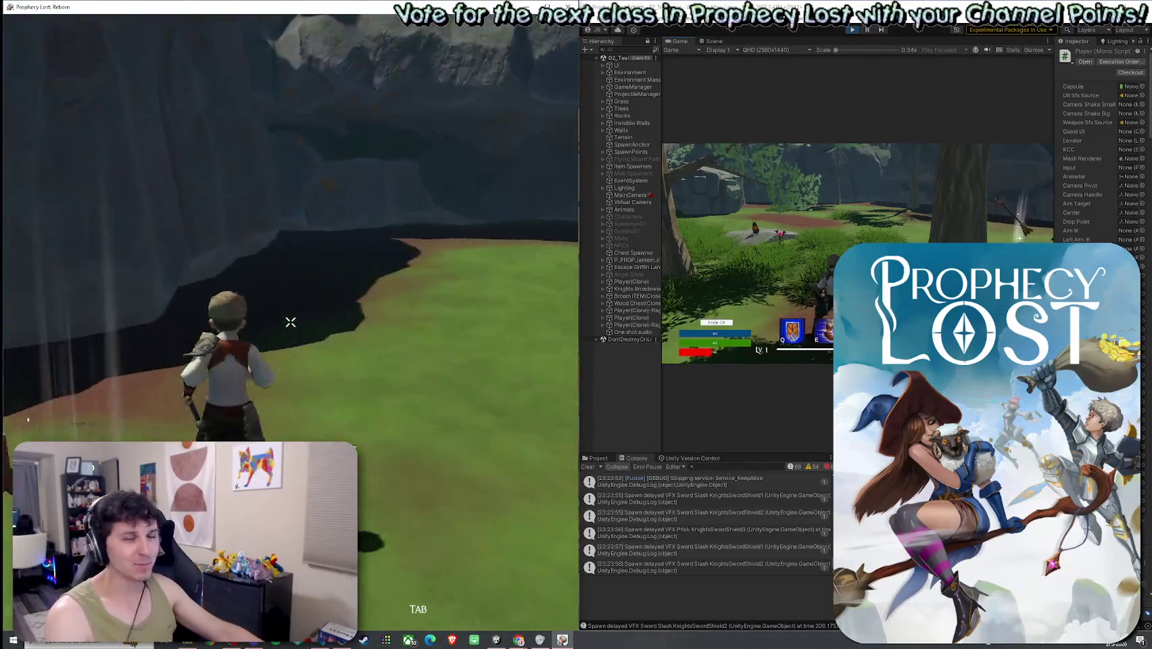
pyautogui.press('w')
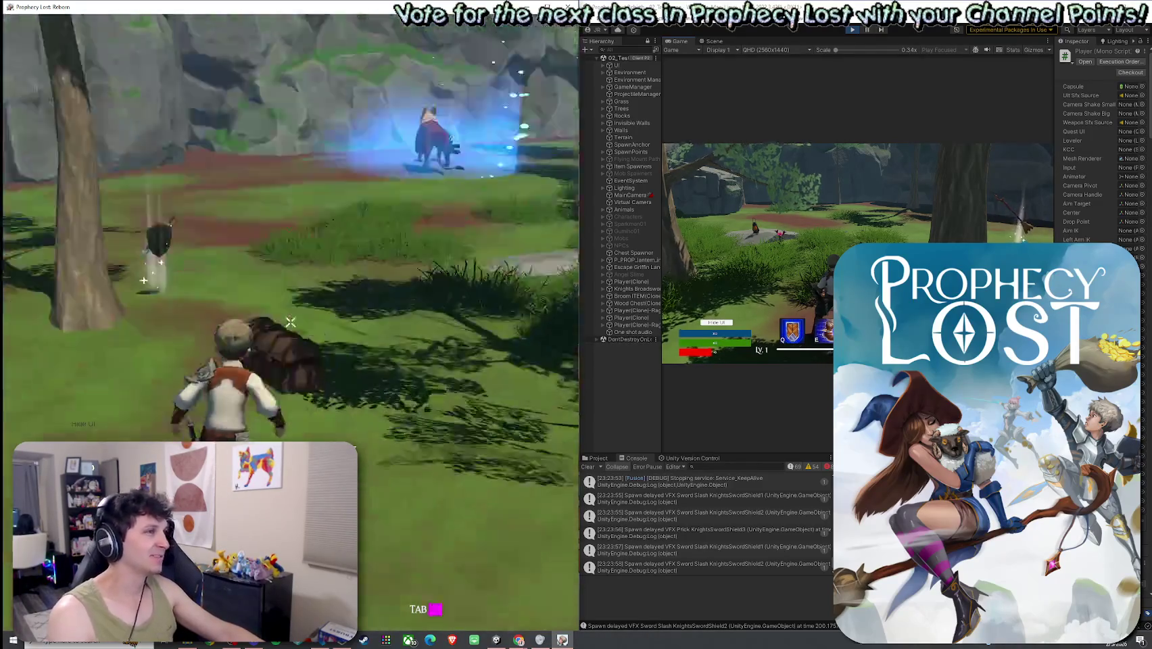
pyautogui.click(291, 321)
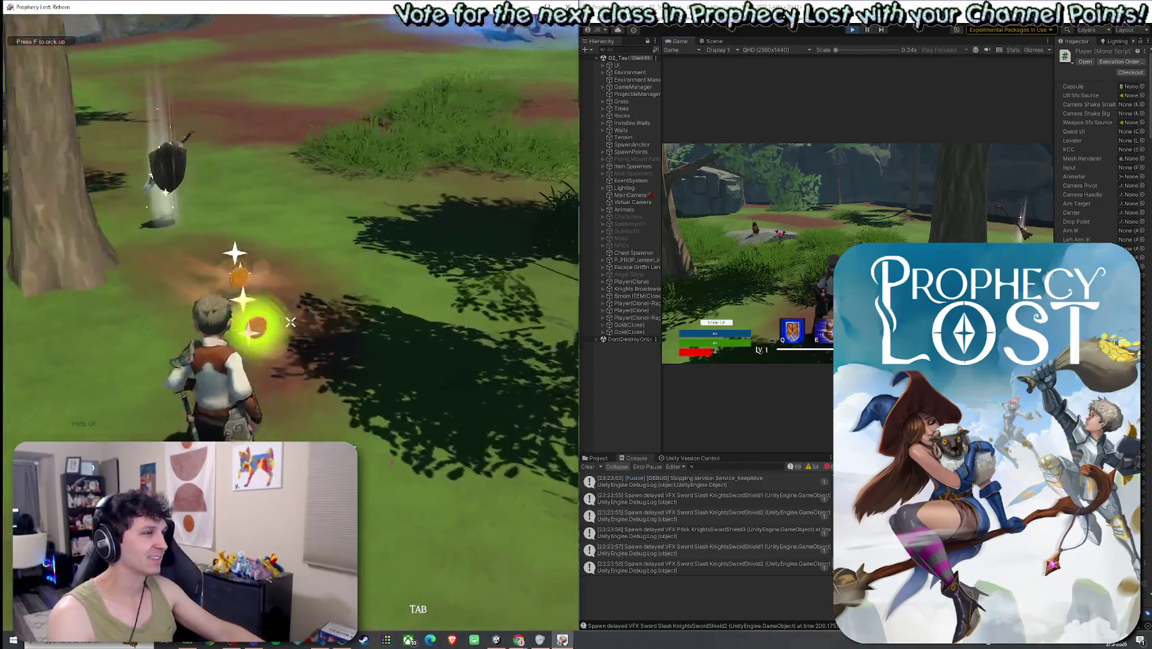
pyautogui.press('Tab')
pyautogui.press('Tab')
pyautogui.press('w')
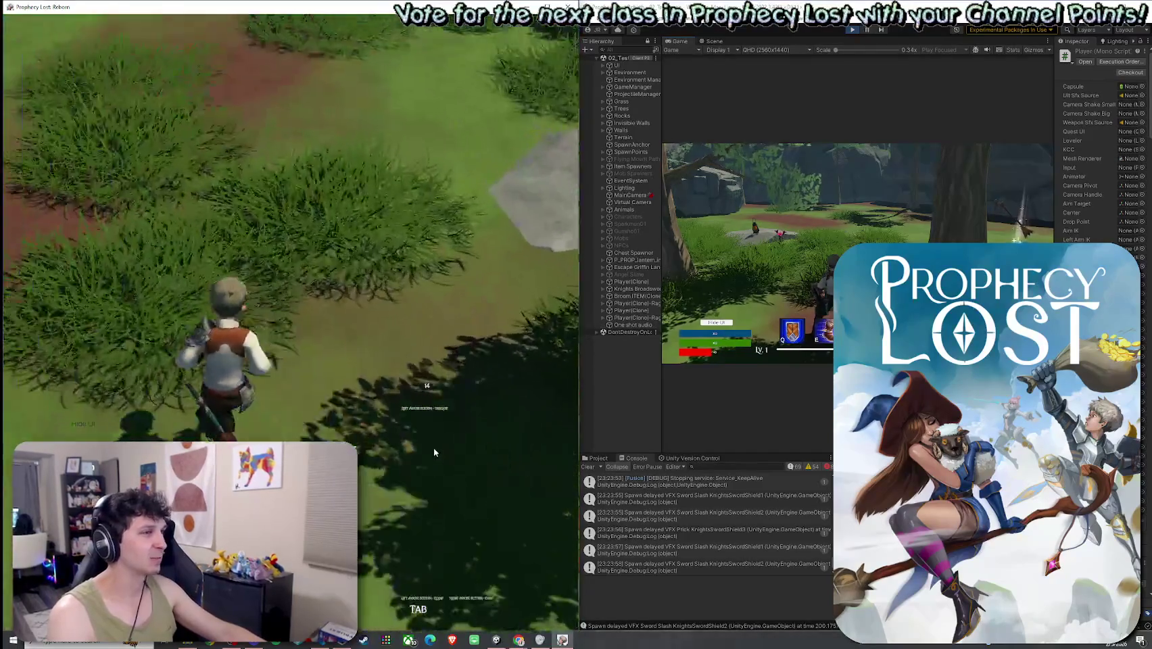
pyautogui.press('w')
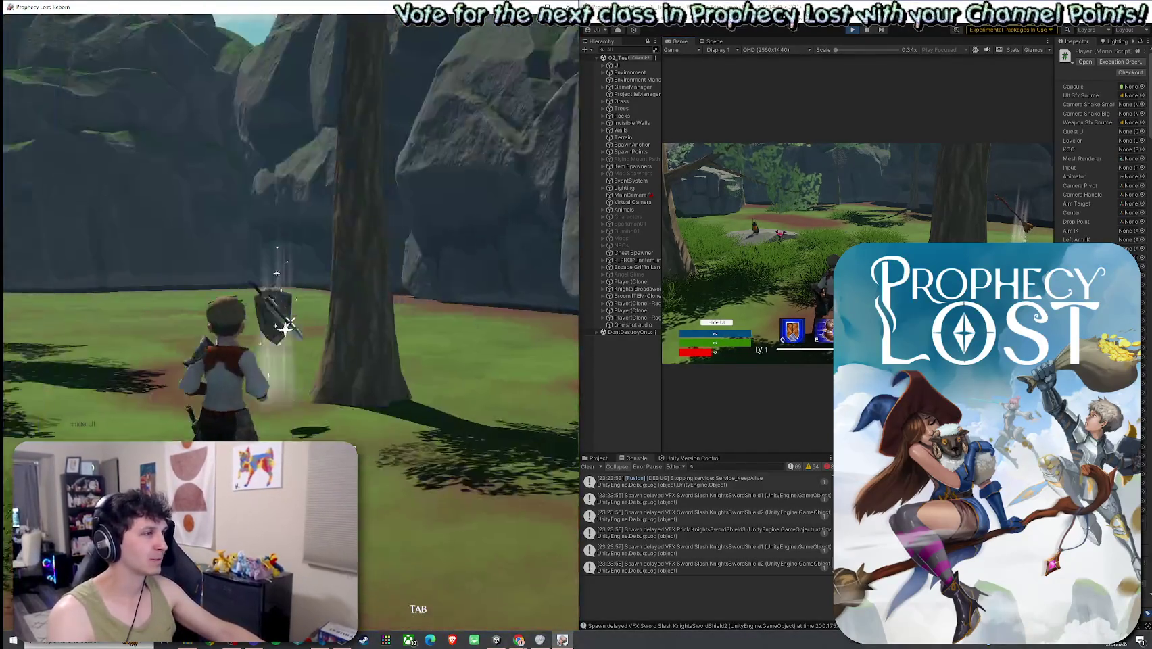
# - Combo the other player repeatedly until their client shows YOU DIED, then release the game
pyautogui.click(437, 426)
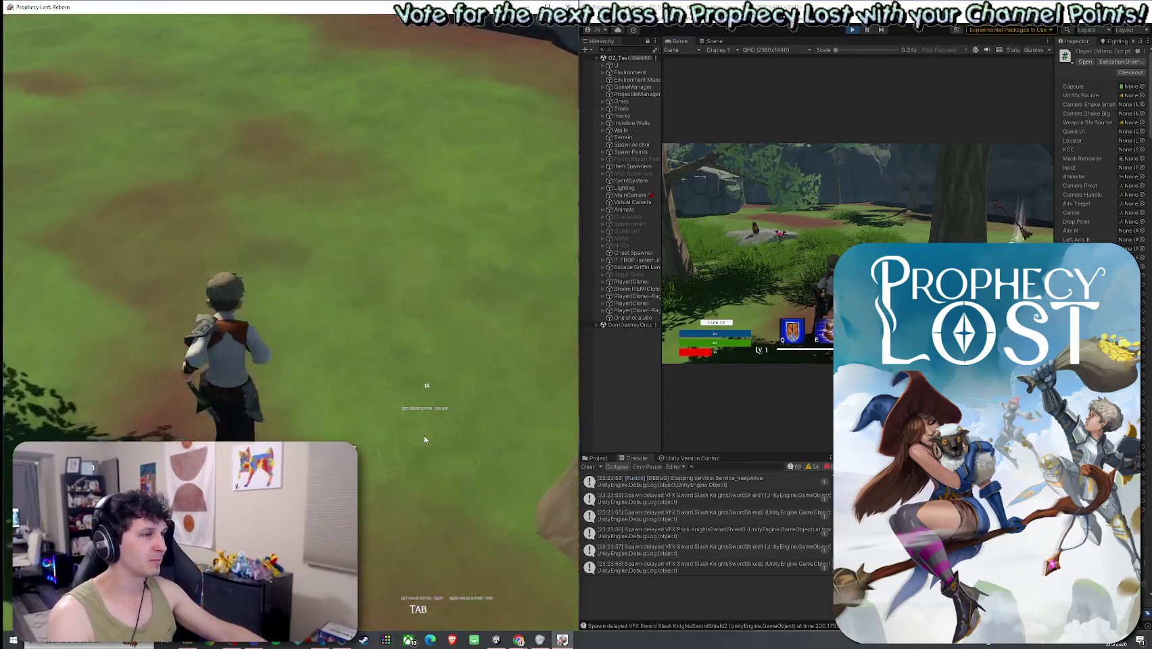
pyautogui.click(290, 321)
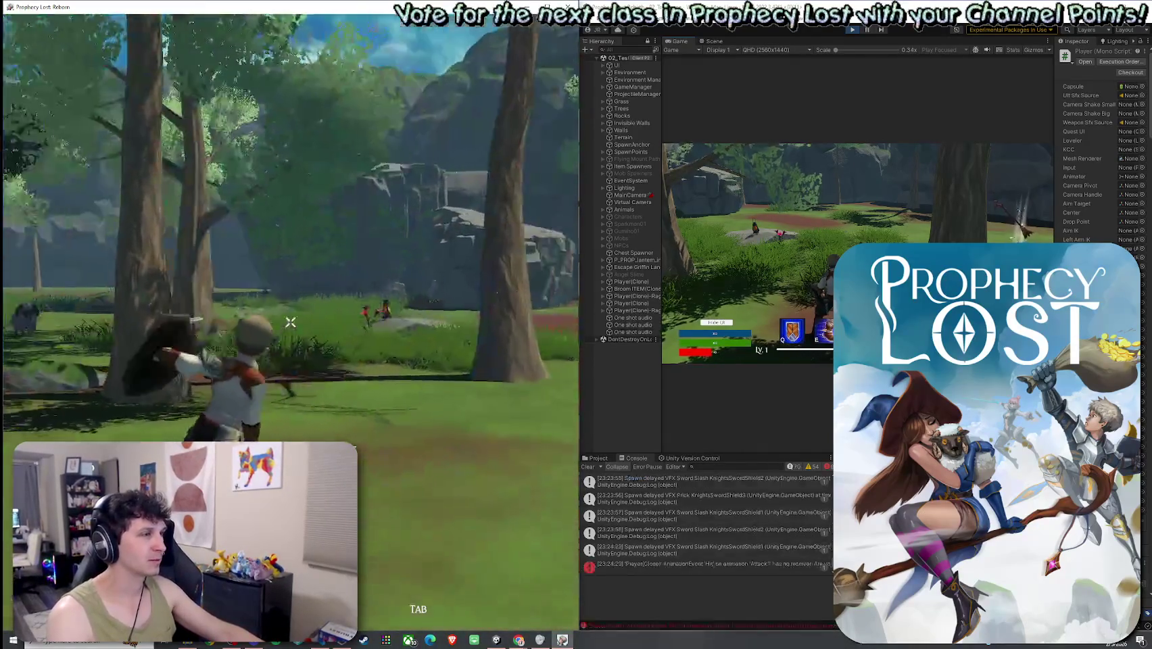
pyautogui.click(291, 322)
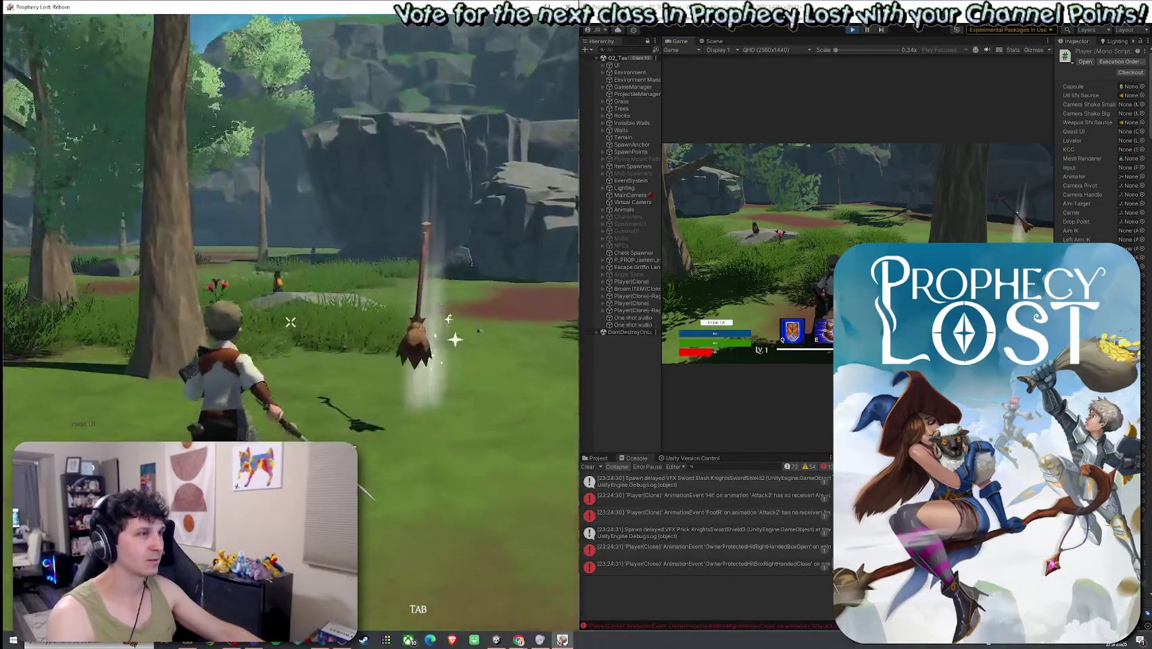
pyautogui.click(291, 322)
pyautogui.click(291, 322)
pyautogui.click(290, 322)
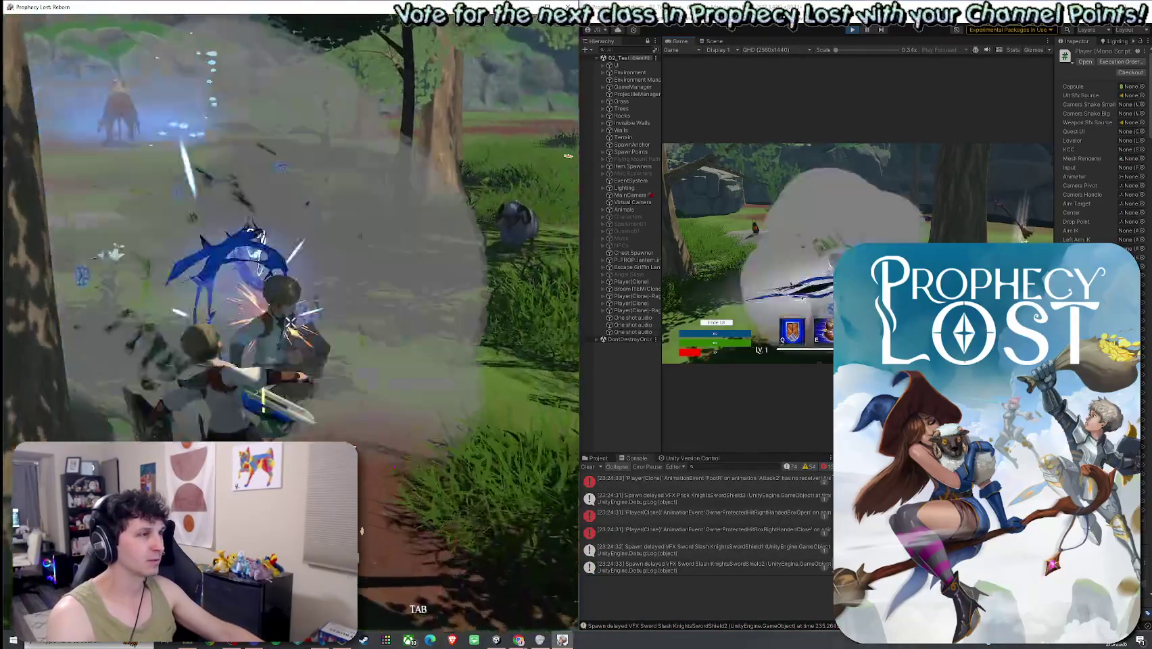
pyautogui.click(290, 322)
pyautogui.click(291, 322)
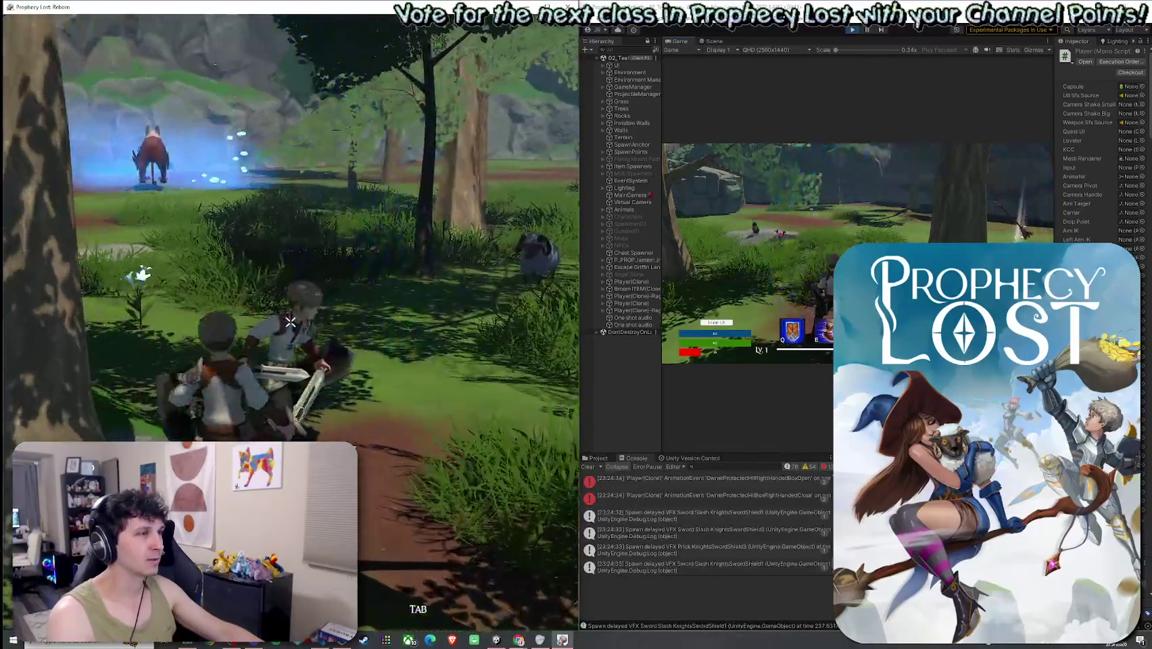
pyautogui.click(291, 321)
pyautogui.click(290, 322)
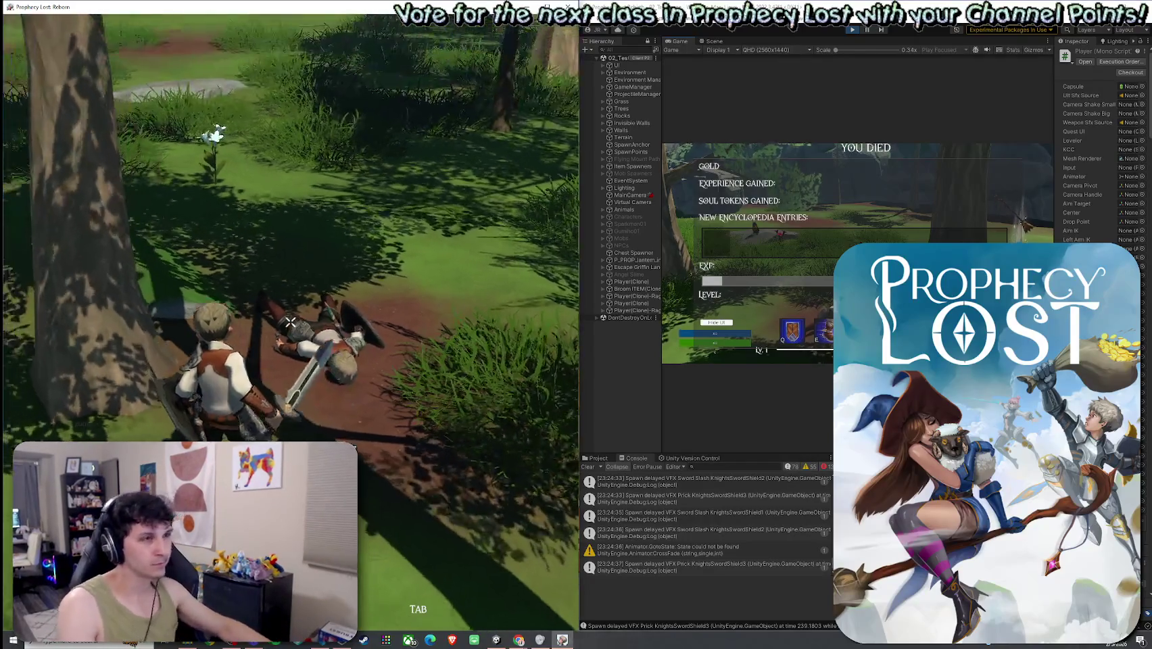
pyautogui.press('super')
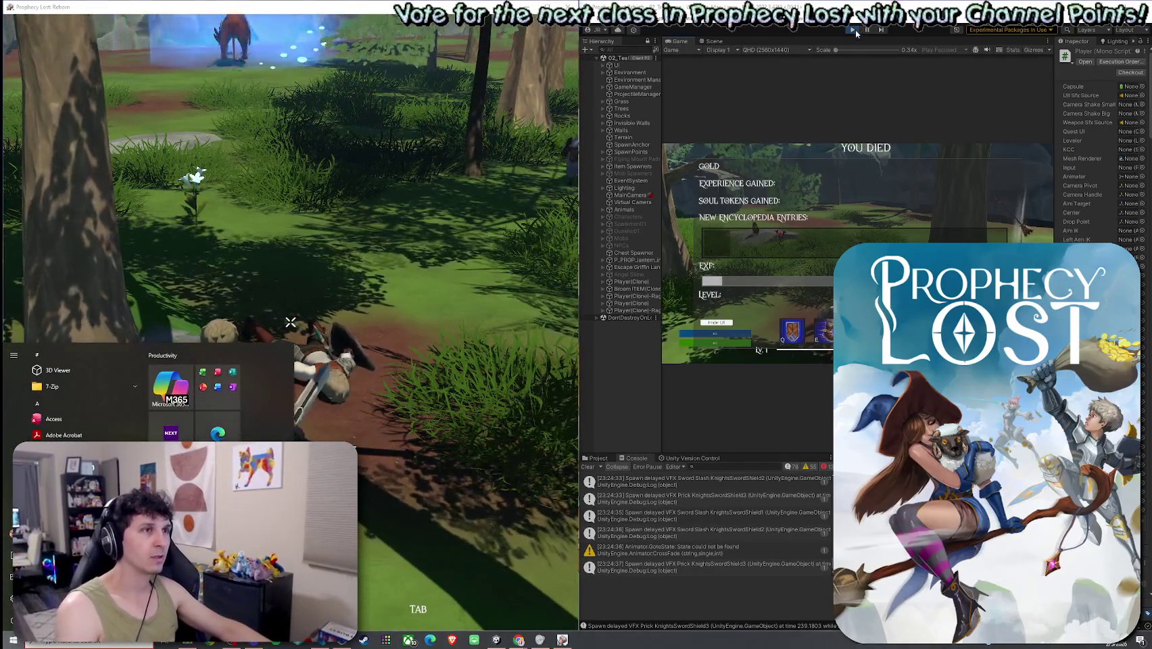
# - Stop play mode, close the built game window, and save the scene
pyautogui.click(853, 29)
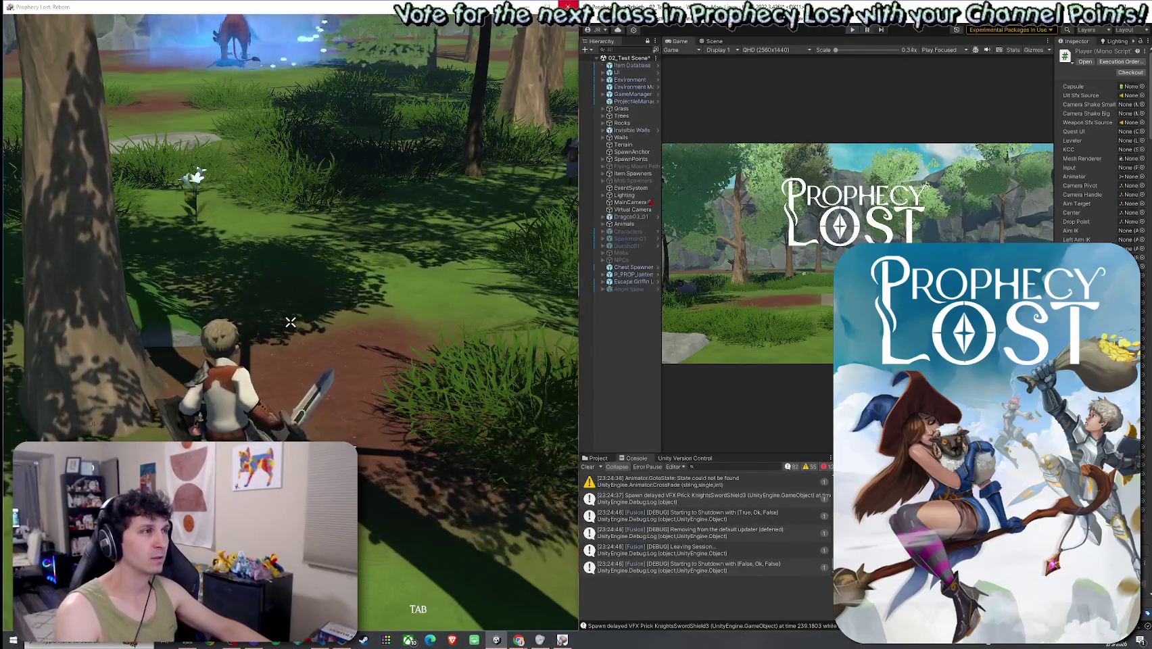
pyautogui.click(568, 7)
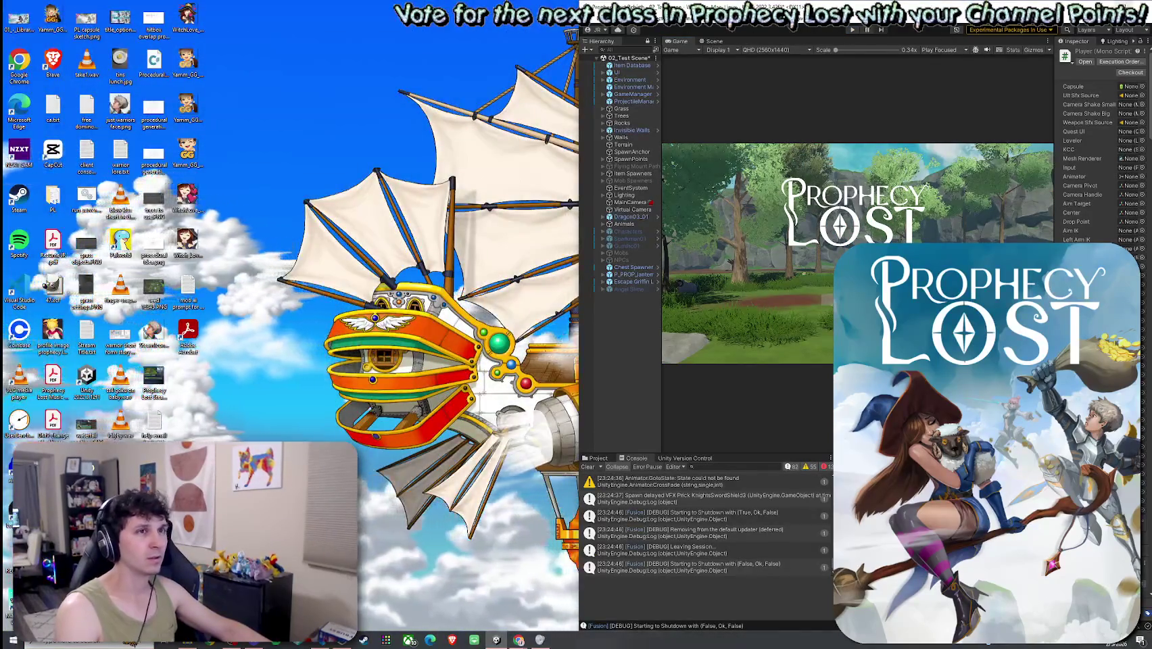
pyautogui.doubleClick(845, 7)
pyautogui.click(10, 14)
pyautogui.click(31, 61)
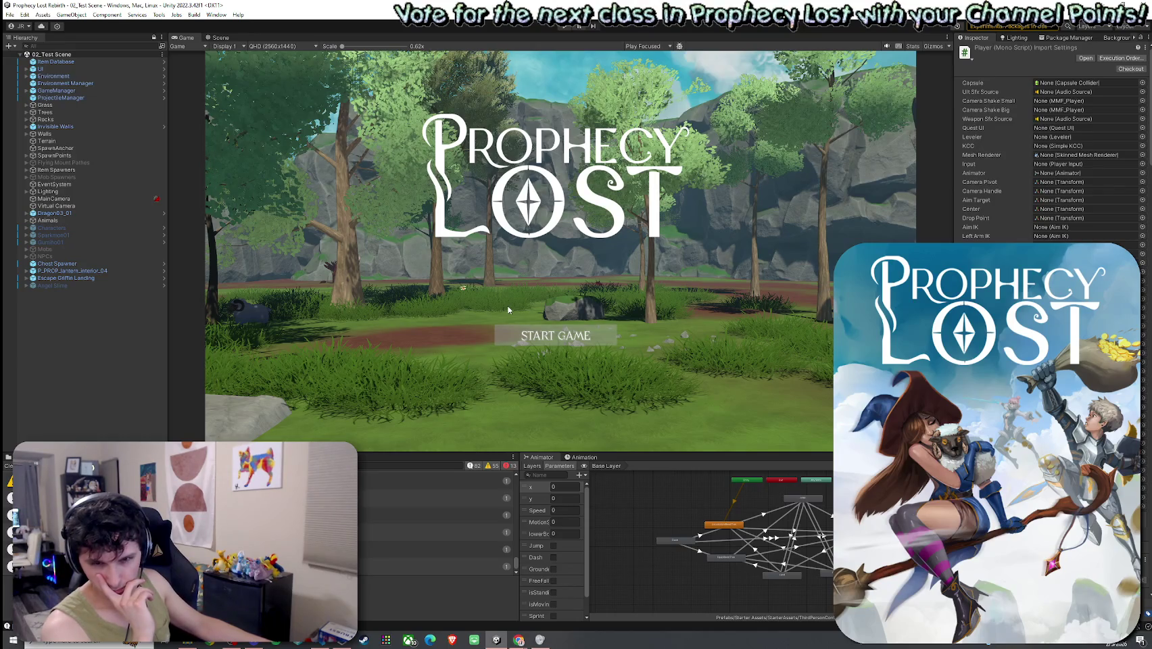
# - Snap the Unity editor back to the right half of the screen
pyautogui.doubleClick(664, 8)
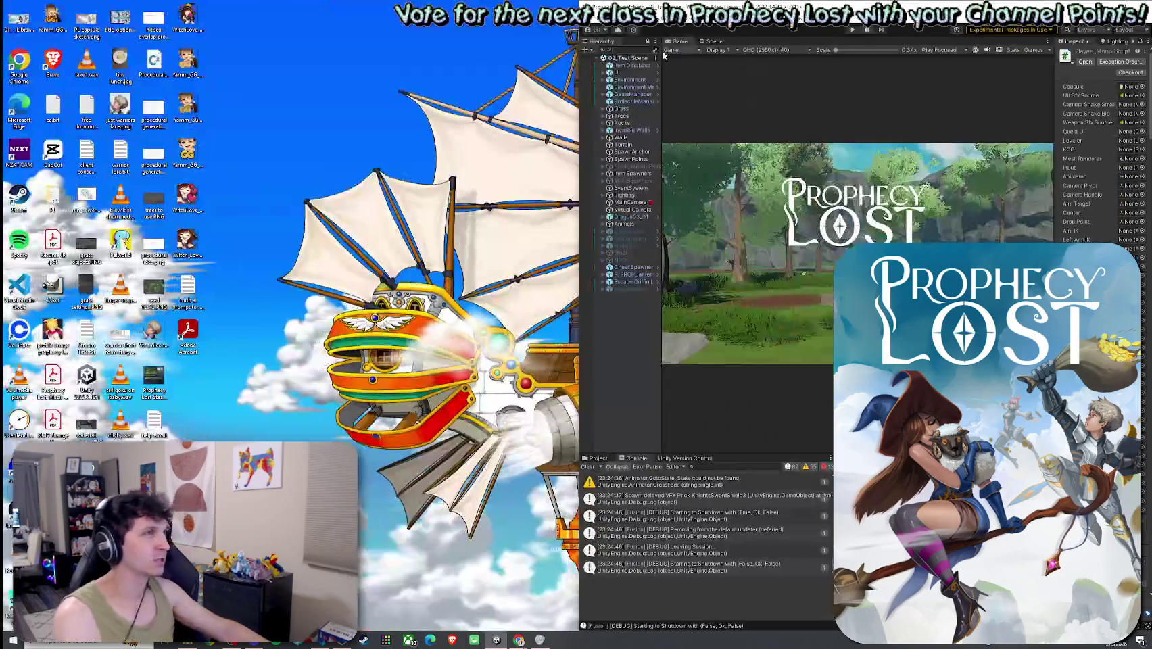
pyautogui.click(590, 18)
pyautogui.click(534, 297)
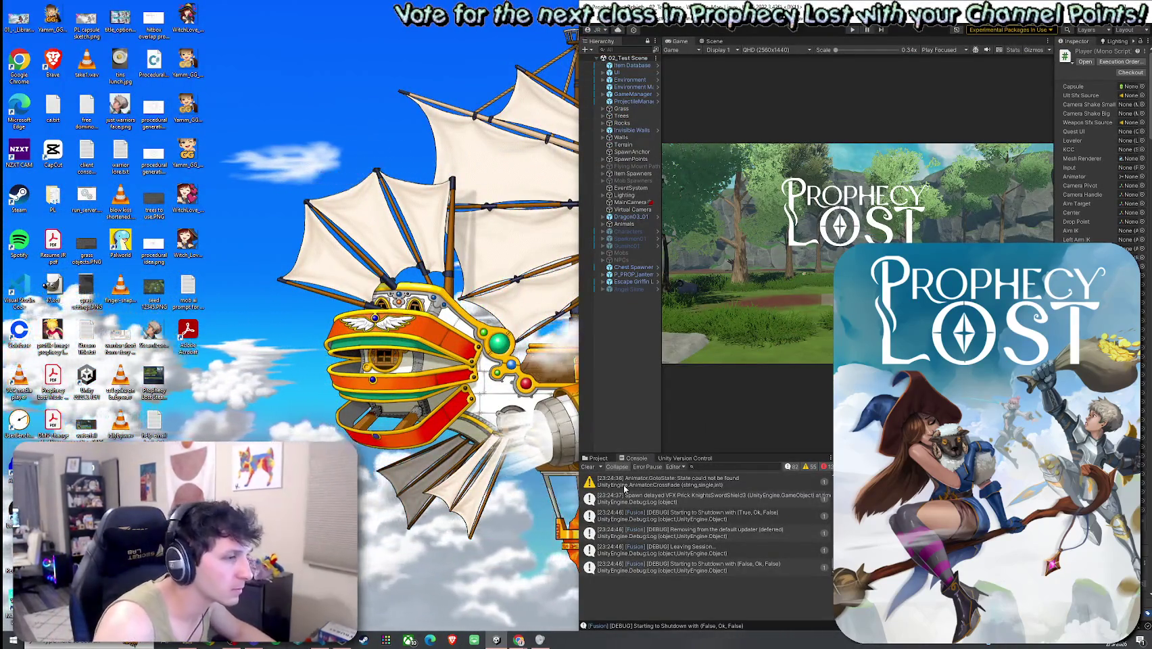
pyautogui.press('super+Up')
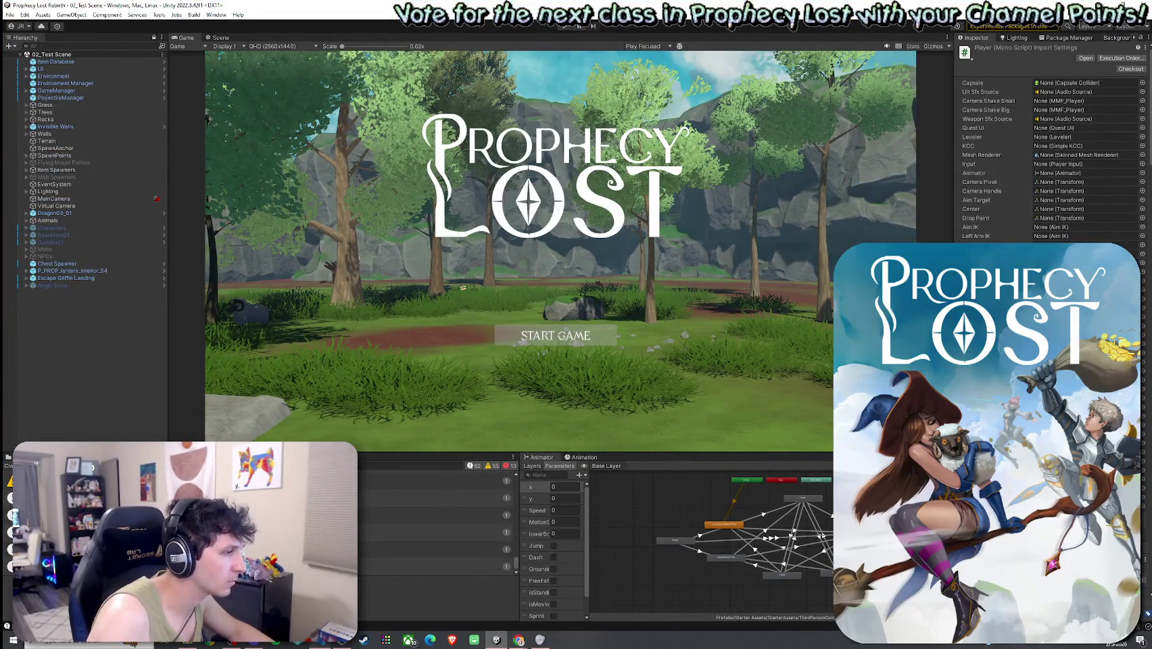
pyautogui.press('super+Down')
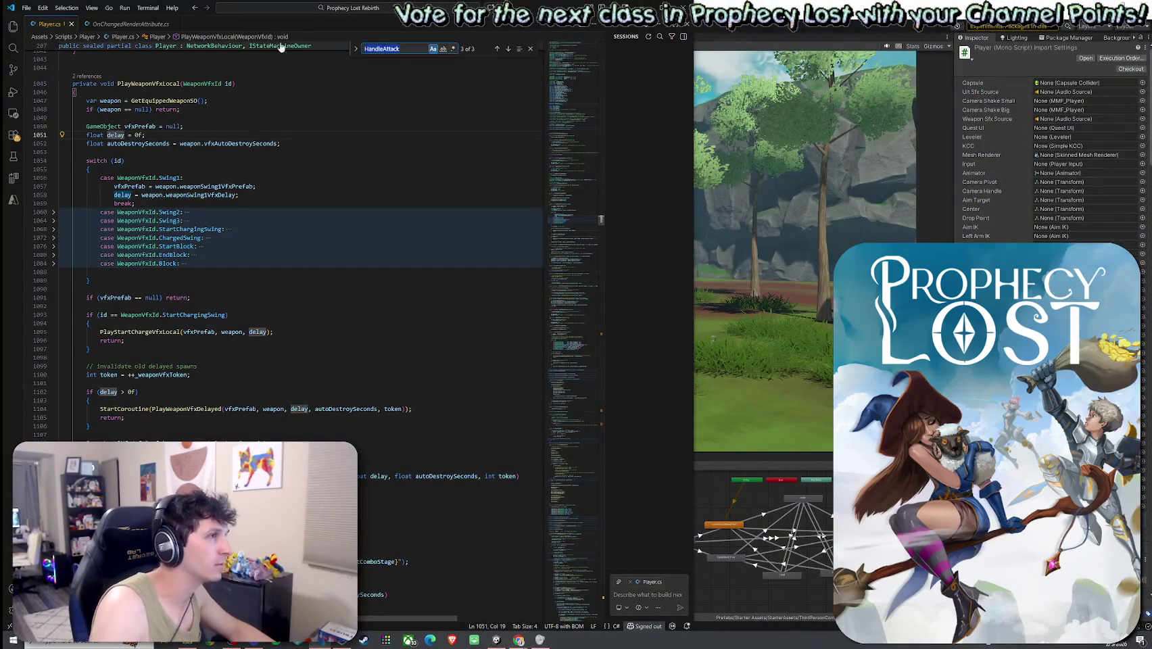
# - Search Player.cs for 'inventory', then 'OnCombo', to reach OnComboStageChangedRender
pyautogui.write('inventory')
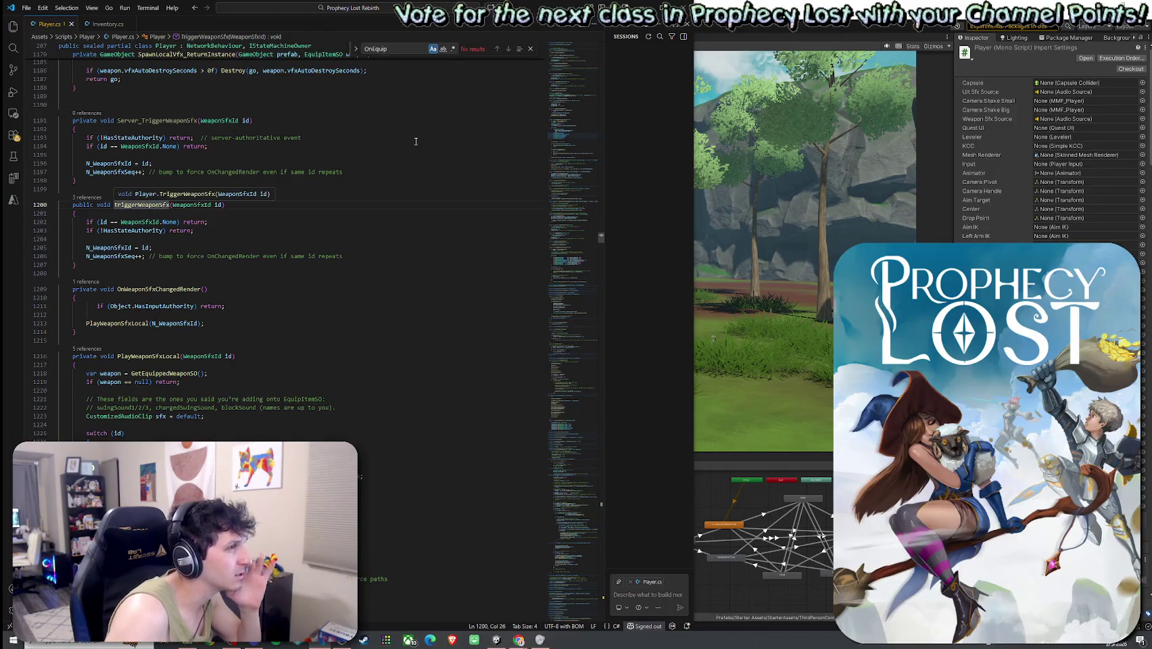
pyautogui.hotkey('ctrl', 'f')
pyautogui.write('O')
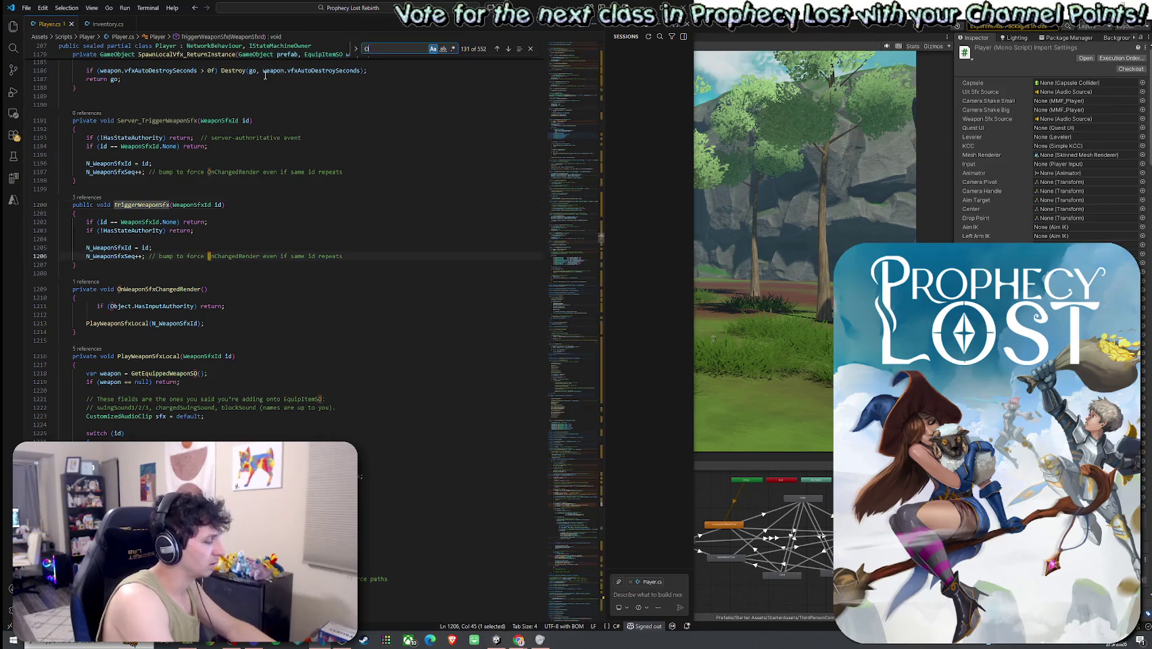
pyautogui.write('nCombo')
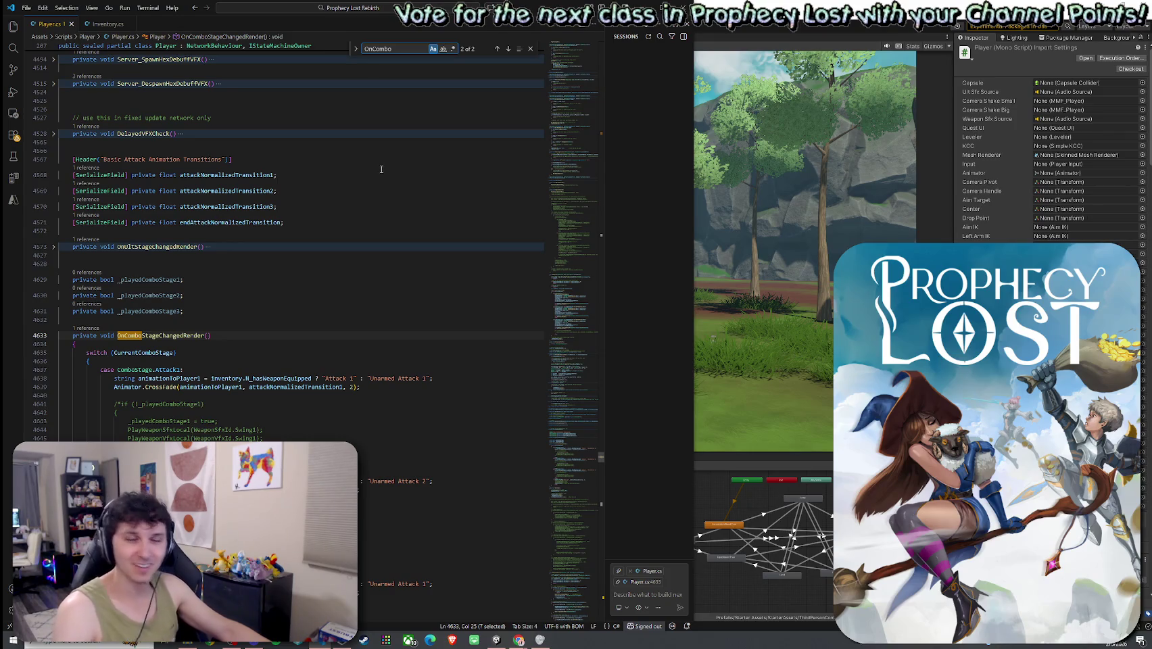
# - Compare inventory.cs with Player.cs, toggle the OnUltStageChangedRender fold, and bring the YouTube Short over the editor
pyautogui.click(106, 25)
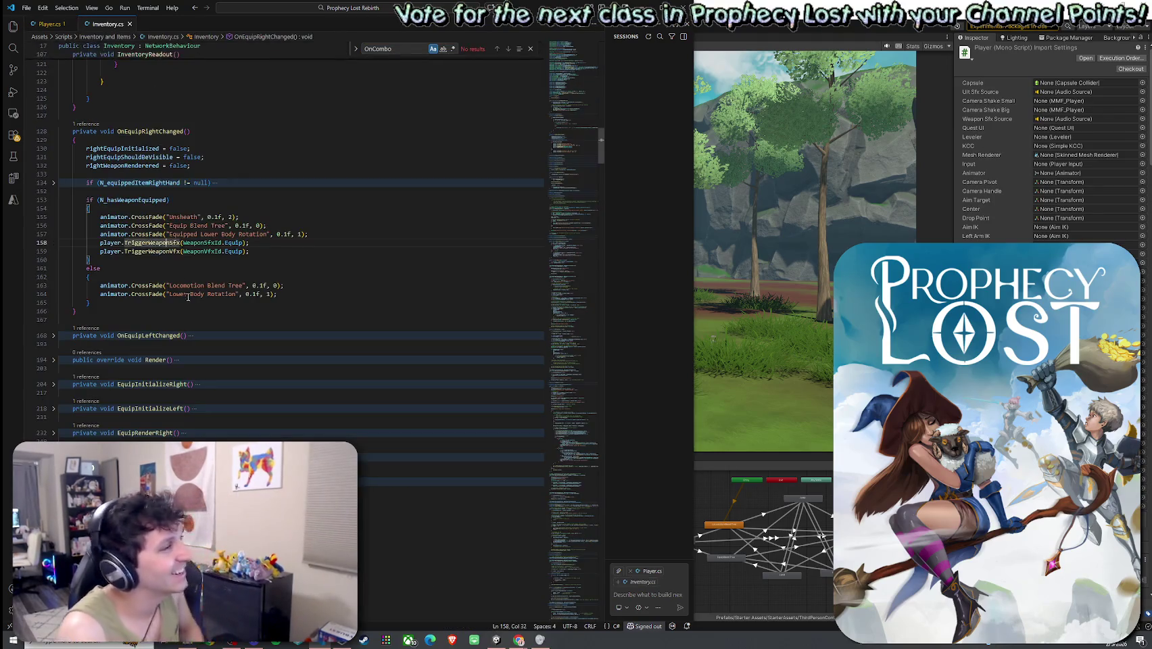
pyautogui.hotkey('ctrl', 'Tab')
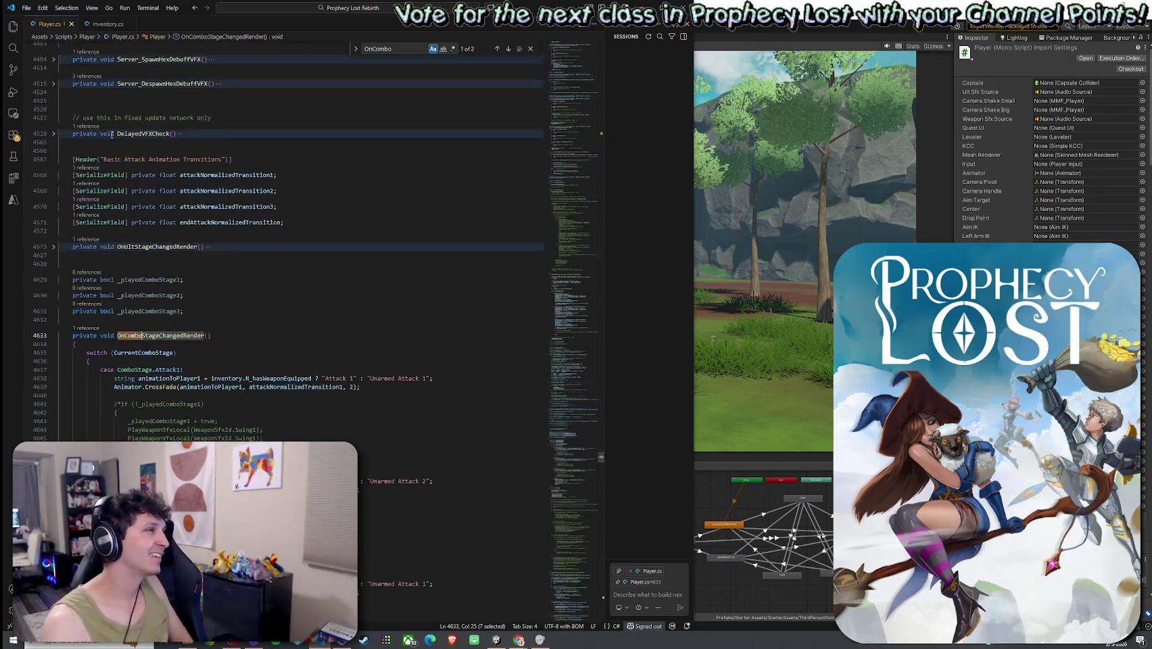
pyautogui.click(201, 247)
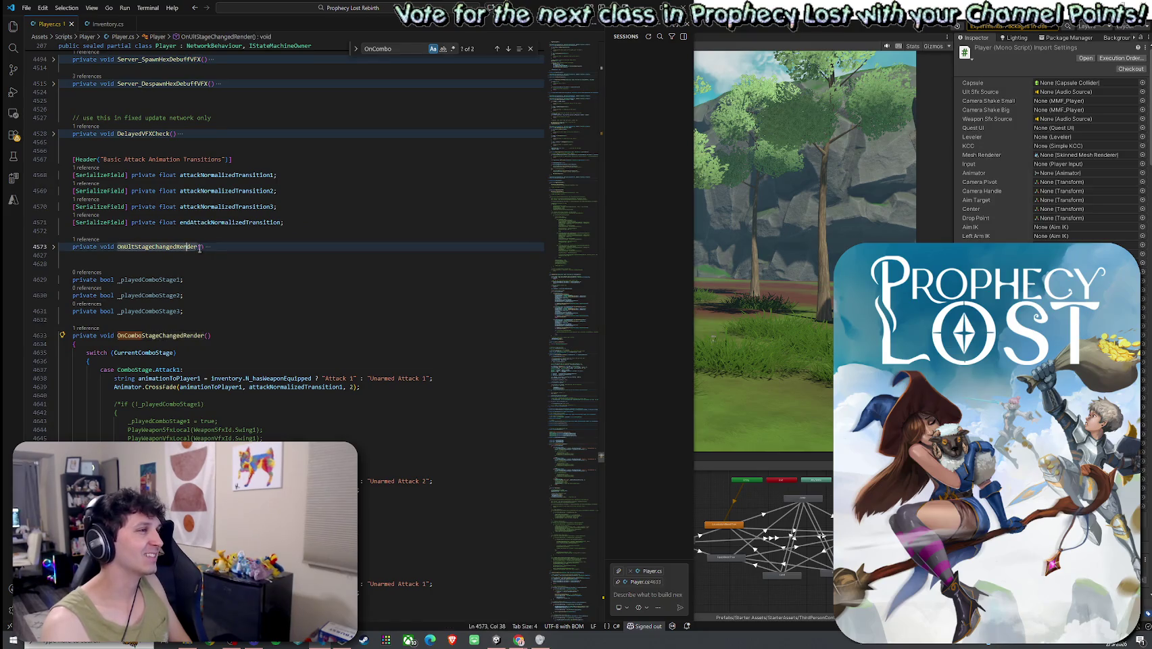
pyautogui.click(208, 247)
pyautogui.click(54, 247)
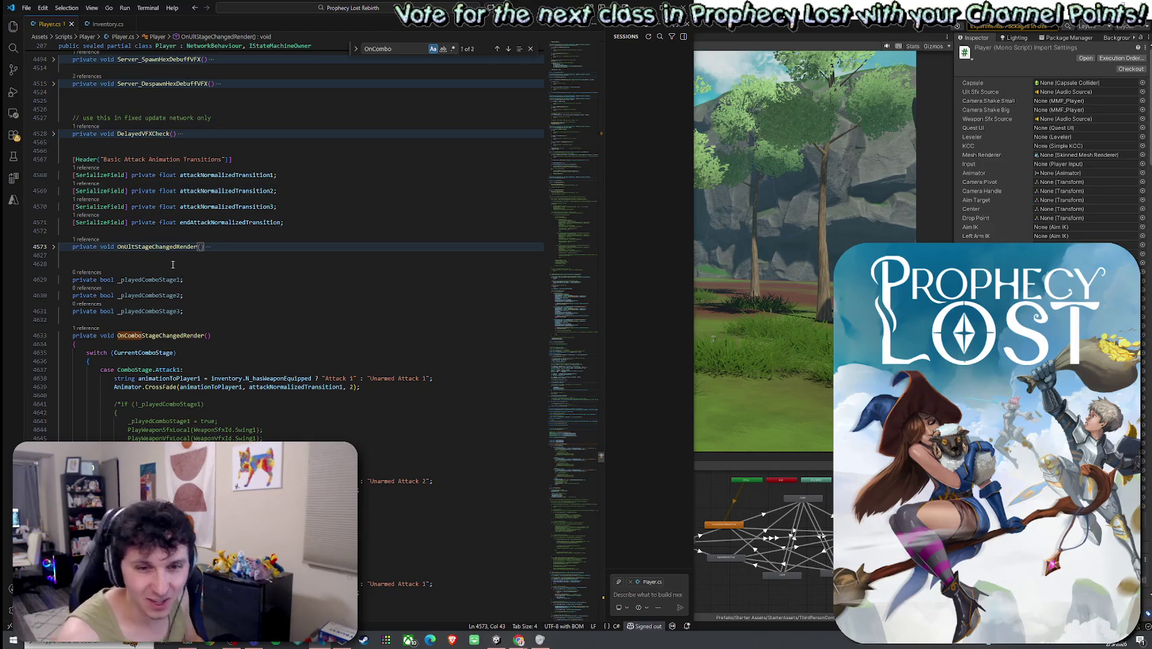
pyautogui.moveTo(174, 279)
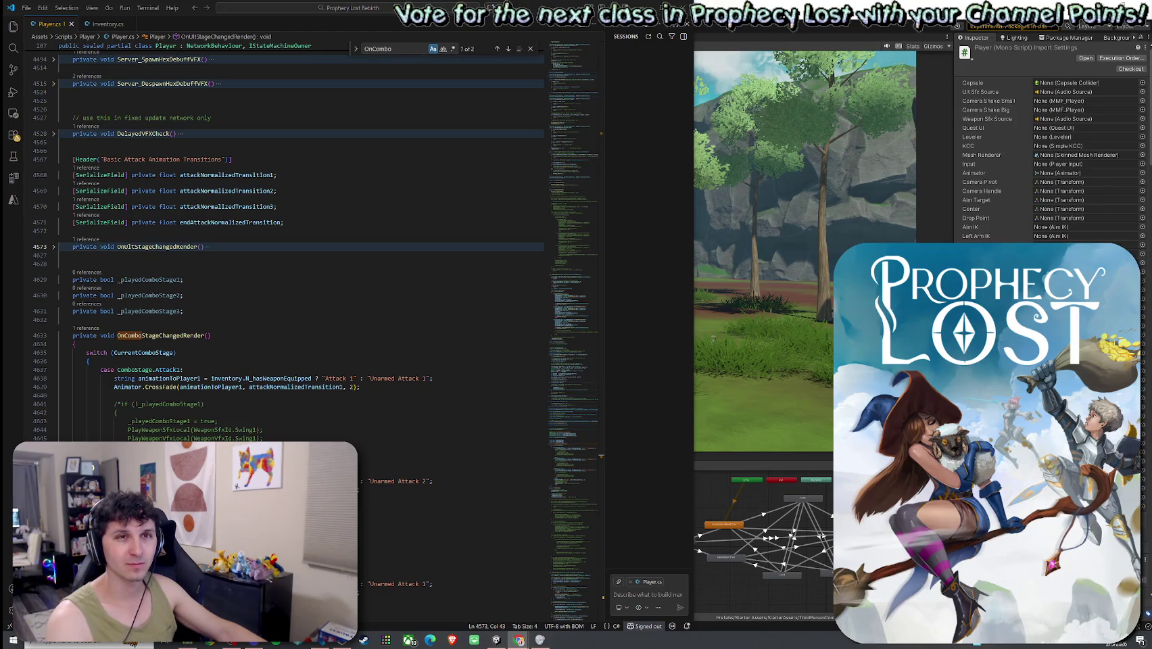
pyautogui.moveTo(831, 32); pyautogui.dragTo(582, 54)
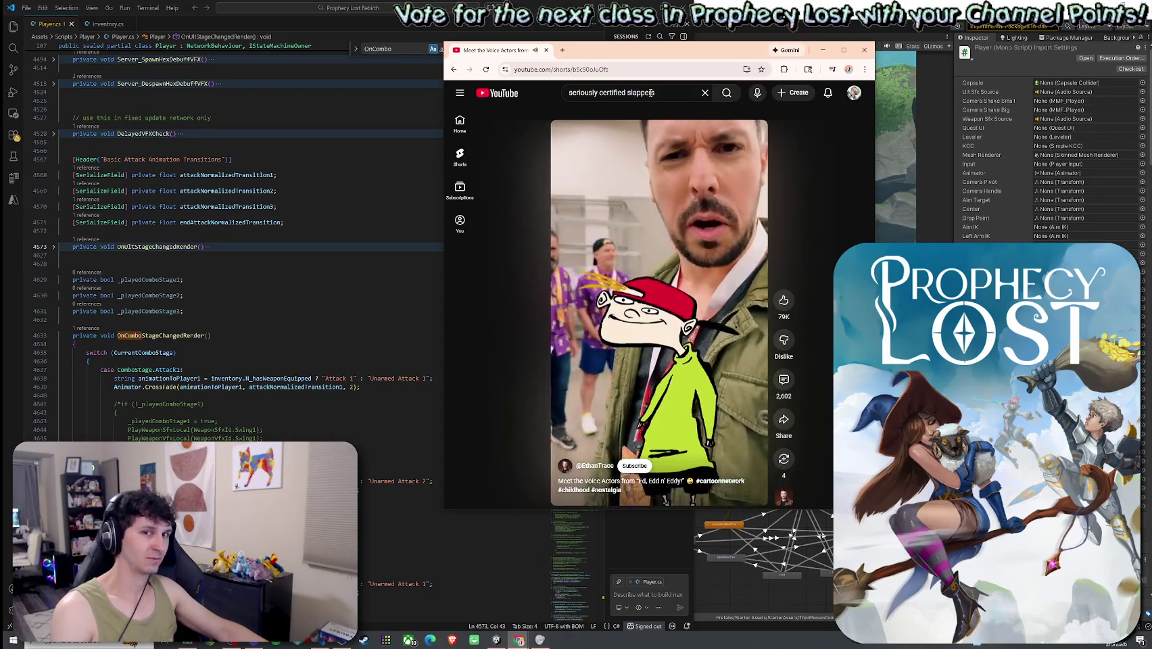
# - Pause the Ed, Edd n Eddy YouTube Short and minimize the browser window
pyautogui.click(569, 137)
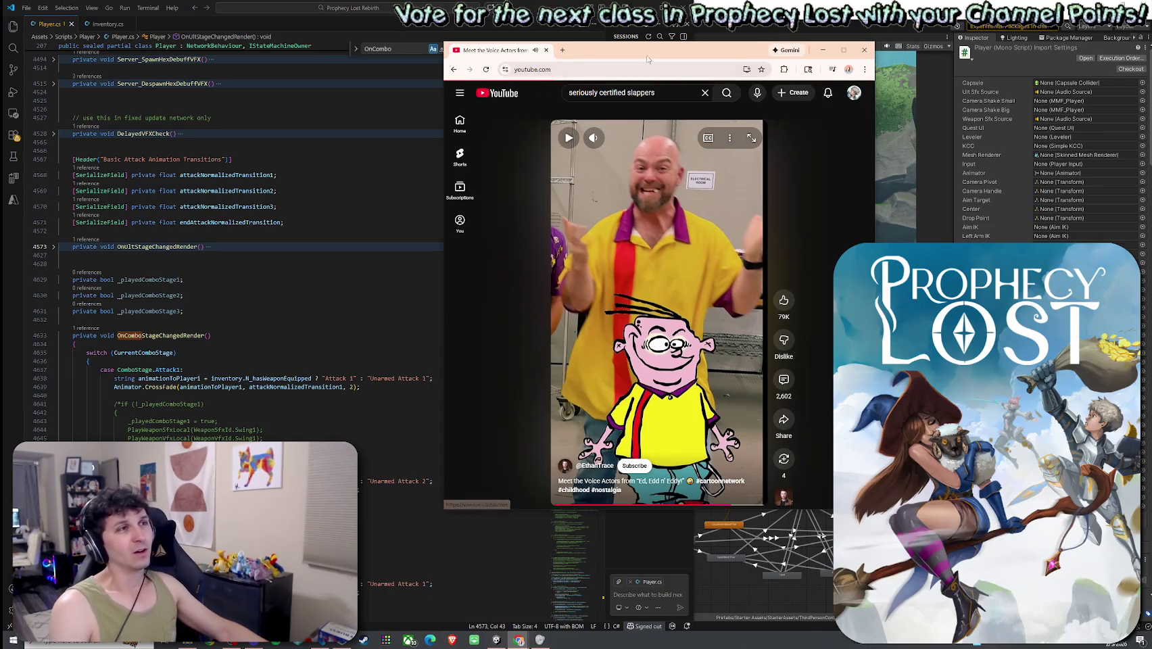
pyautogui.click(823, 50)
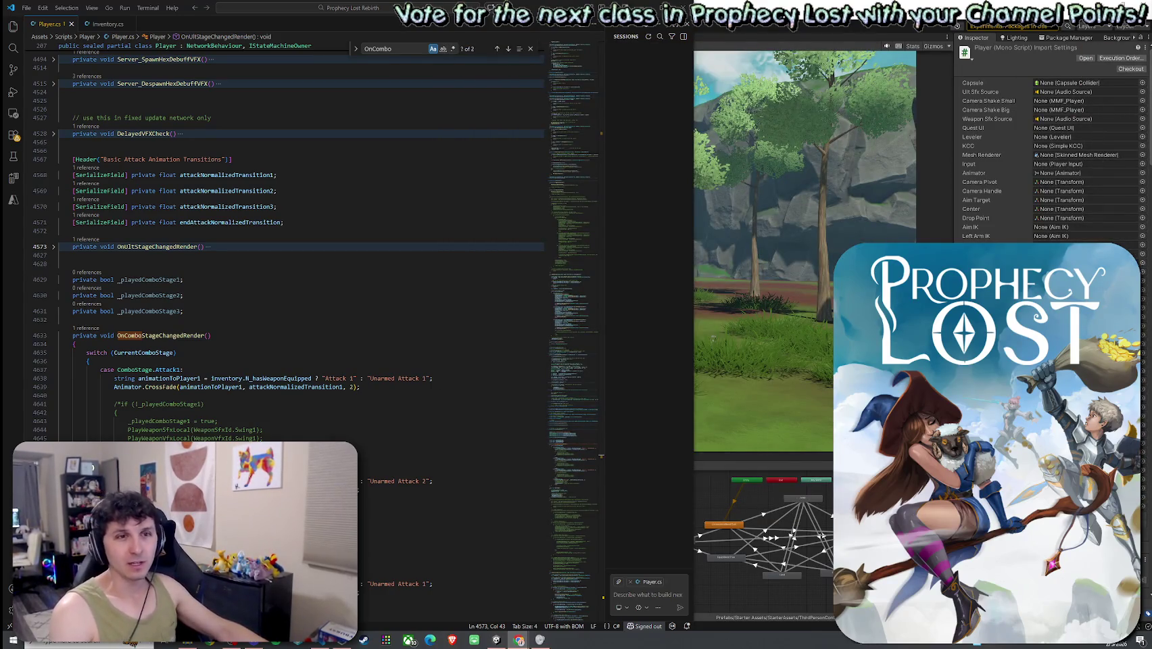
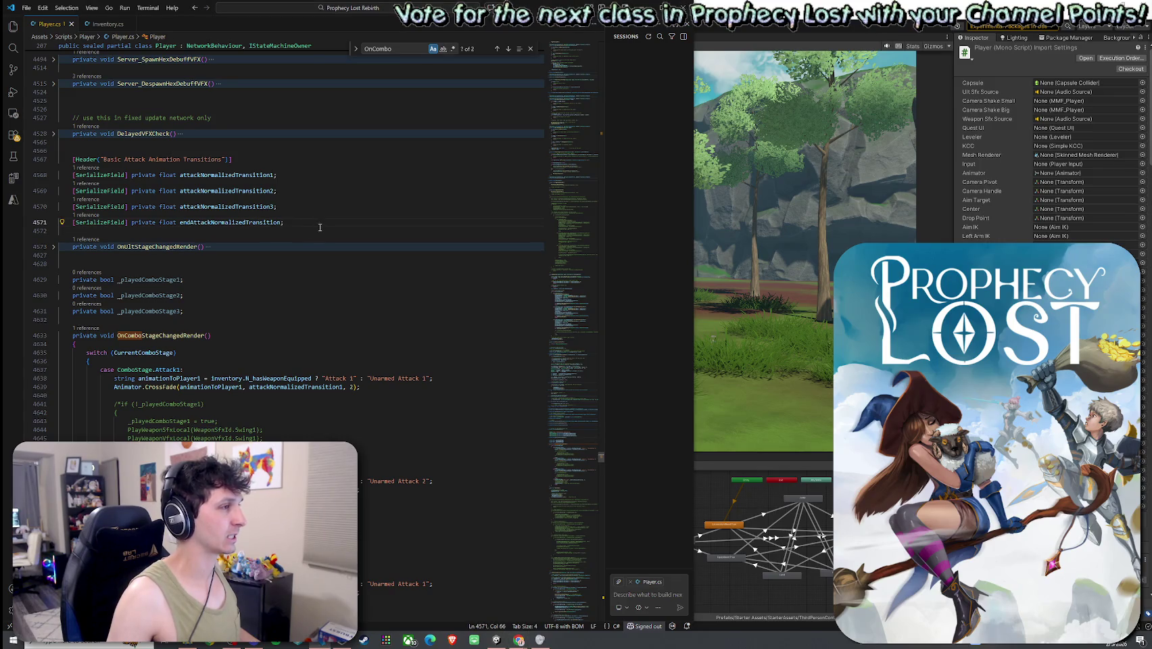
# - Delete the stray blank line below OnUltStageChangedRender in Player.cs and check its fold
pyautogui.click(235, 255)
pyautogui.press('Delete')
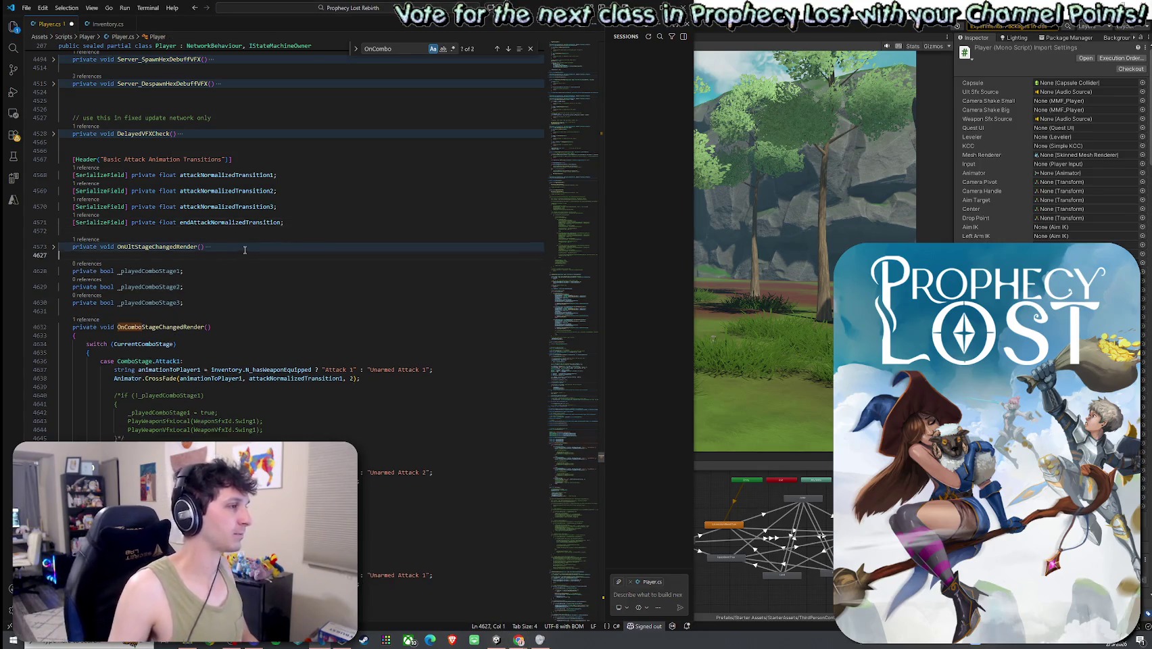
pyautogui.click(198, 247)
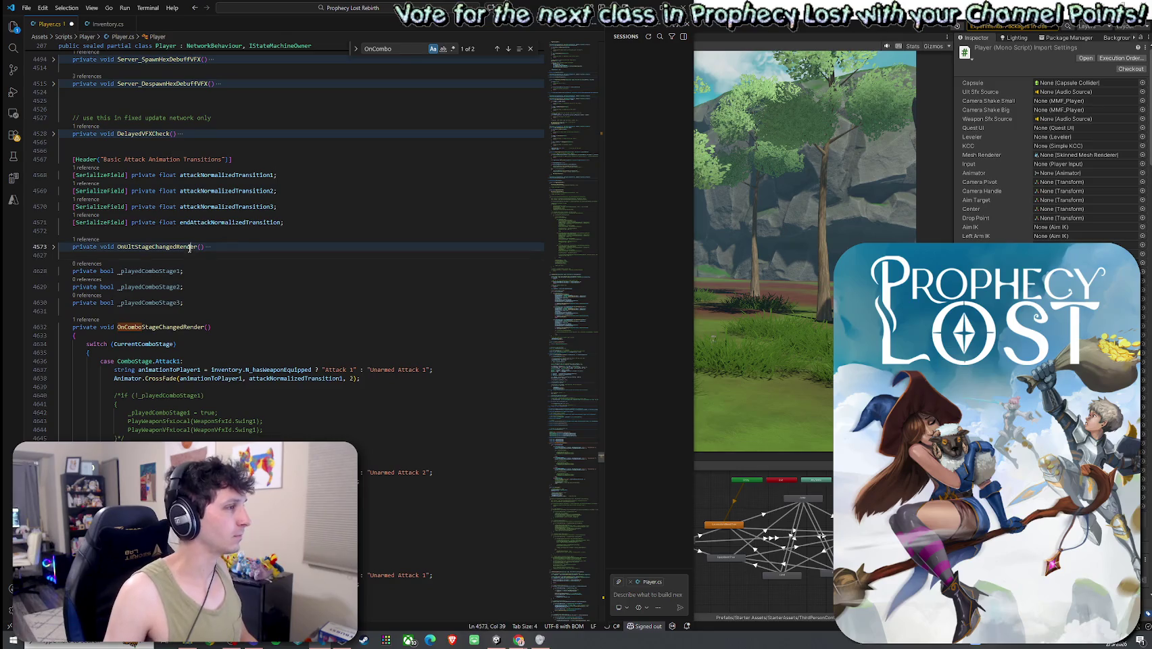
pyautogui.click(53, 247)
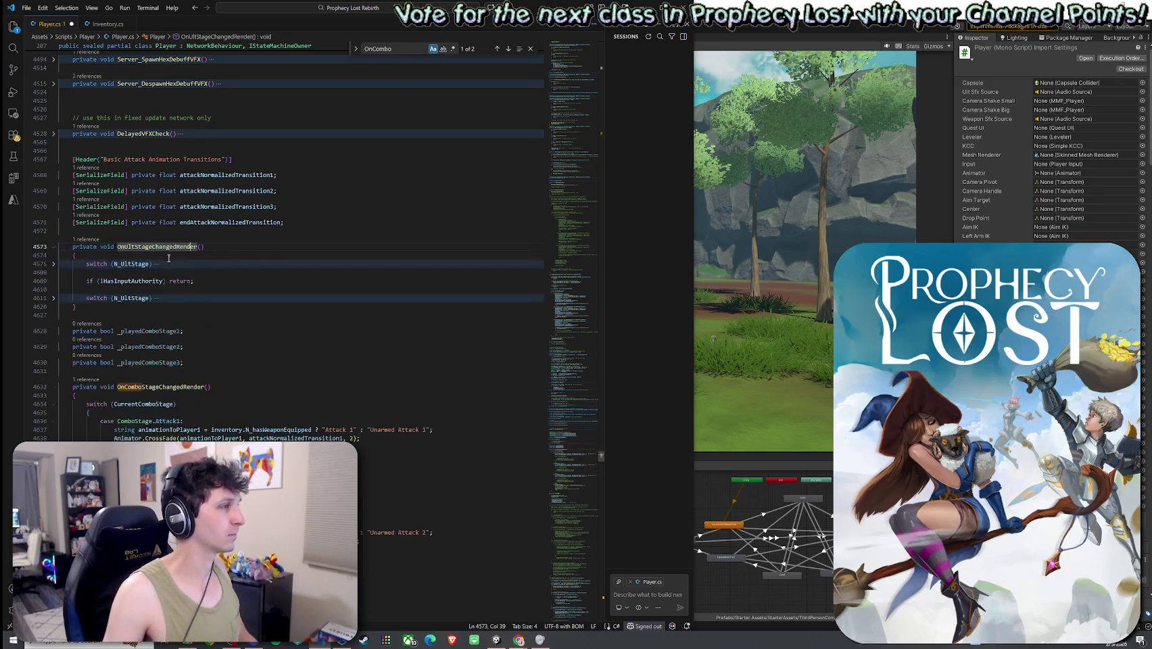
pyautogui.click(53, 247)
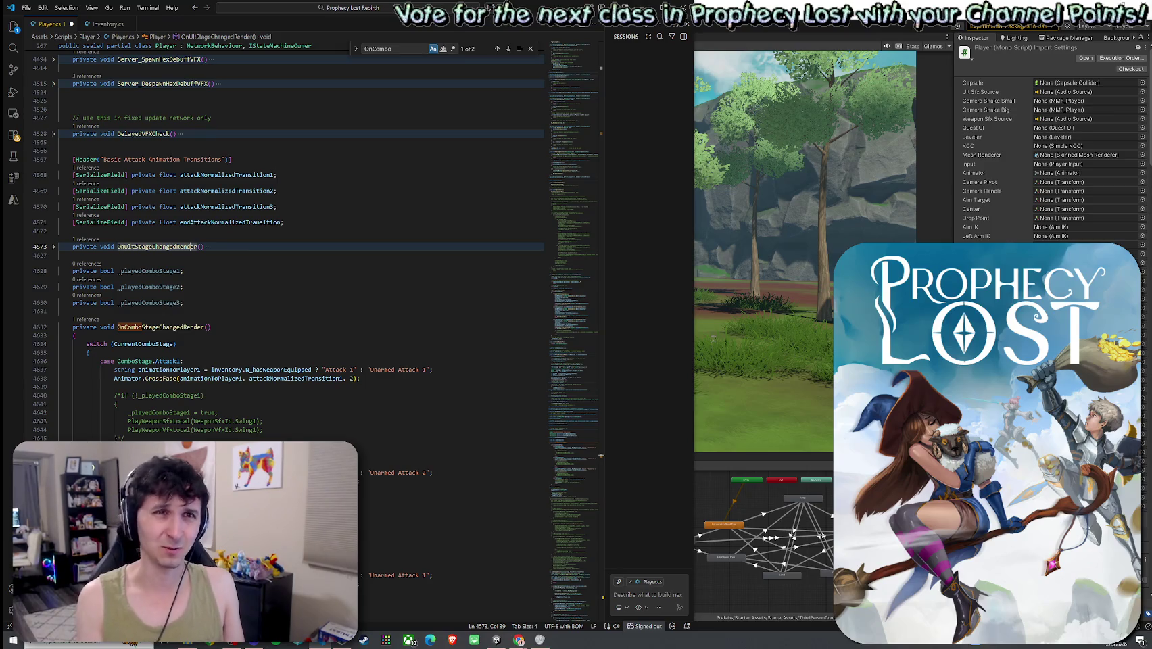
pyautogui.hotkey('alt', 'Tab')
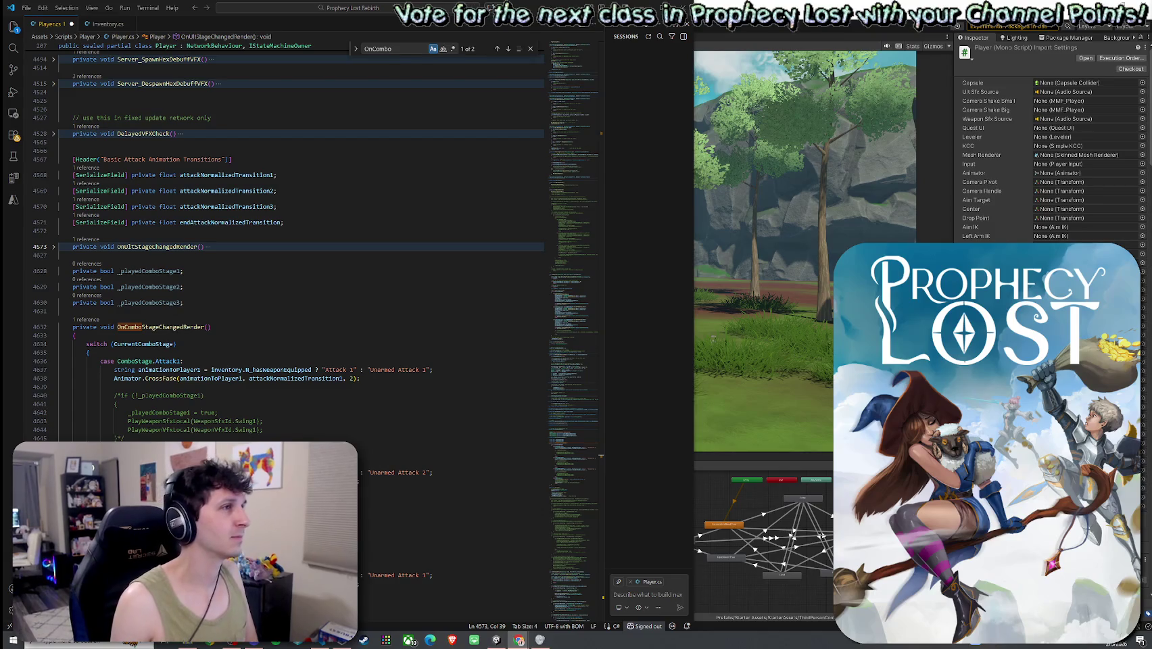
pyautogui.hotkey('alt', 'Tab')
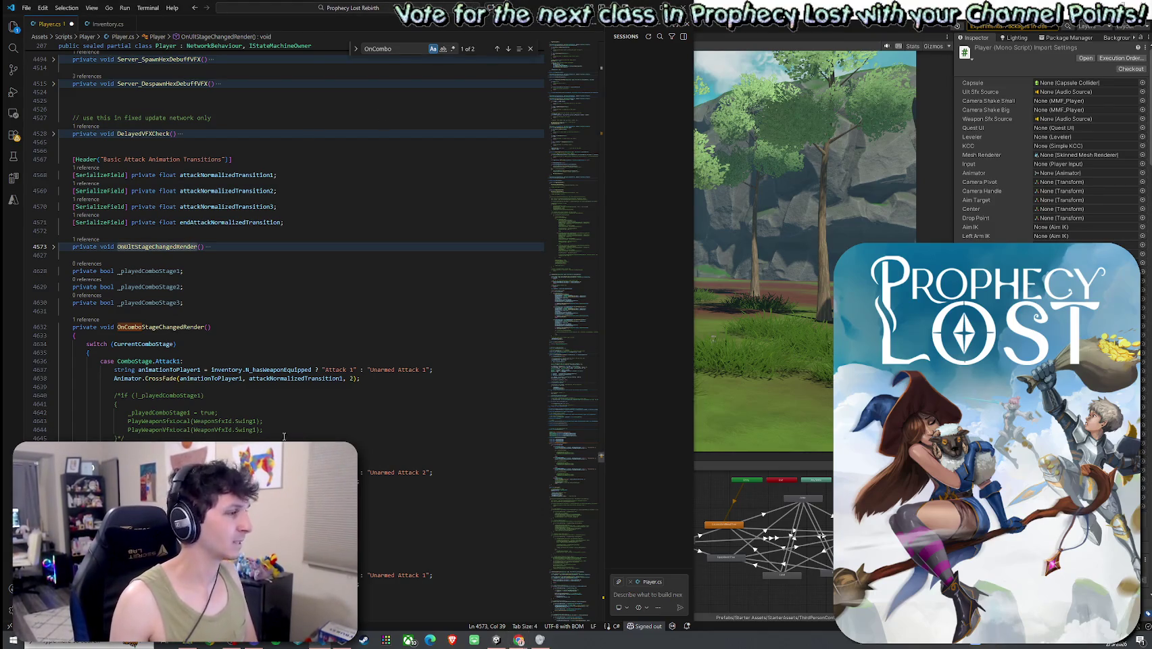
pyautogui.click(27, 7)
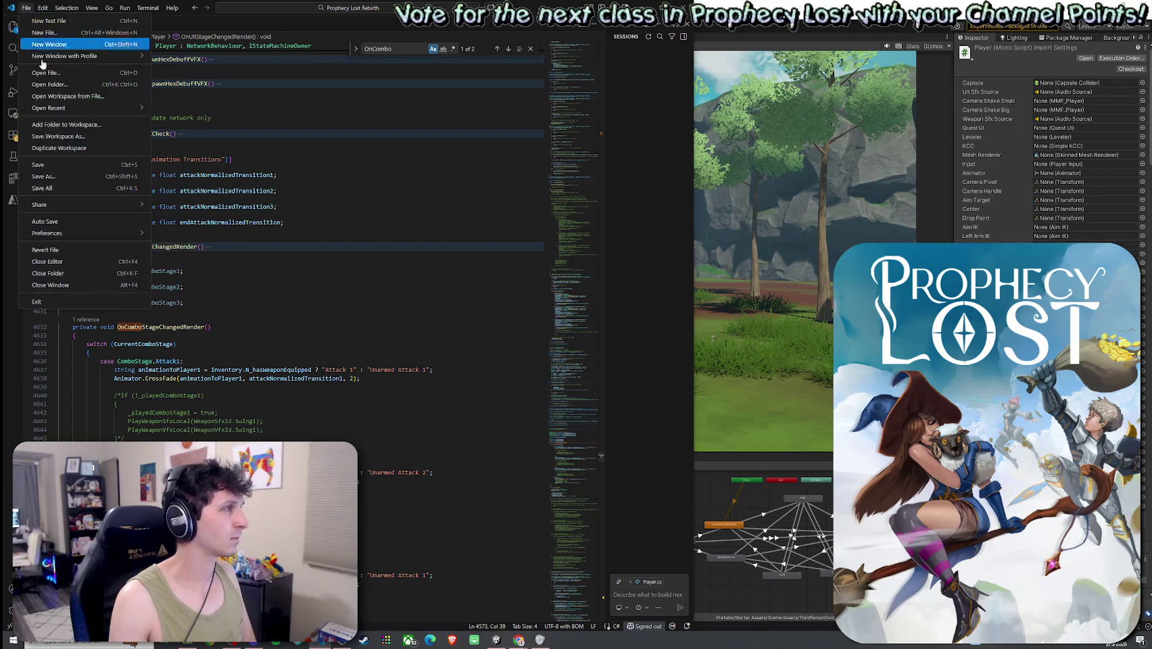
# - Save Player.cs and move back to inventory.cs
pyautogui.click(54, 166)
pyautogui.click(108, 24)
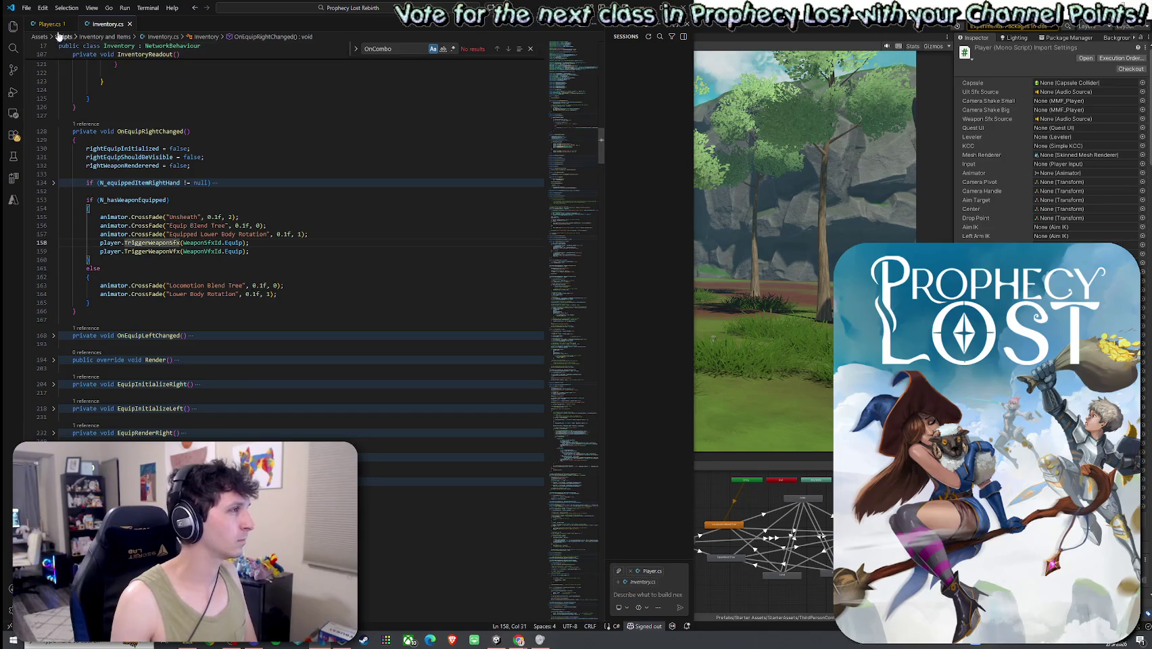
pyautogui.hotkey('ctrl', 'Tab')
pyautogui.click(186, 403)
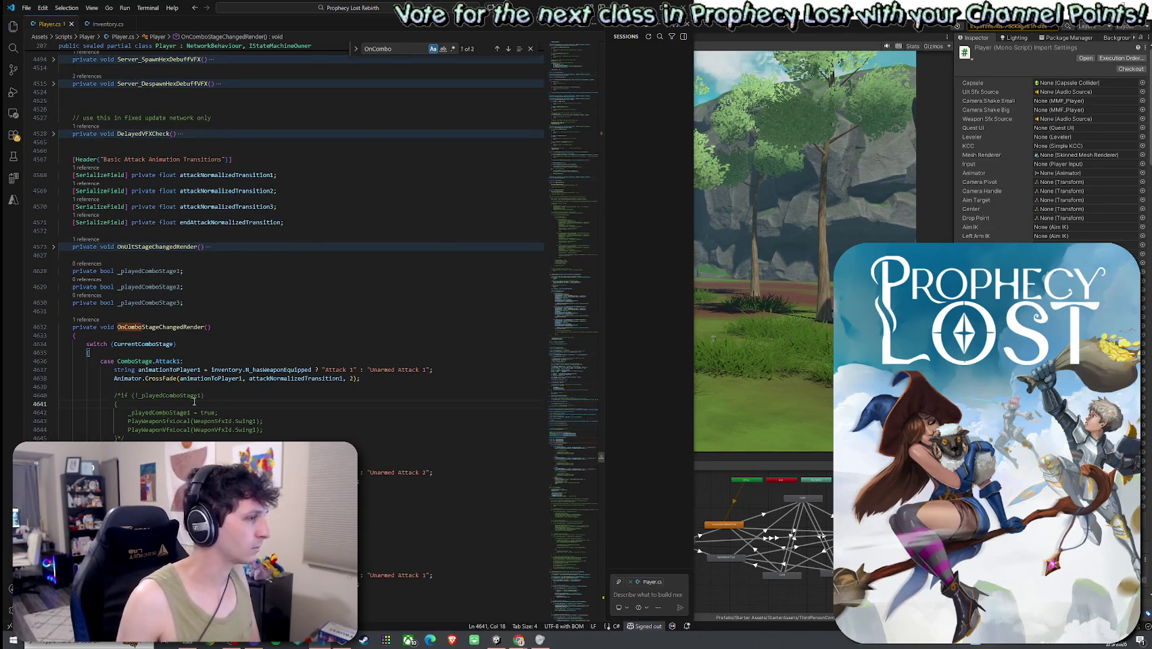
pyautogui.hotkey('ctrl', 'Tab')
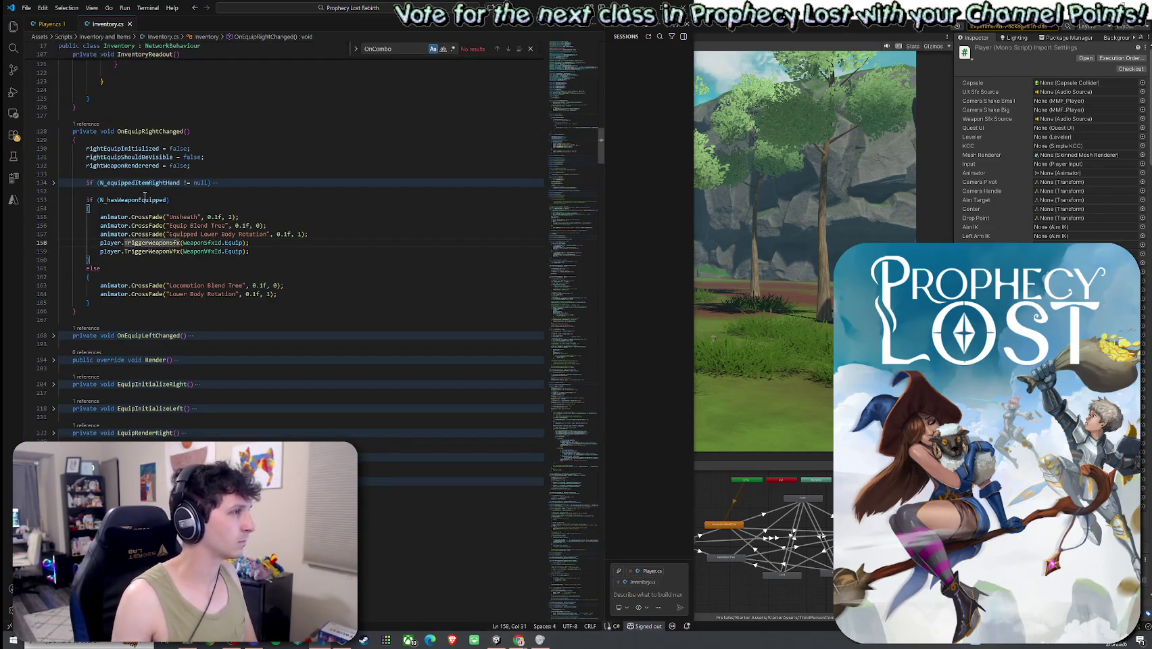
# - Find all references to OnEquipRightChanged and jump to its line-49 attribute
pyautogui.rightClick(153, 131)
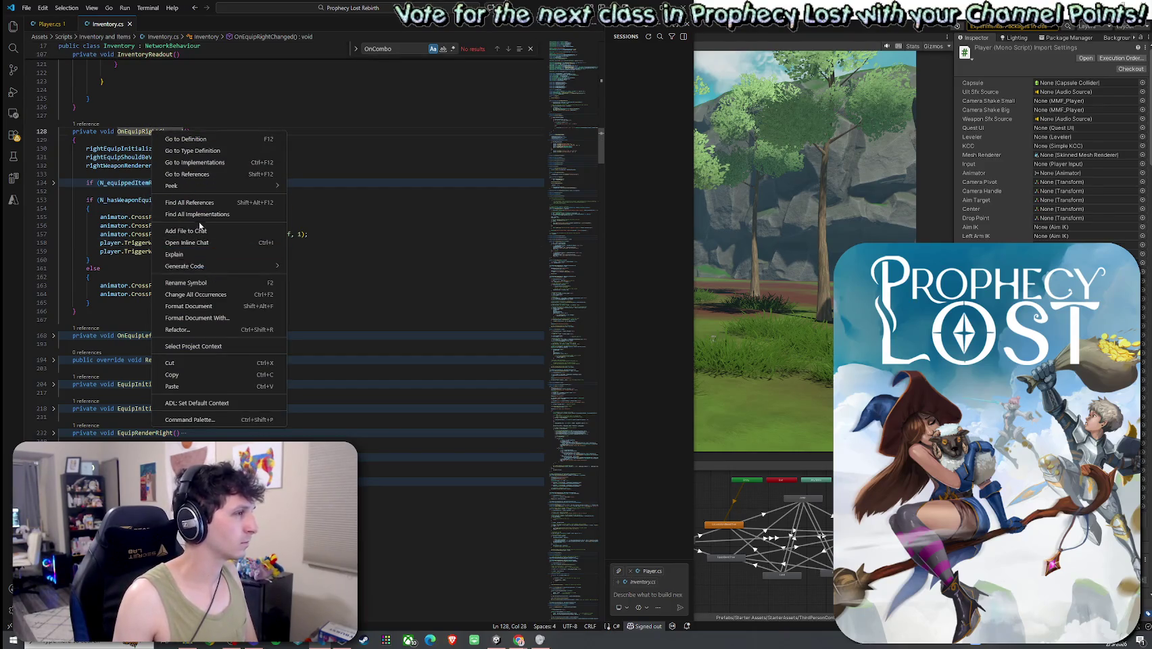
pyautogui.click(200, 202)
pyautogui.click(88, 58)
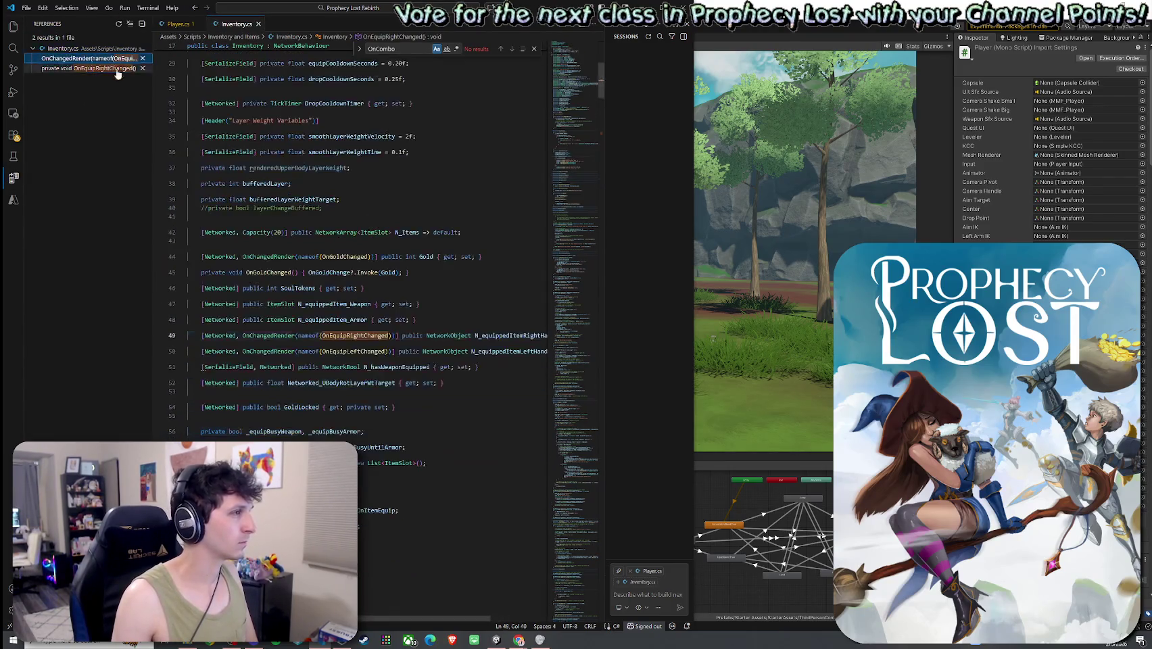
# - List all references to N_equippedItemRightHand and review its SetParent and null-check uses
pyautogui.rightClick(504, 335)
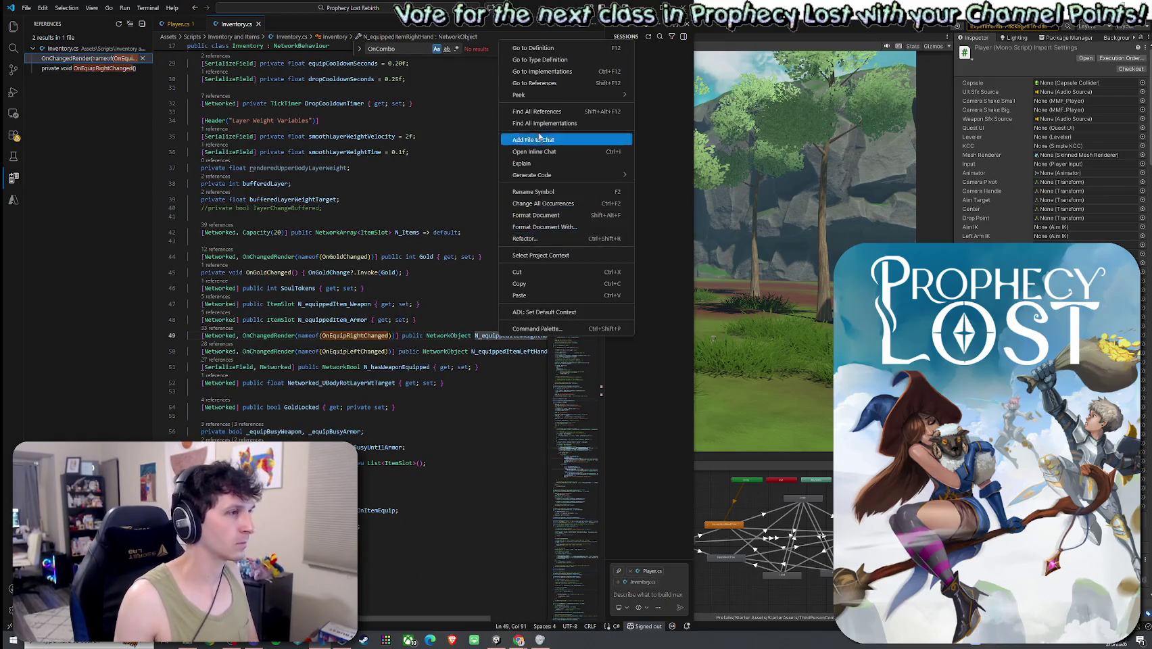
pyautogui.click(537, 111)
pyautogui.click(102, 78)
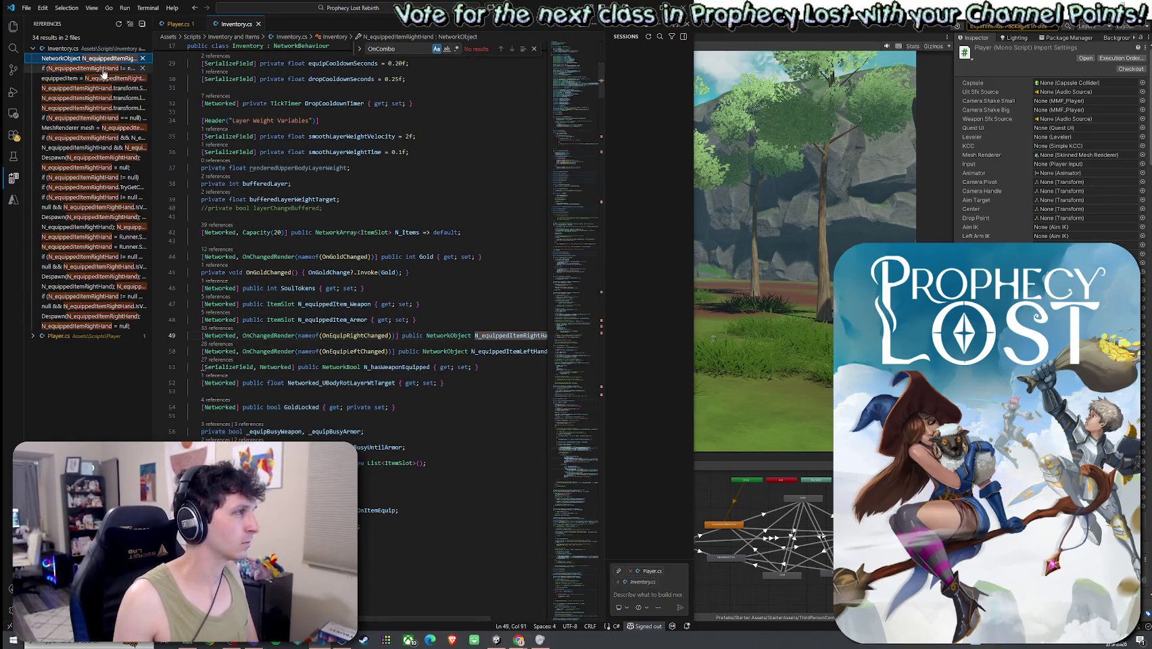
pyautogui.click(101, 88)
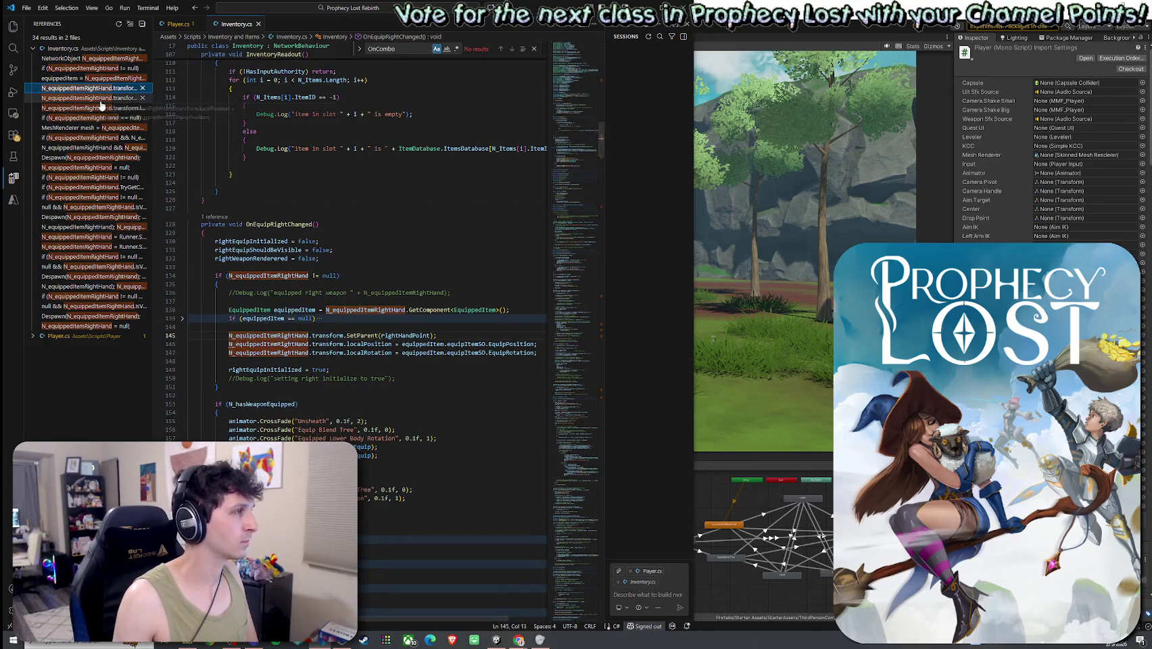
pyautogui.click(102, 98)
pyautogui.click(101, 108)
pyautogui.click(100, 117)
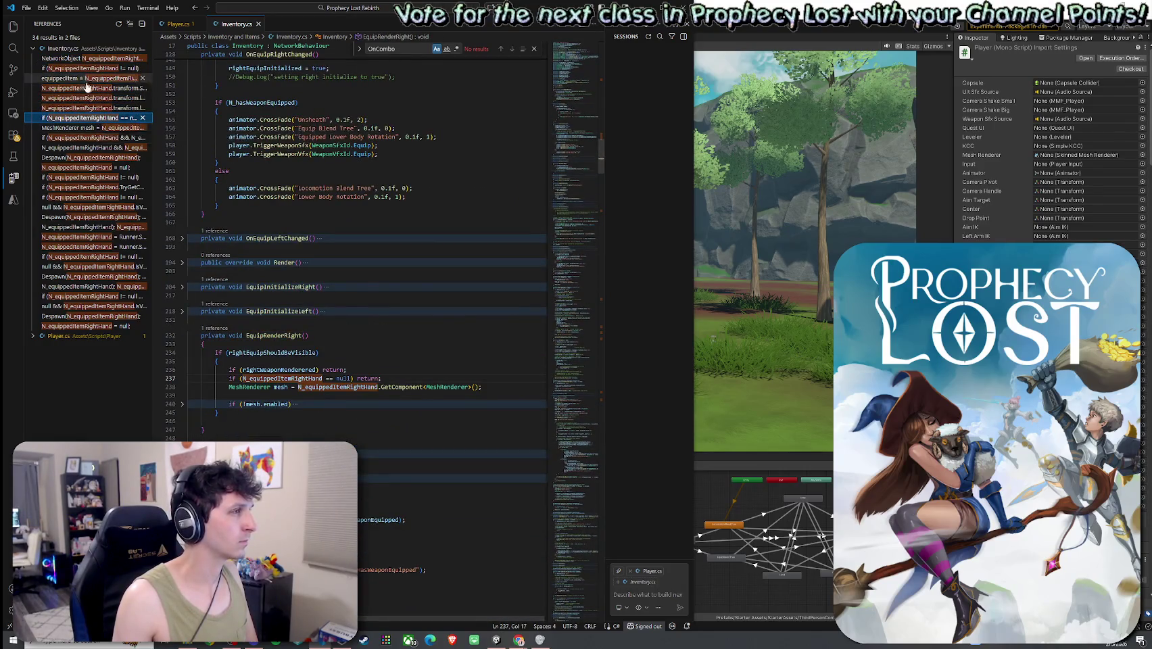
pyautogui.click(90, 88)
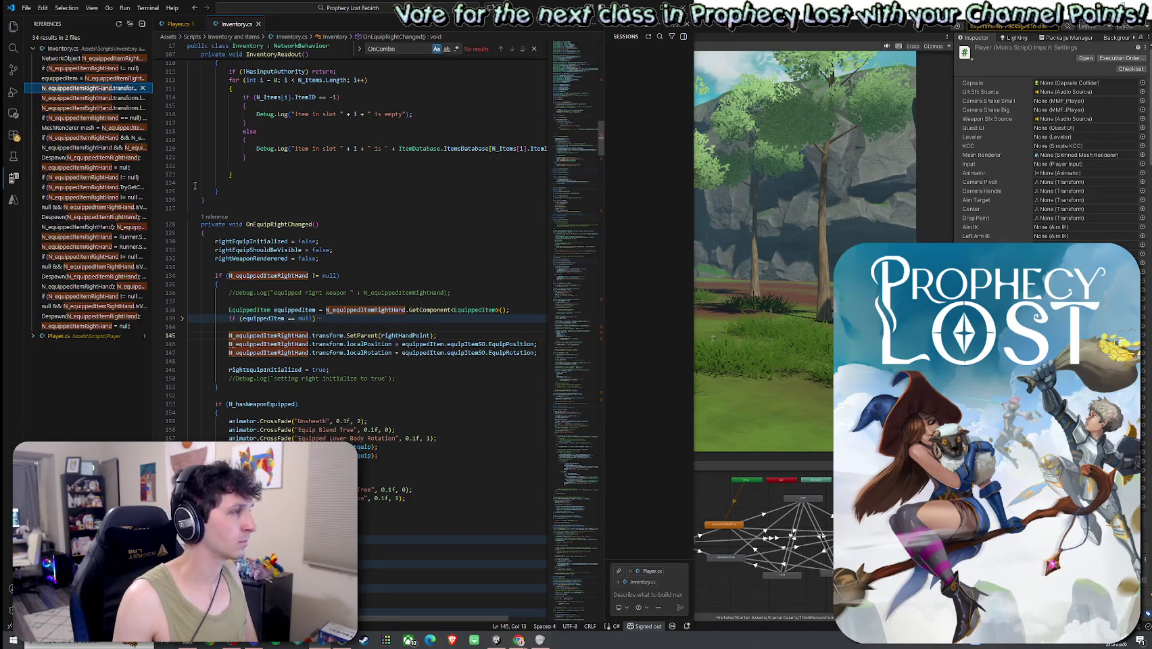
# - Jump to the Runner.Spawn assignment of the right-hand item in Equip()
pyautogui.click(273, 224)
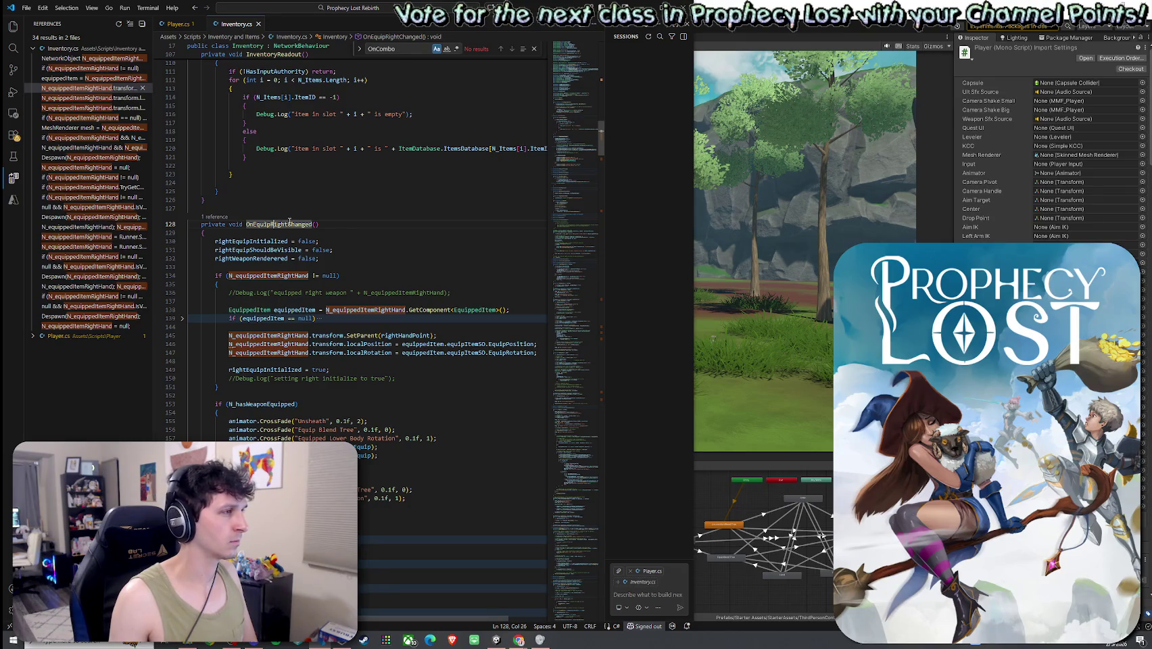
pyautogui.click(95, 236)
pyautogui.click(95, 246)
pyautogui.rightClick(226, 25)
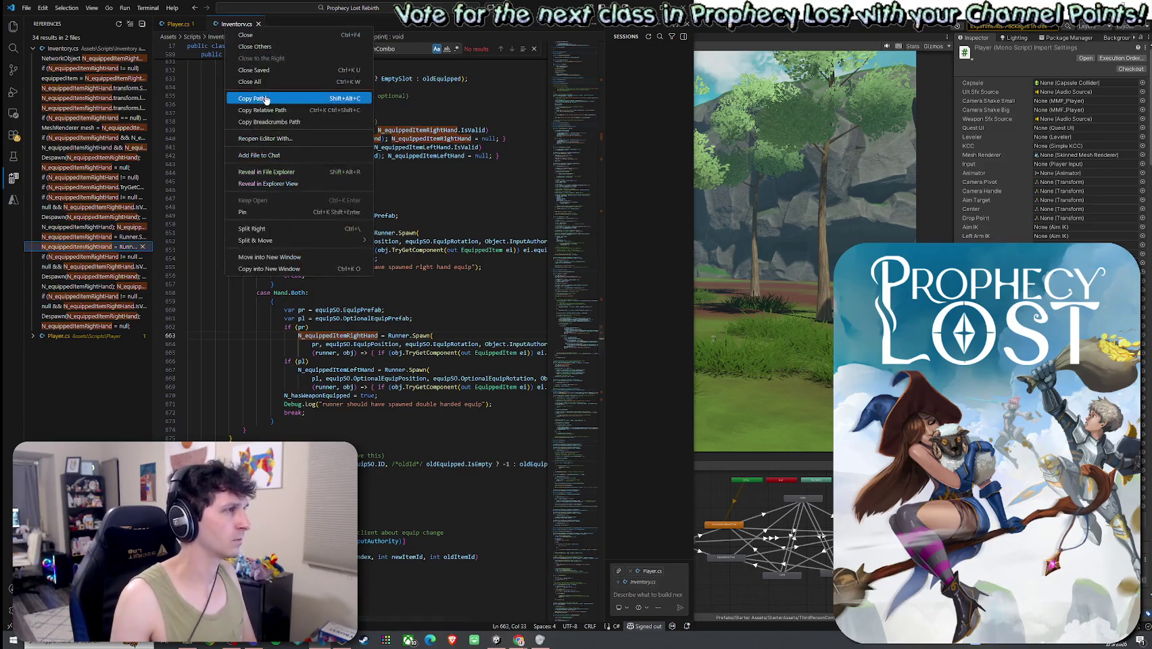
# - Copy the inventory.cs file path from its tab
pyautogui.click(277, 171)
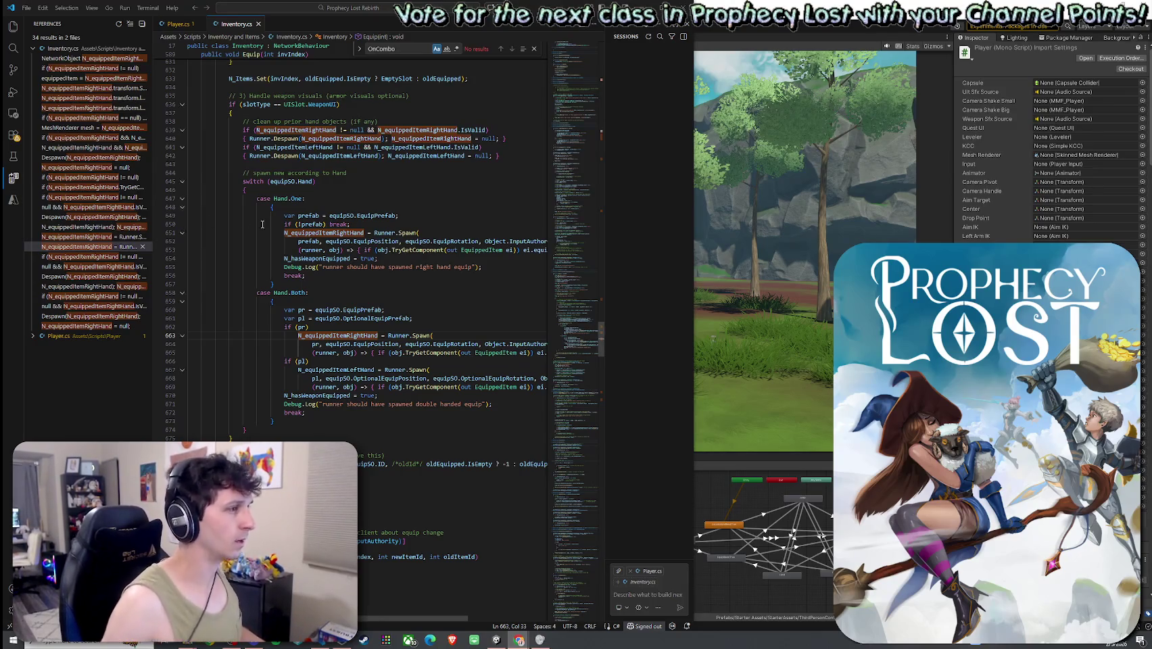
pyautogui.scroll(4, 385, 271)
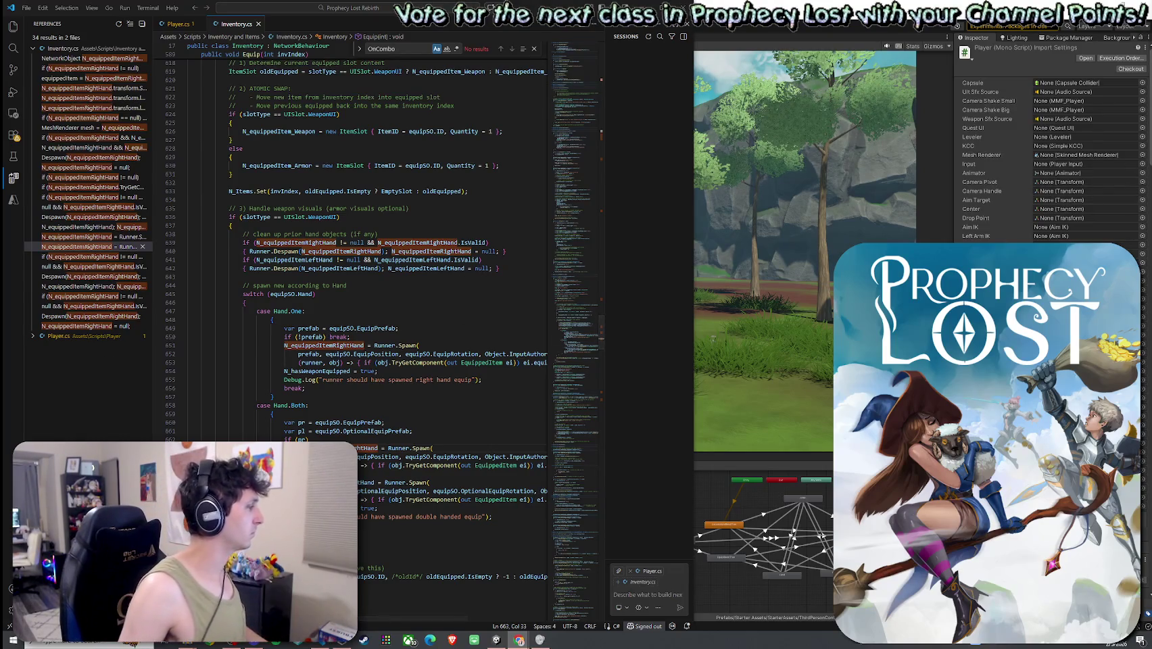
pyautogui.scroll(2, 345, 319)
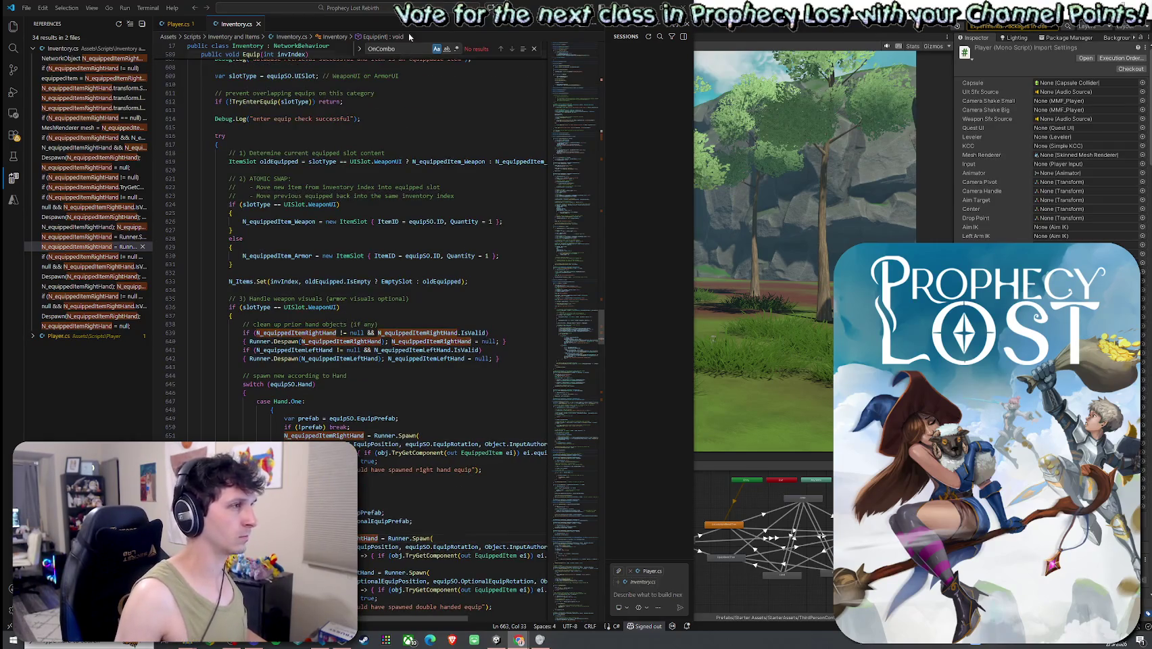
# - Go to the TriggerWeaponSfx definition in Player.cs from its call in OnEquipRightChanged
pyautogui.click(81, 61)
pyautogui.click(81, 68)
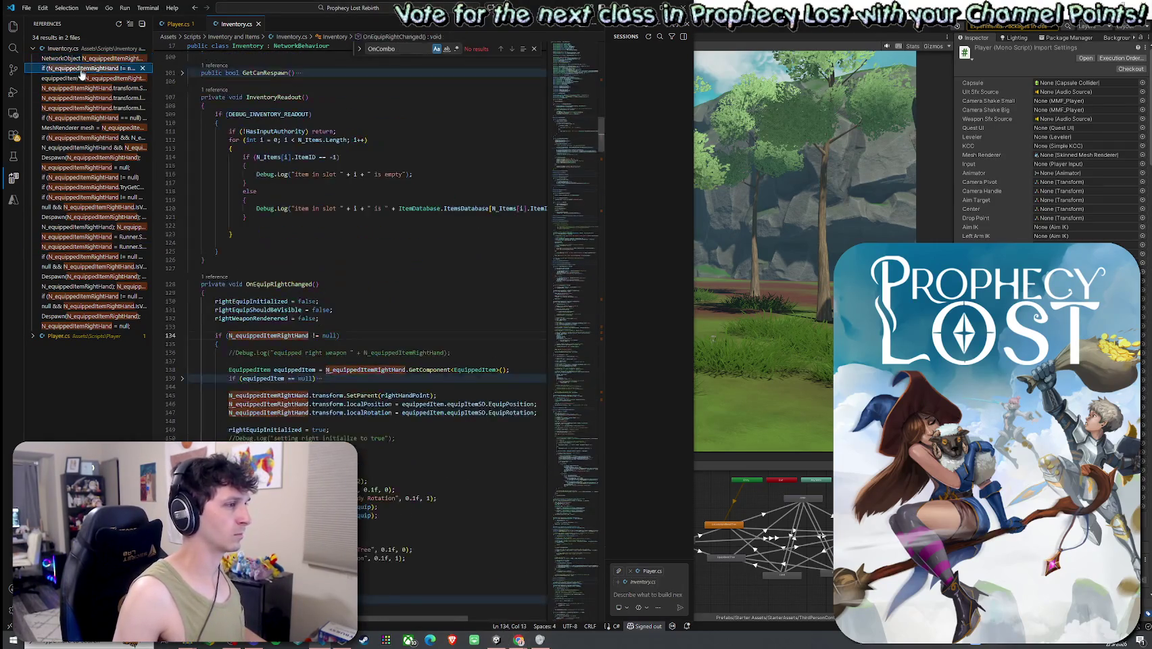
pyautogui.scroll(-5, 345, 370)
pyautogui.click(297, 395)
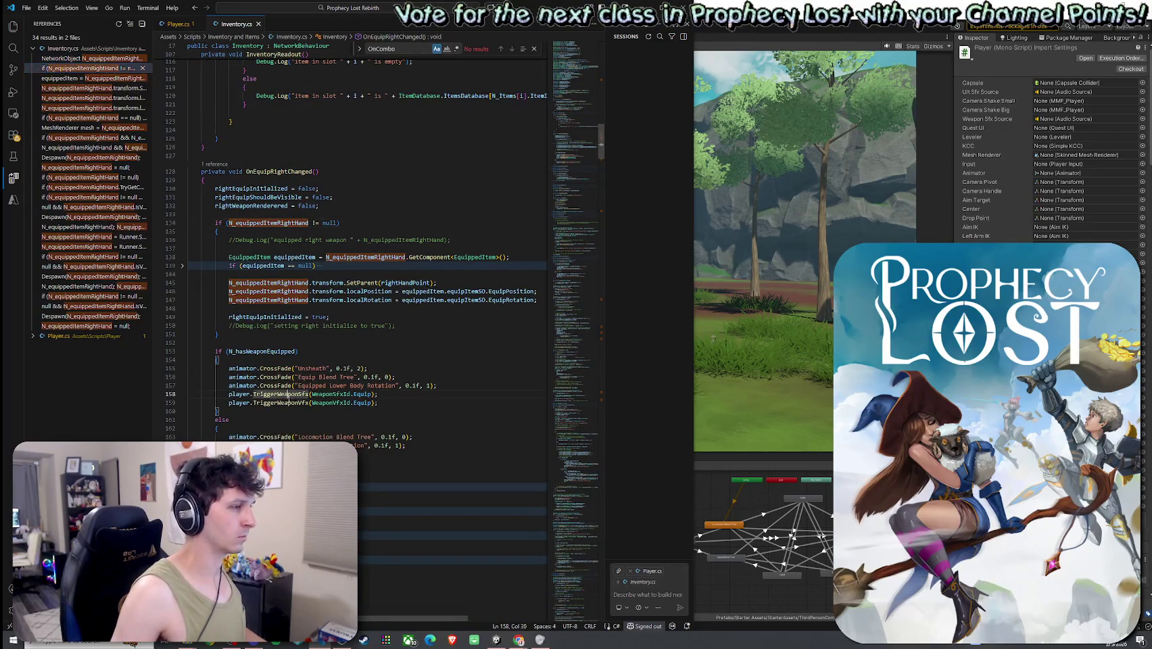
pyautogui.rightClick(297, 394)
pyautogui.click(331, 107)
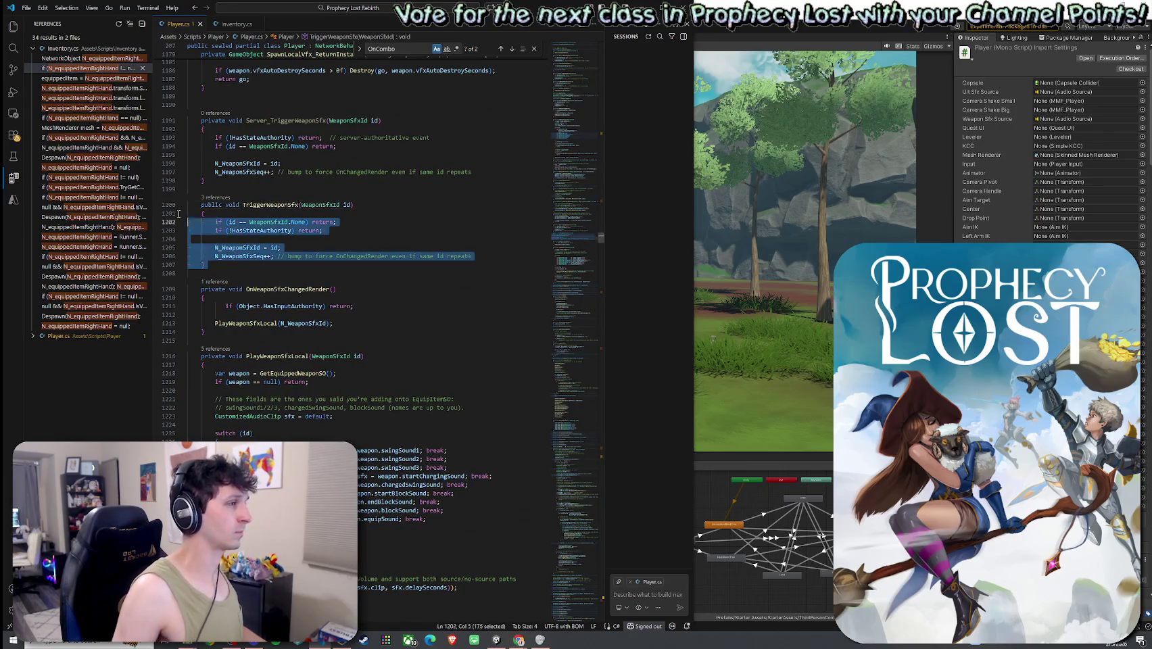
# - Select the TriggerWeaponSfx method in Player.cs, then navigate back to Inventory.cs
pyautogui.moveTo(202, 273); pyautogui.dragTo(201, 204)
pyautogui.hotkey('alt', 'Tab')
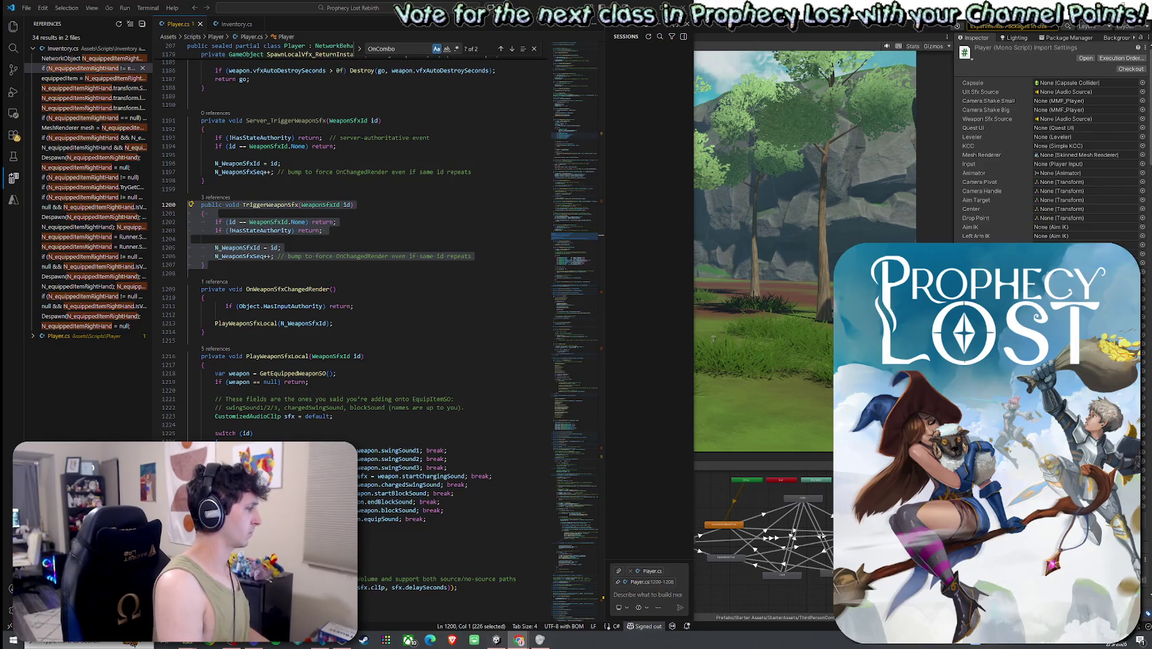
pyautogui.hotkey('alt', 'Left')
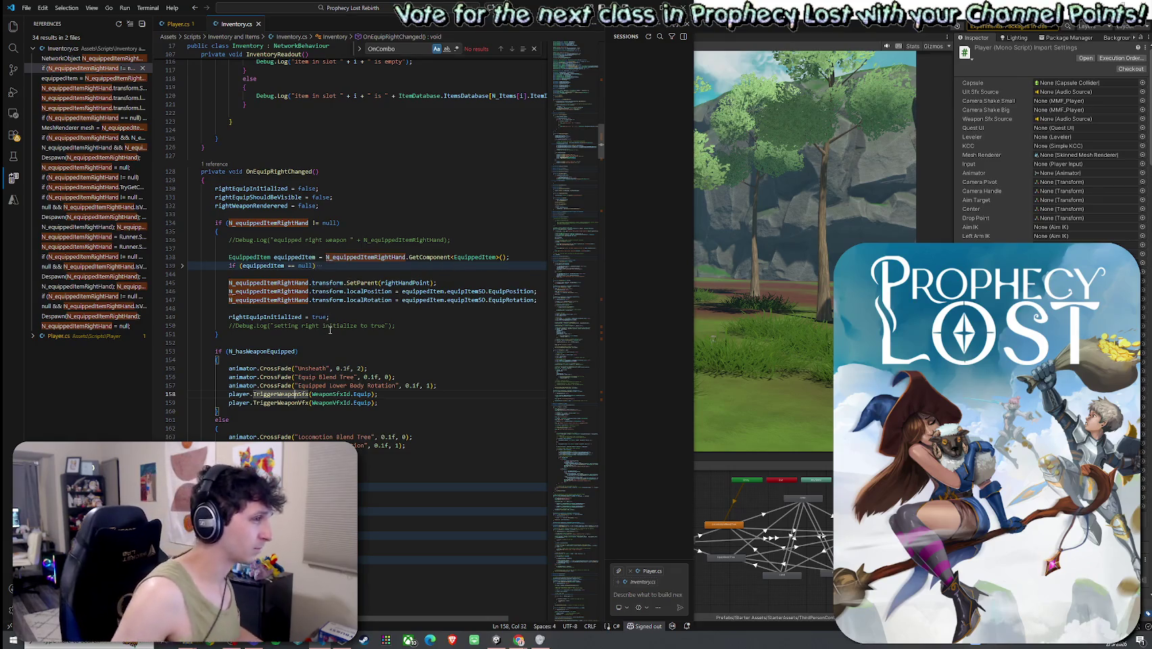
pyautogui.click(365, 351)
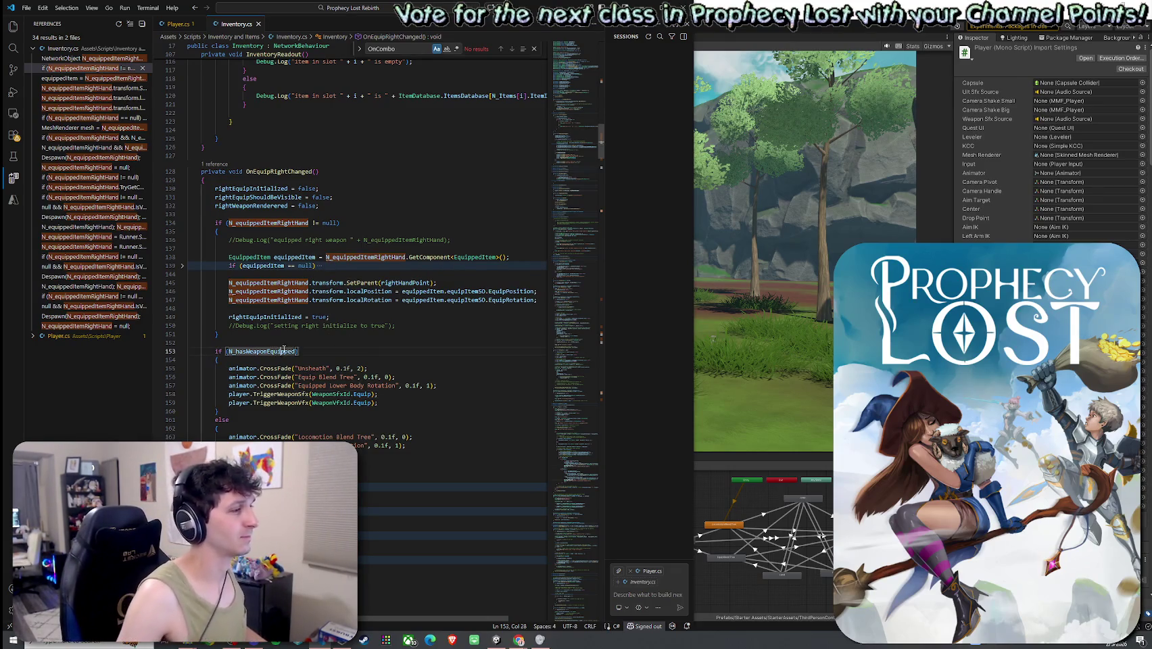
pyautogui.click(291, 172)
pyautogui.click(284, 394)
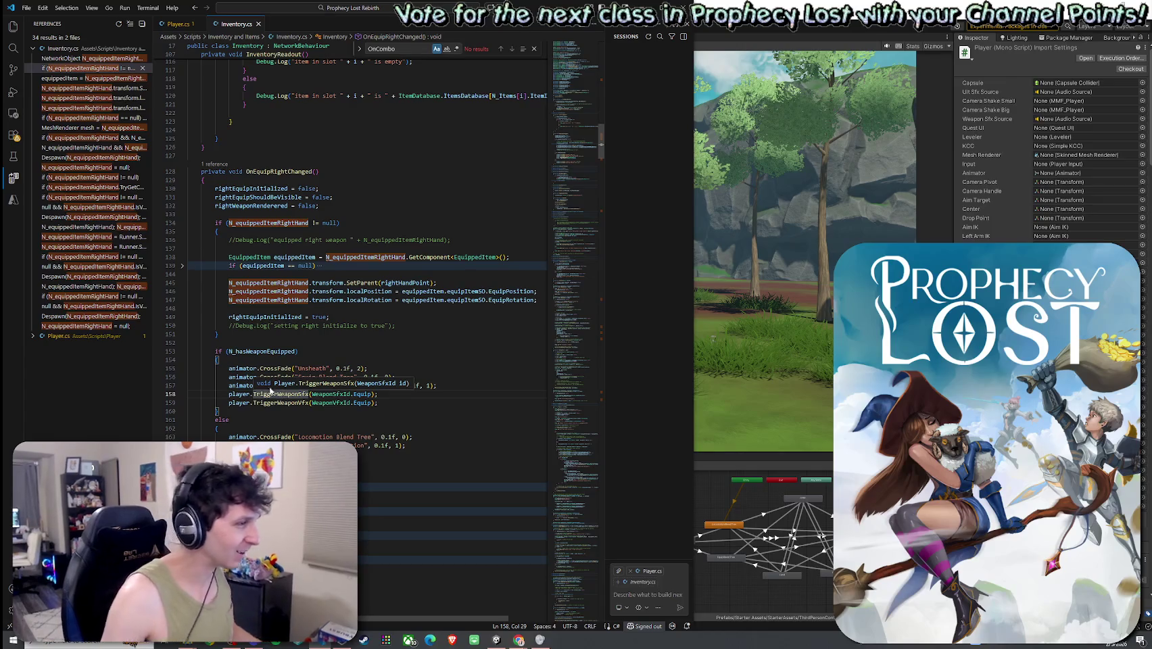
pyautogui.click(298, 394)
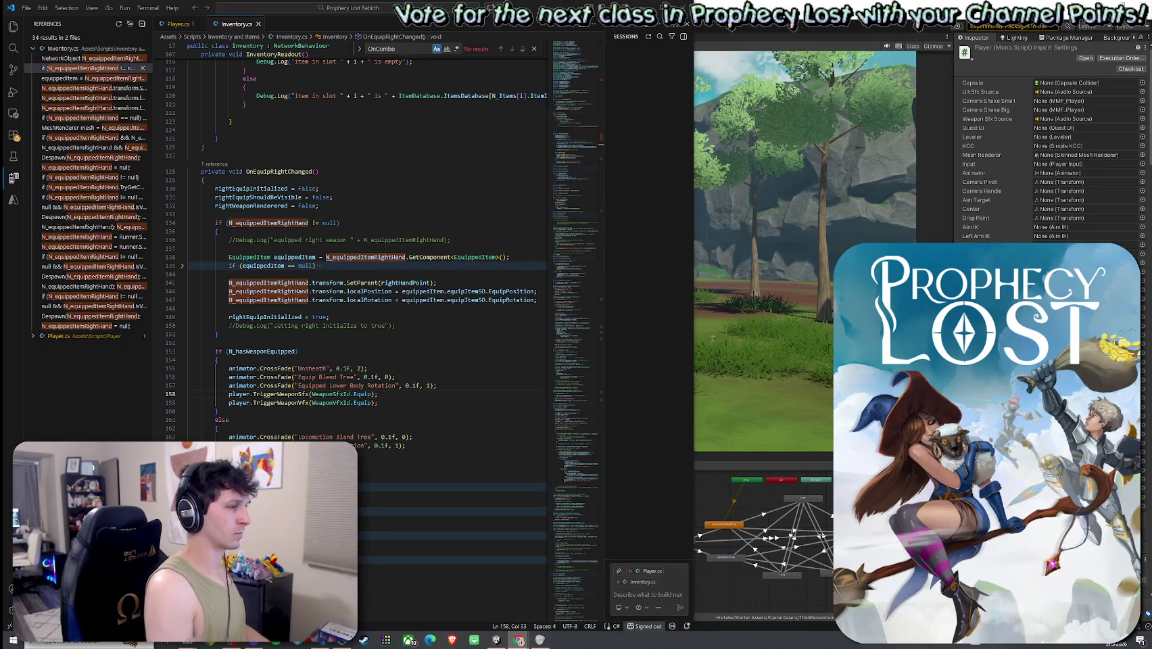
pyautogui.scroll(-1, 299, 372)
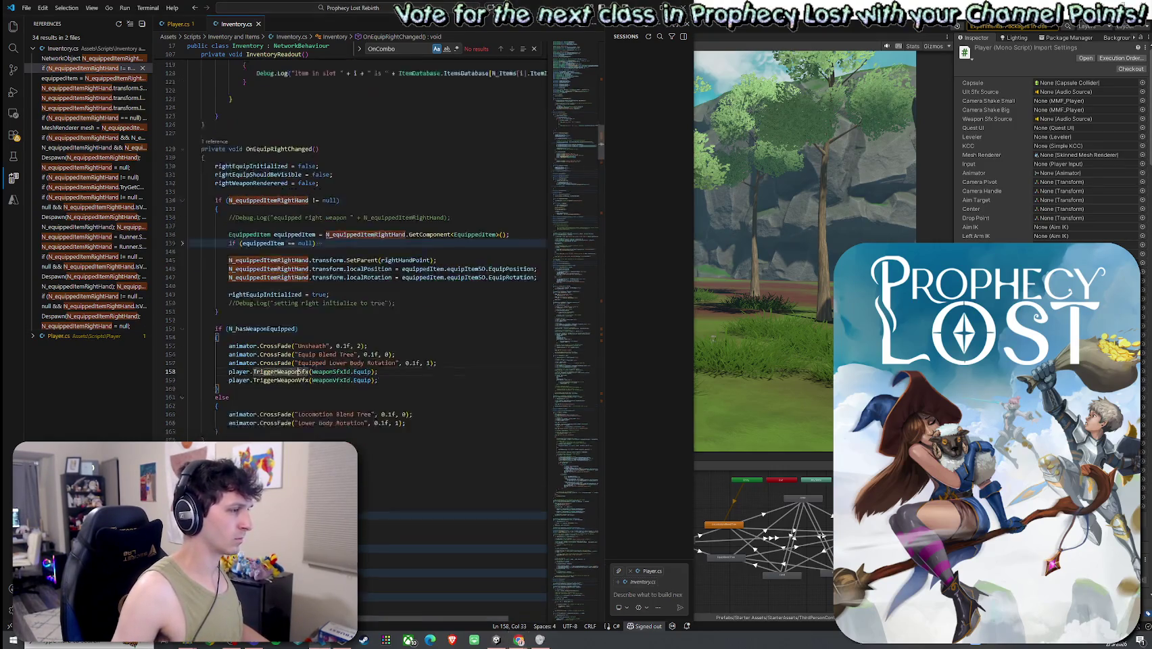
# - Scroll through Inventory.cs, then switch to Unity so the scripts recompile
pyautogui.scroll(-3, 365, 304)
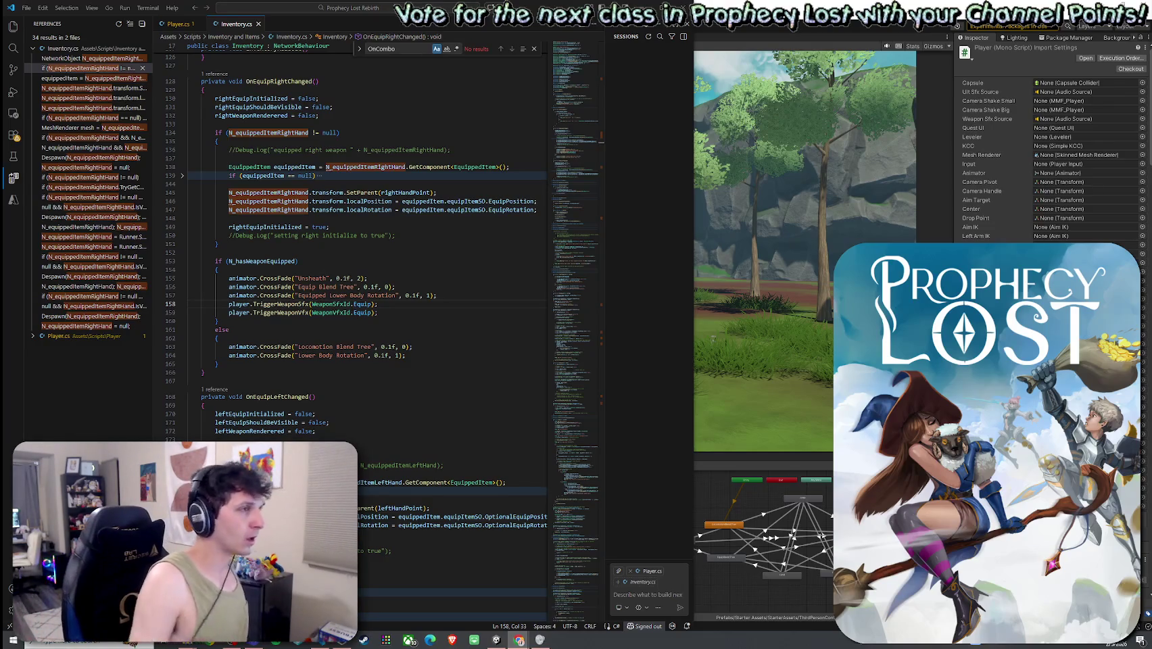
pyautogui.hotkey('alt', 'Tab')
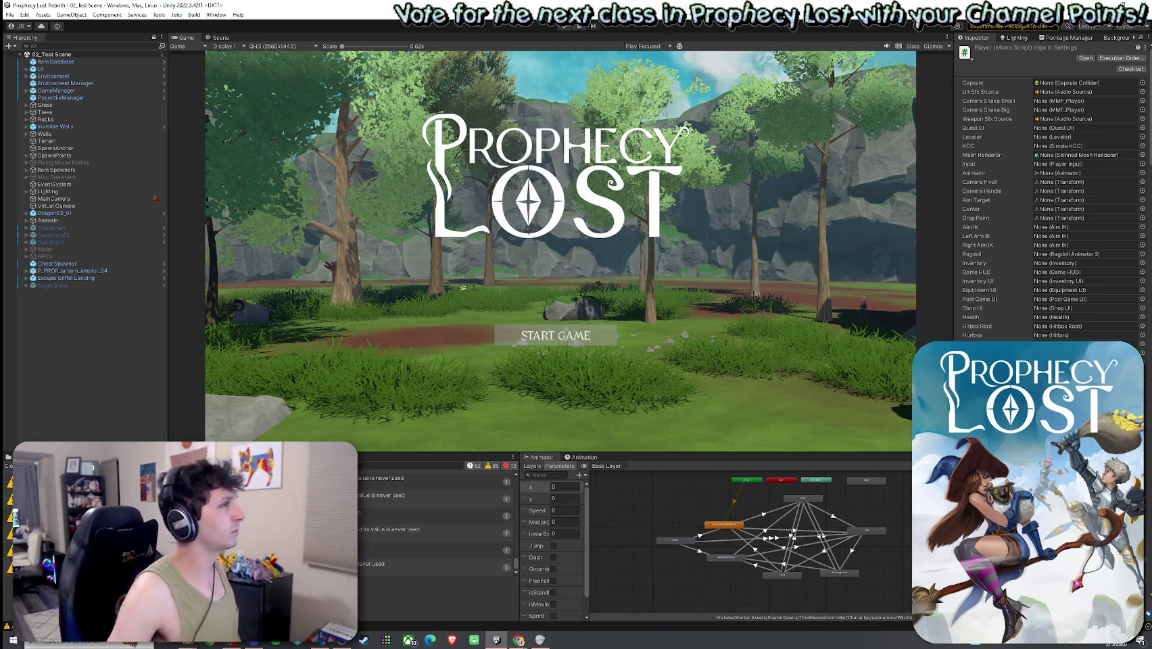
# - Save the open test scene in Unity and return to Inventory.cs in VS Code
pyautogui.click(9, 14)
pyautogui.click(41, 65)
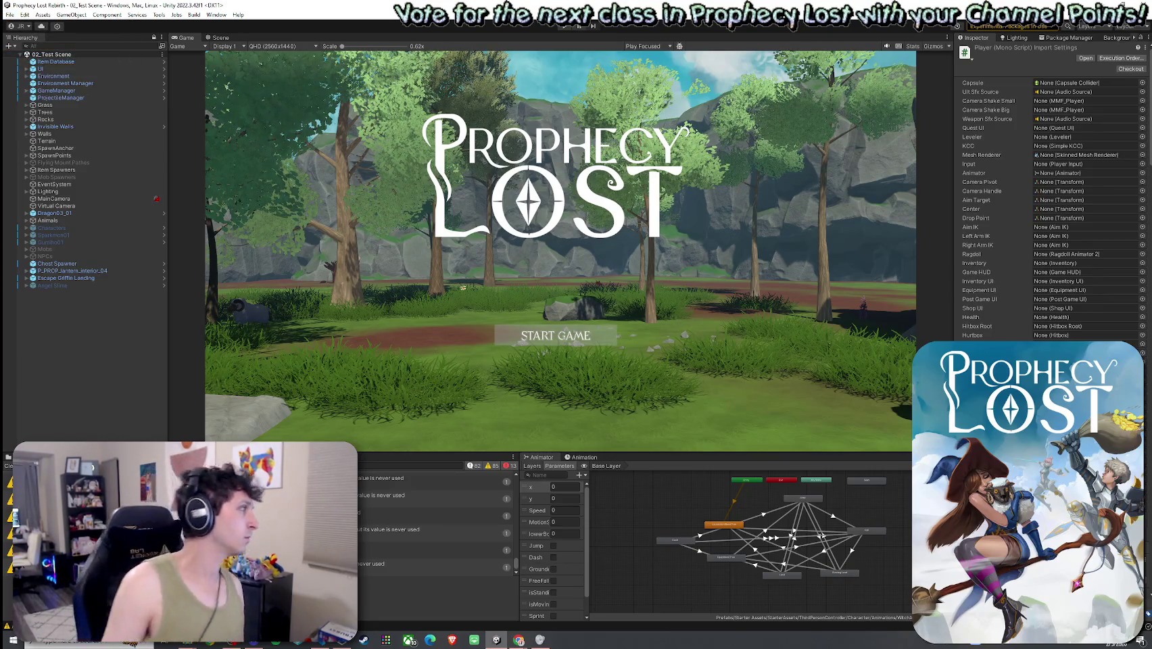
pyautogui.click(320, 644)
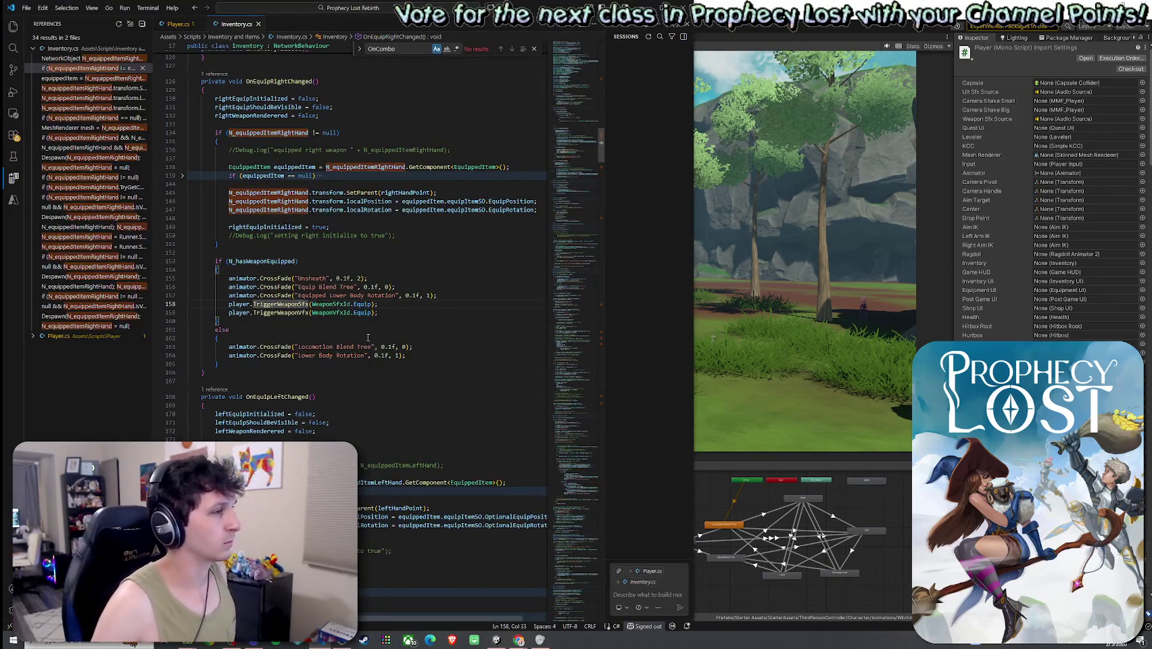
# - Review the TriggerWeaponSfx and TriggerWeaponVfx calls in OnEquipRightChanged
pyautogui.scroll(3, 365, 304)
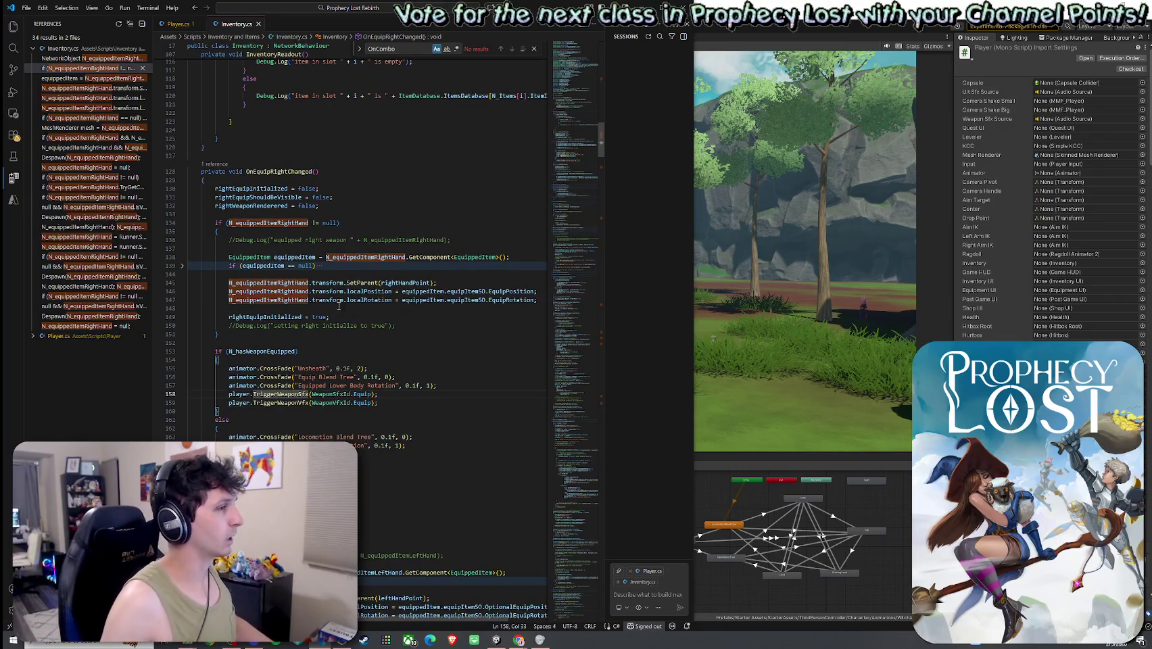
pyautogui.click(300, 402)
pyautogui.press('Up')
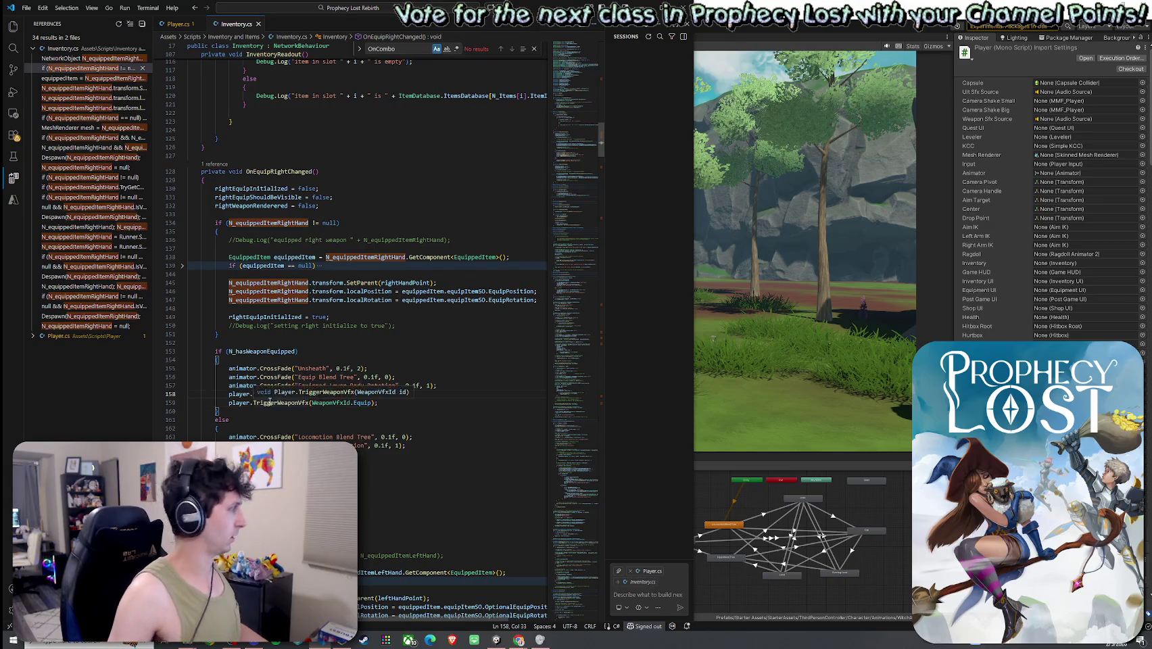
pyautogui.click(384, 394)
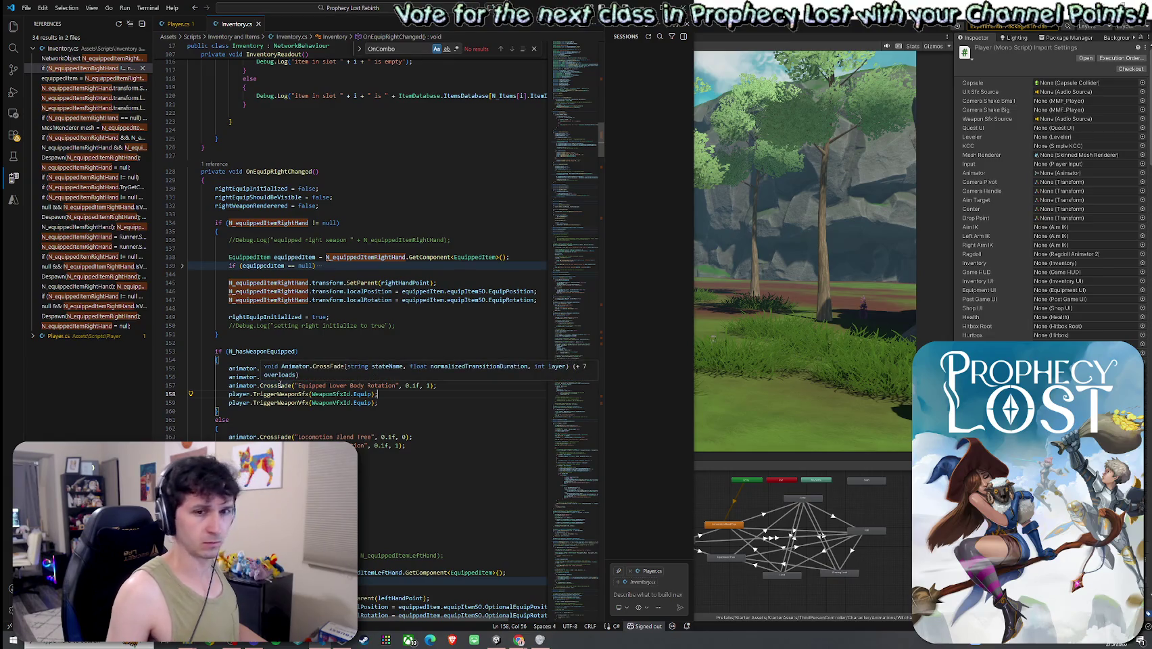
# - List the 2 references to OnEquipRightChanged and open the line-49 OnChangedRender result
pyautogui.rightClick(292, 218)
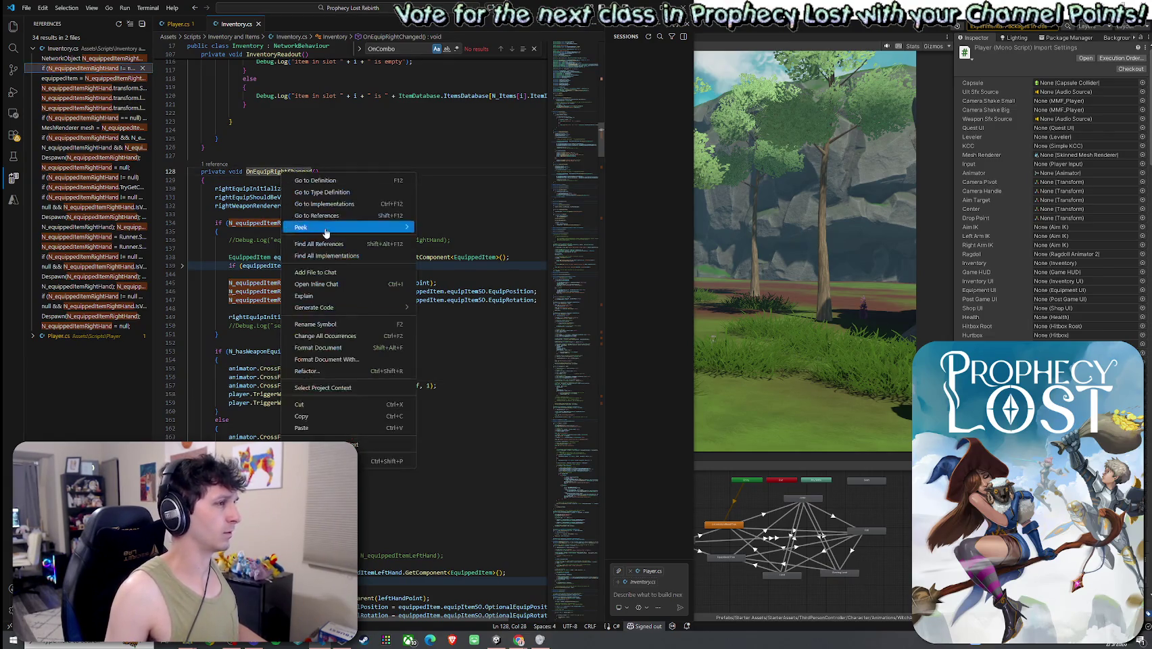
pyautogui.click(329, 242)
pyautogui.hotkey('shift', 'alt', 'F12')
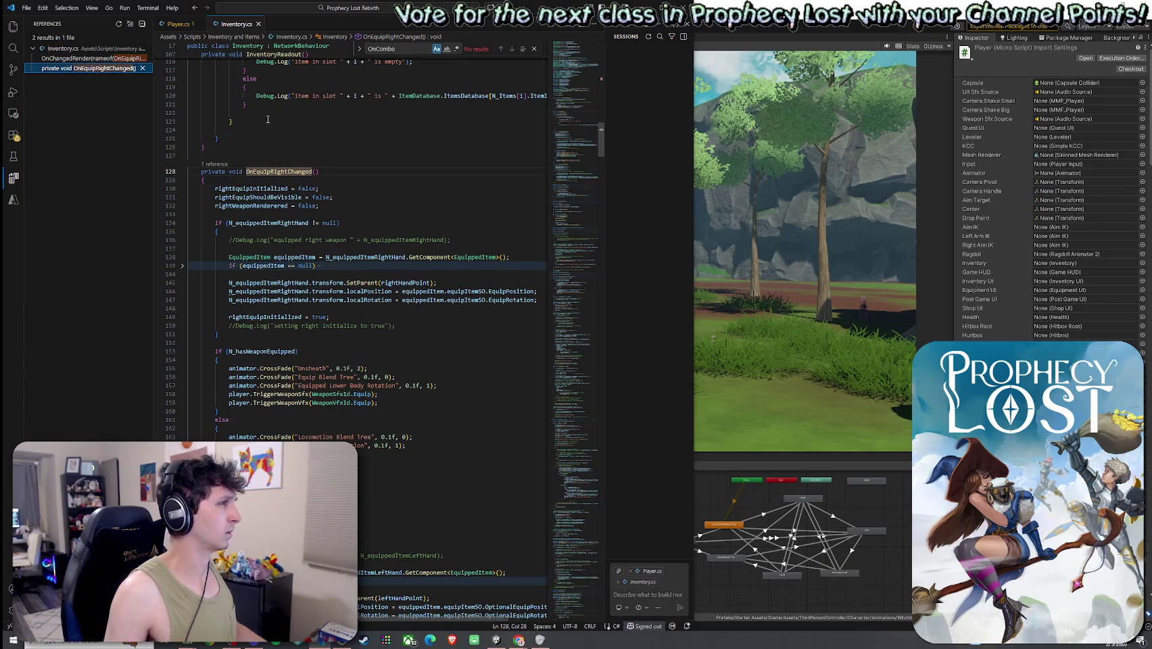
pyautogui.click(99, 60)
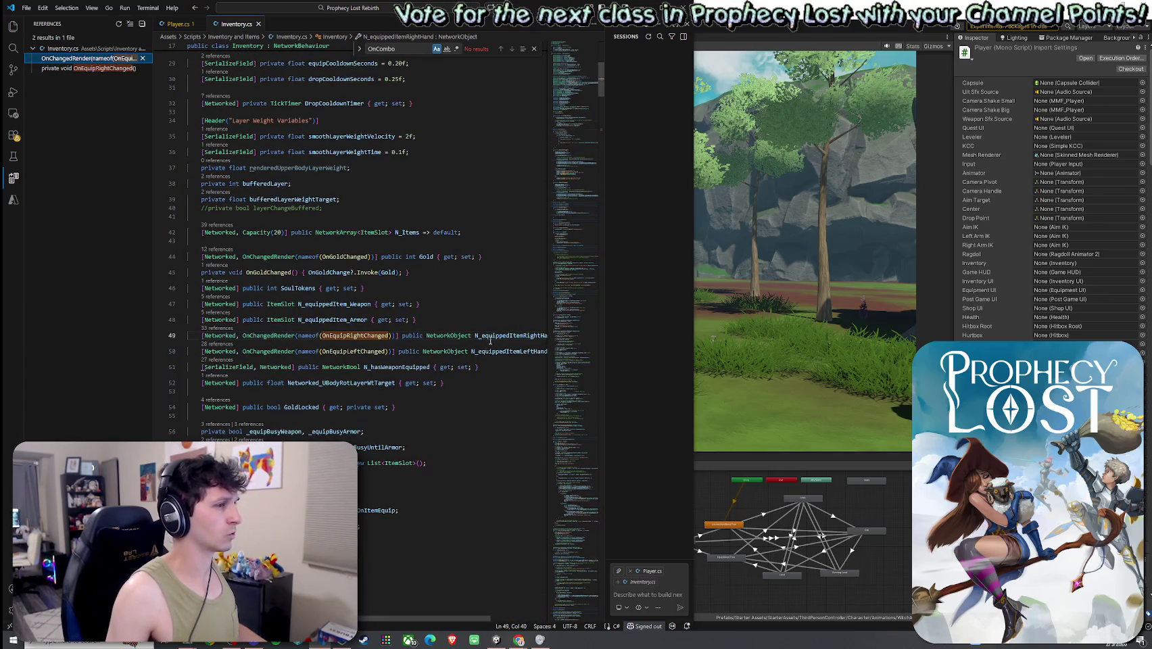
# - List the 34 references to N_equippedItemRightHand and search the file for that name
pyautogui.rightClick(489, 336)
pyautogui.click(531, 114)
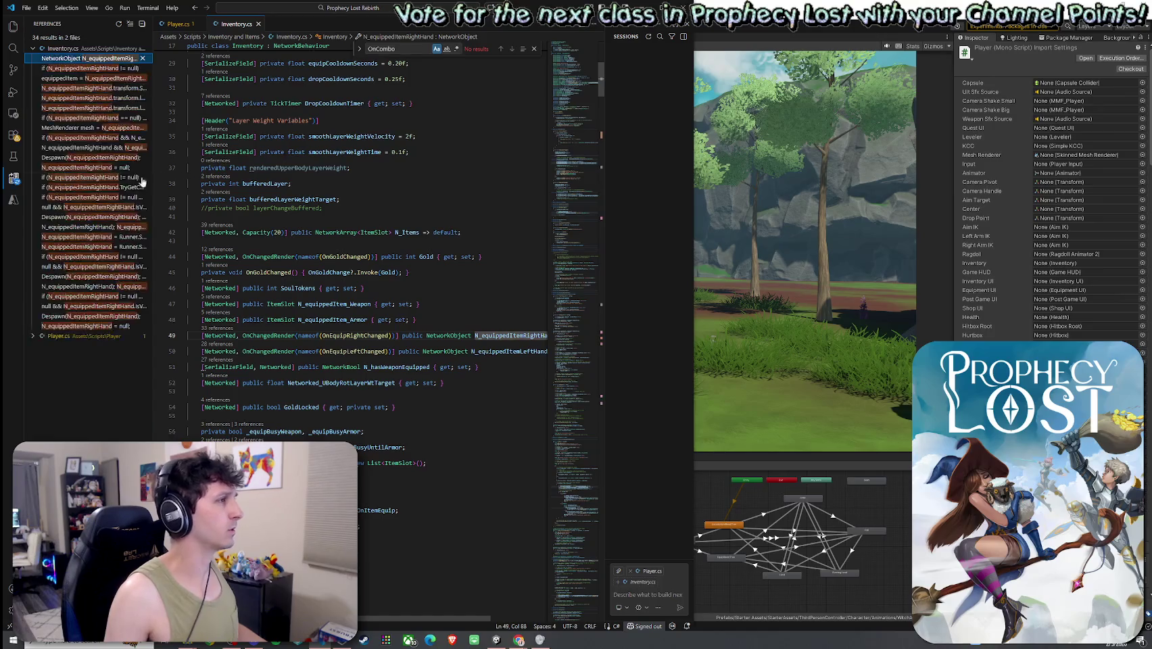
pyautogui.hotkey('ctrl', 'f')
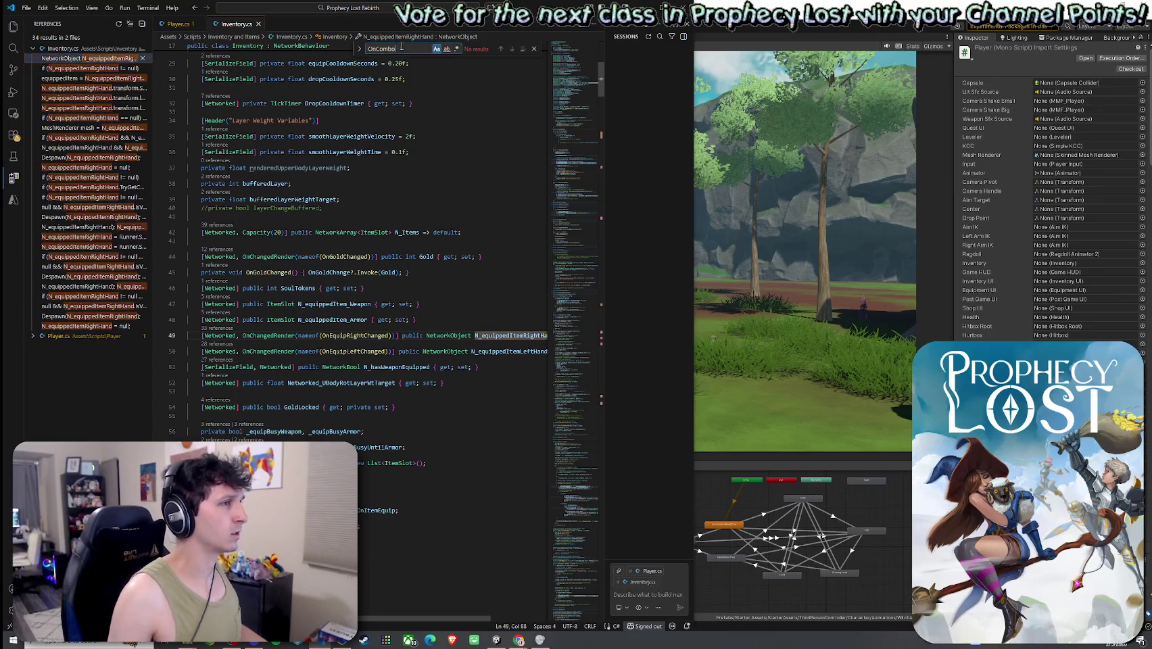
pyautogui.hotkey('ctrl', 'd')
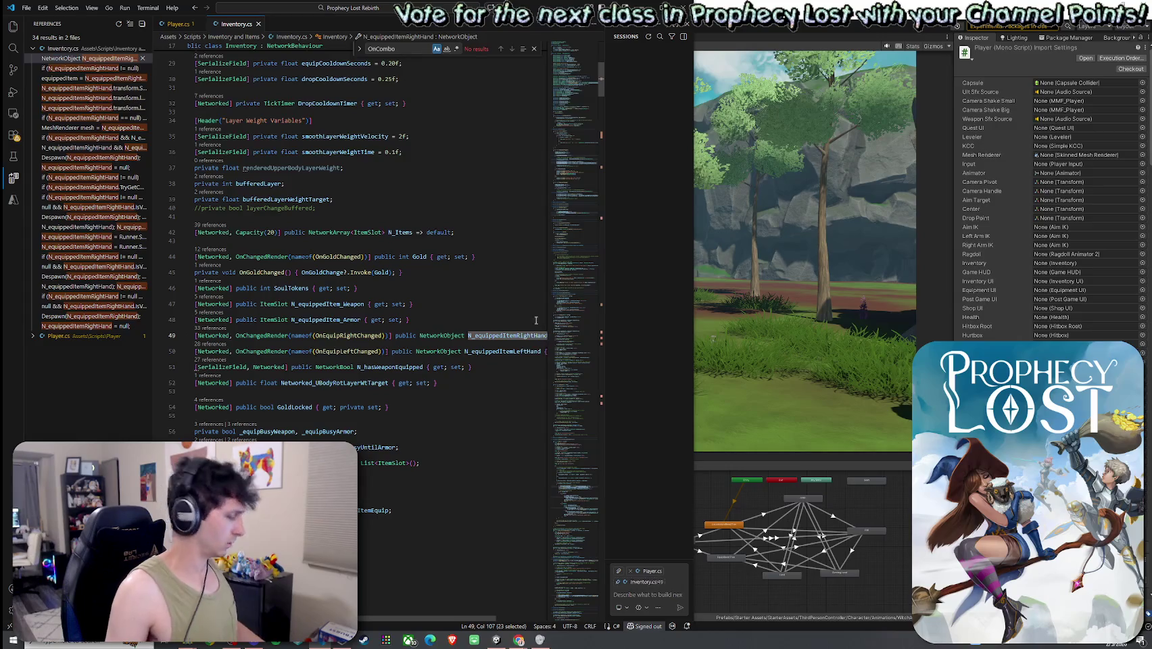
pyautogui.hotkey('ctrl', 'f')
# - Search 'N_equippedItemRightHand =' and cycle through all 7 assignment matches, lines 237 to 784
pyautogui.write('=')
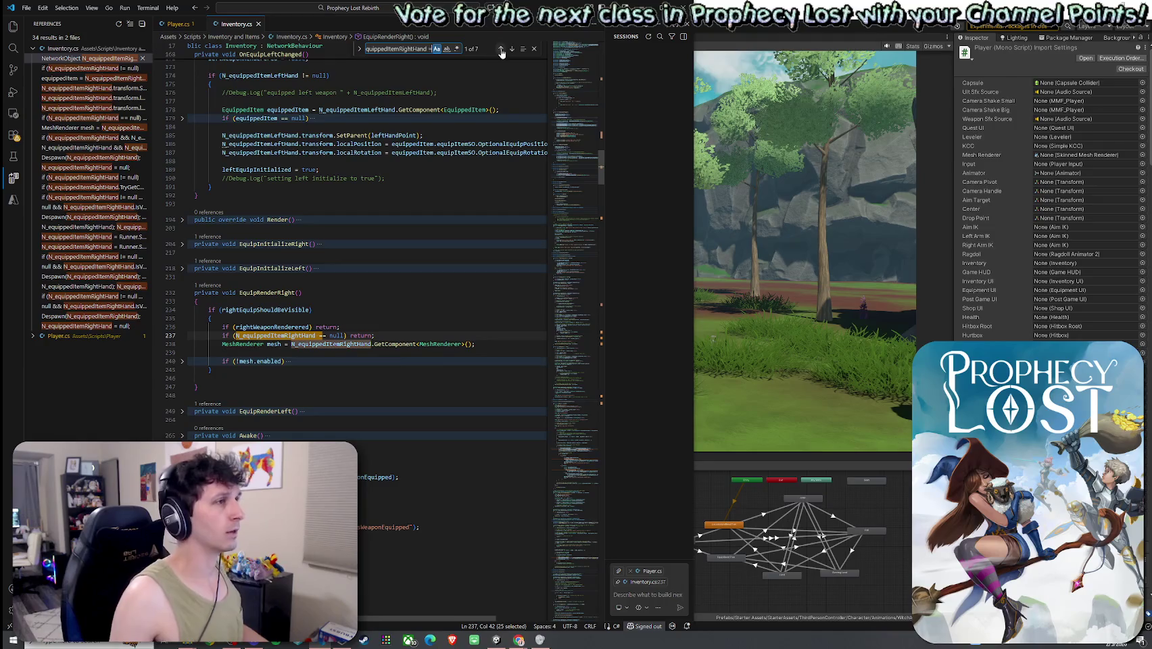
pyautogui.click(512, 49)
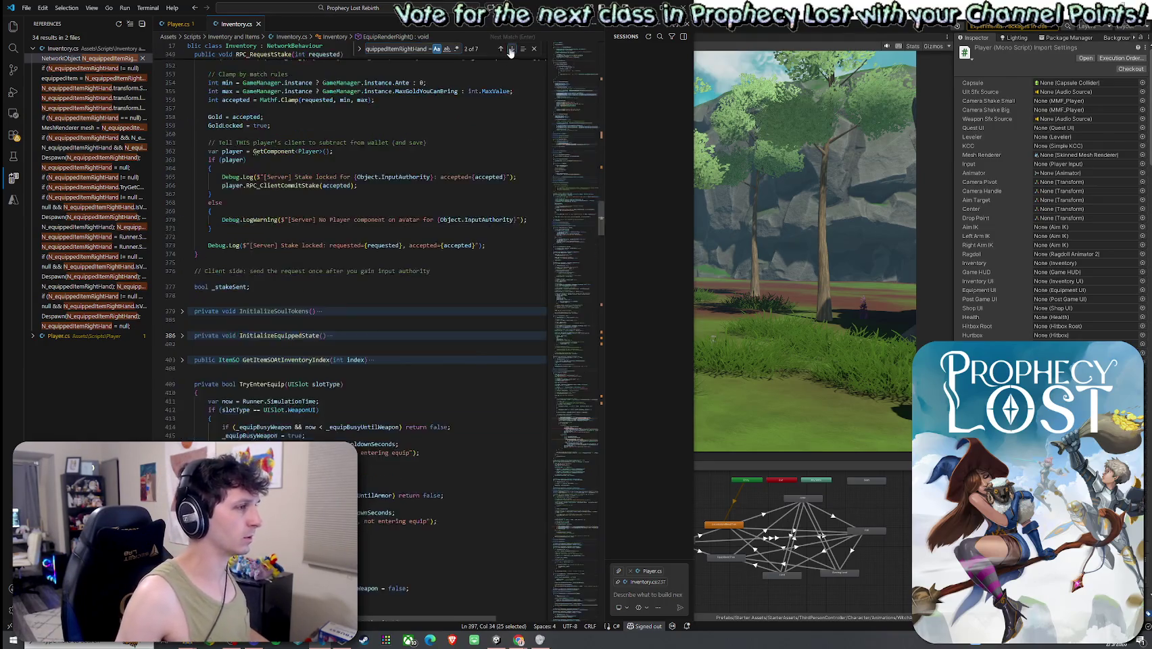
pyautogui.click(501, 49)
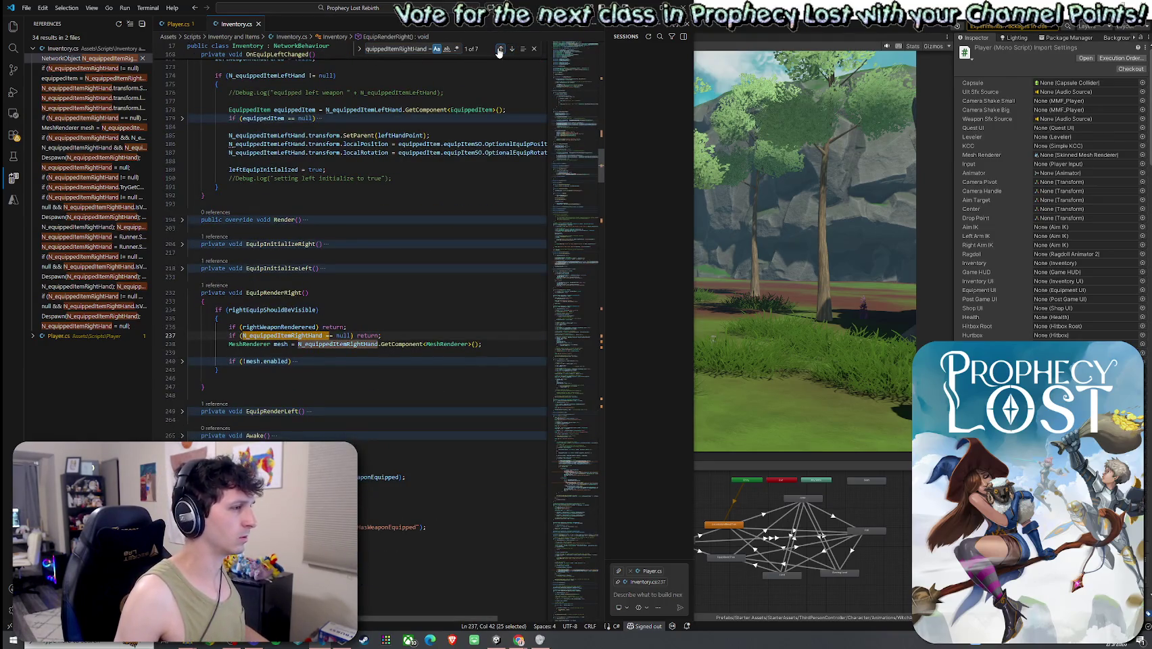
pyautogui.click(512, 49)
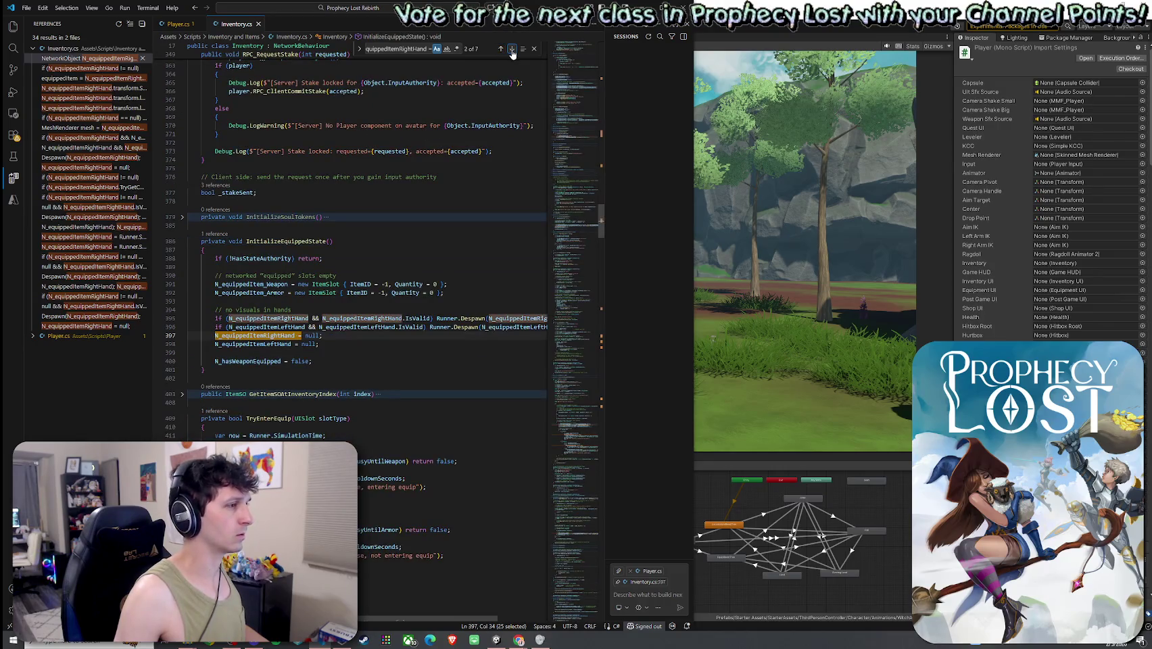
pyautogui.click(512, 49)
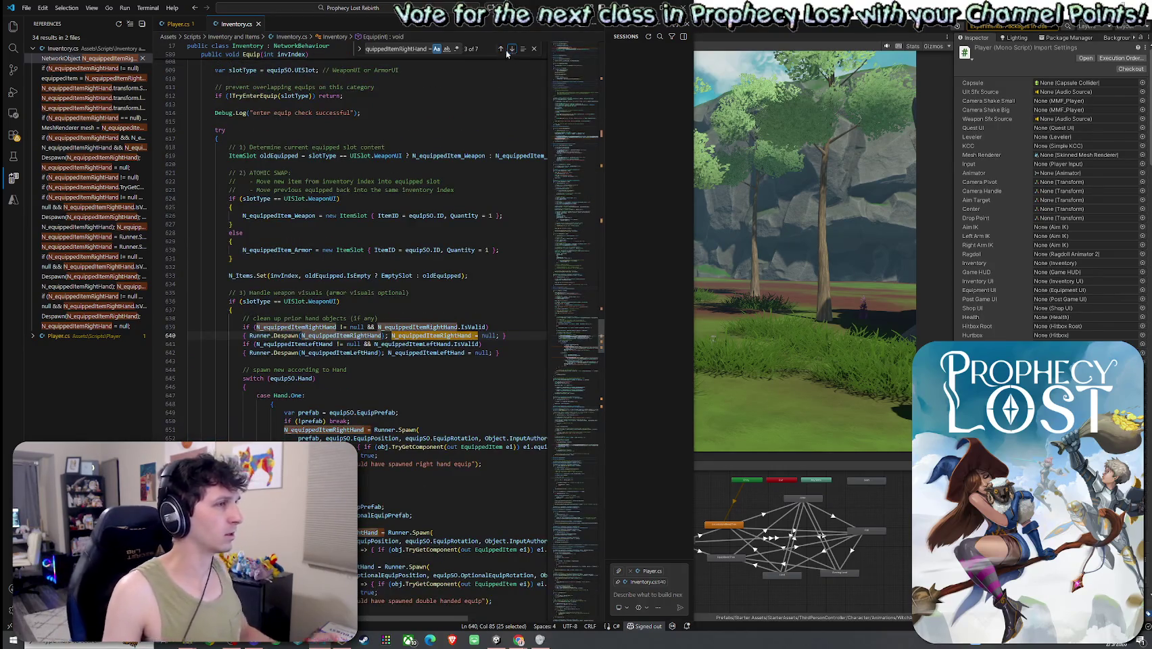
pyautogui.click(511, 49)
pyautogui.click(501, 49)
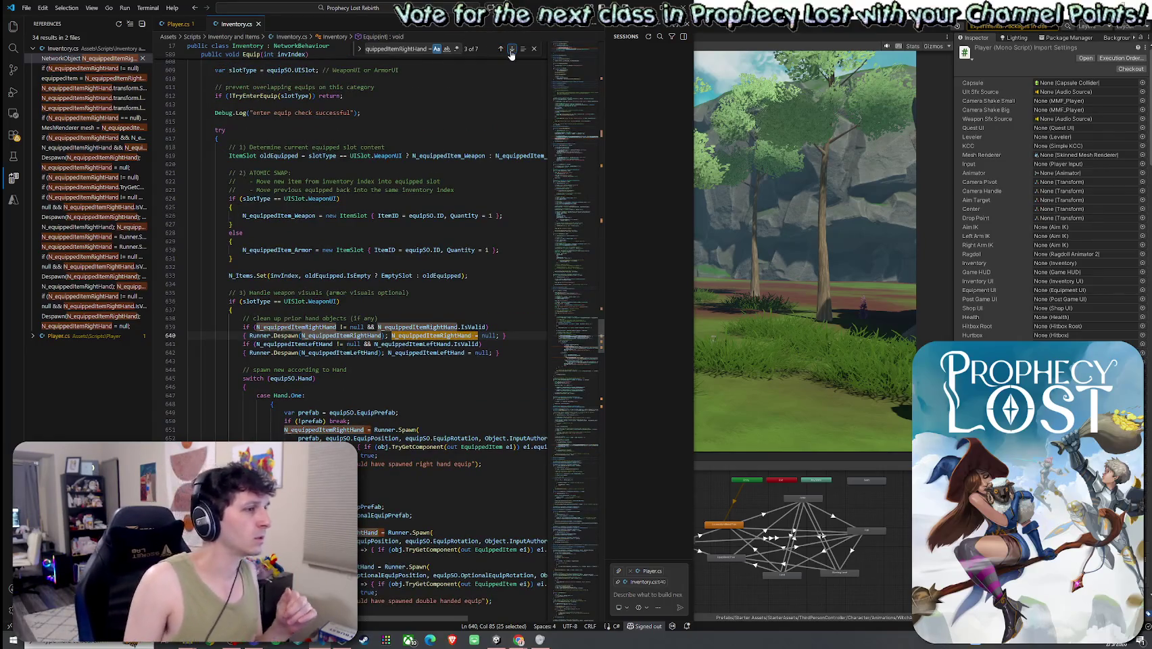
pyautogui.click(512, 50)
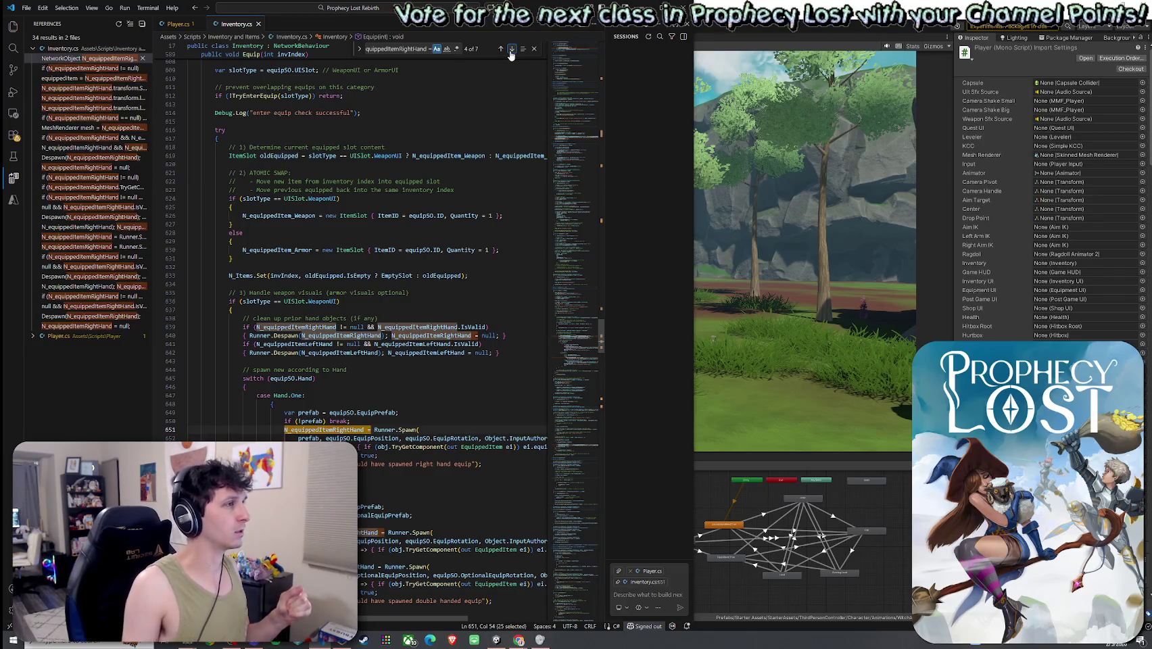
pyautogui.click(511, 49)
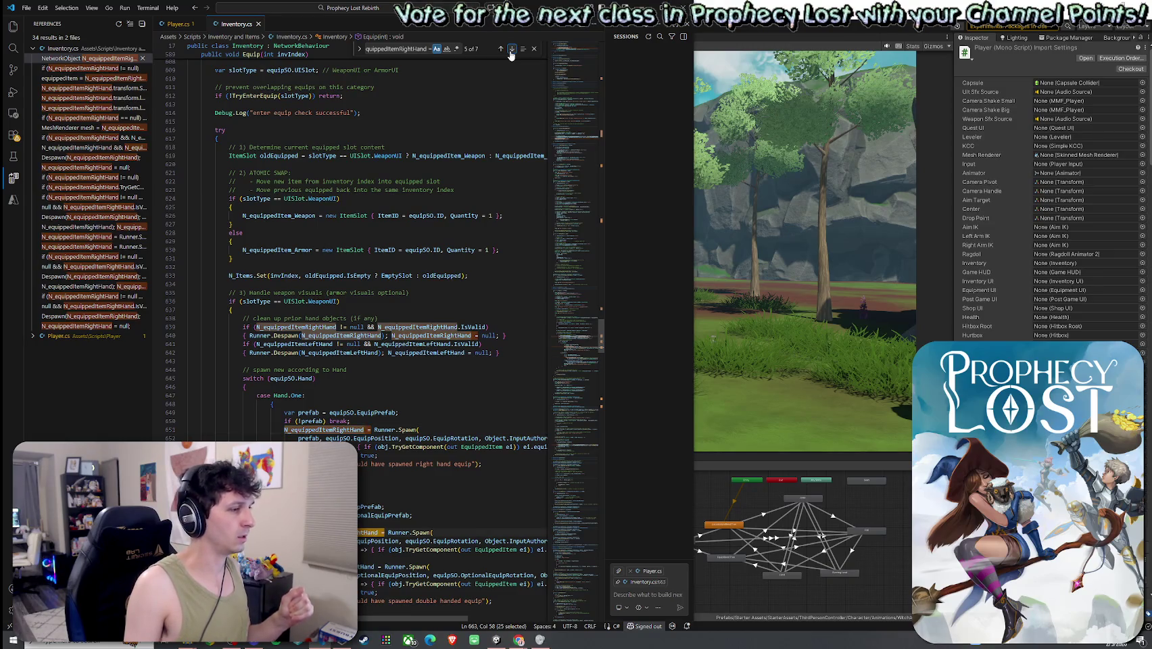
pyautogui.click(512, 49)
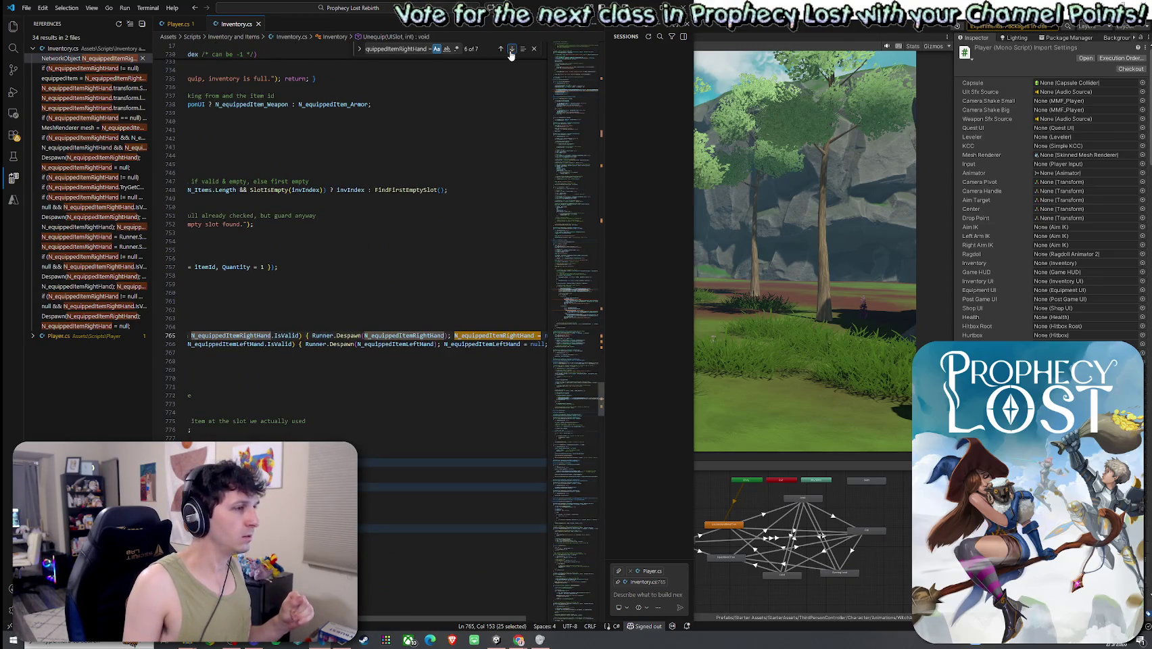
pyautogui.click(512, 49)
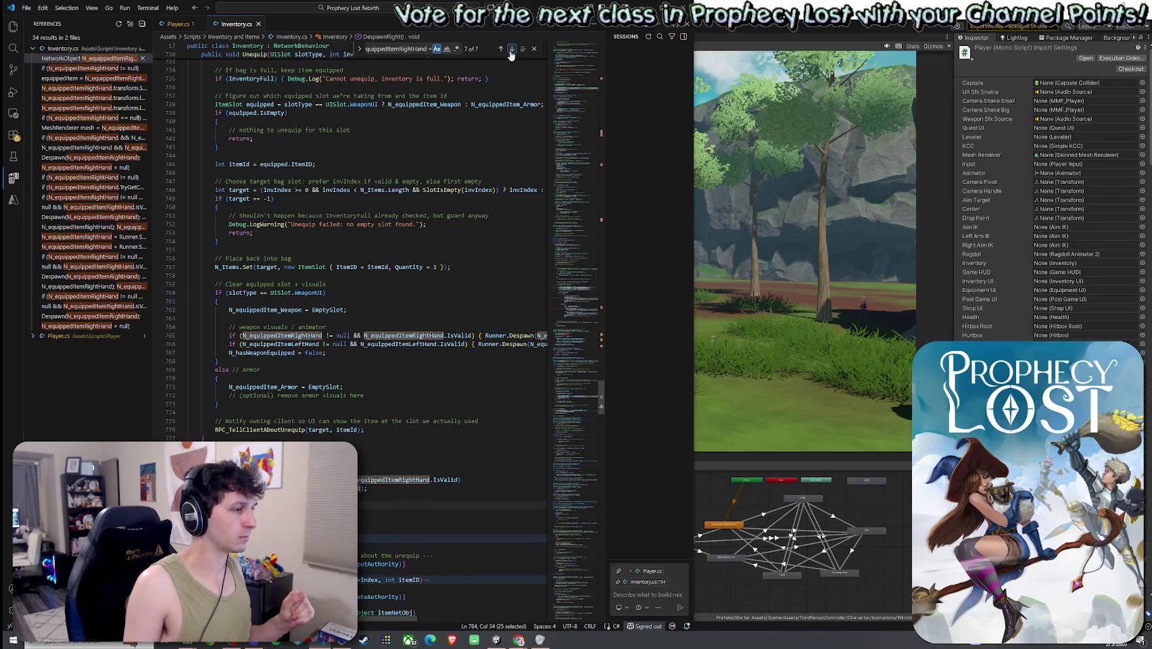
pyautogui.click(512, 49)
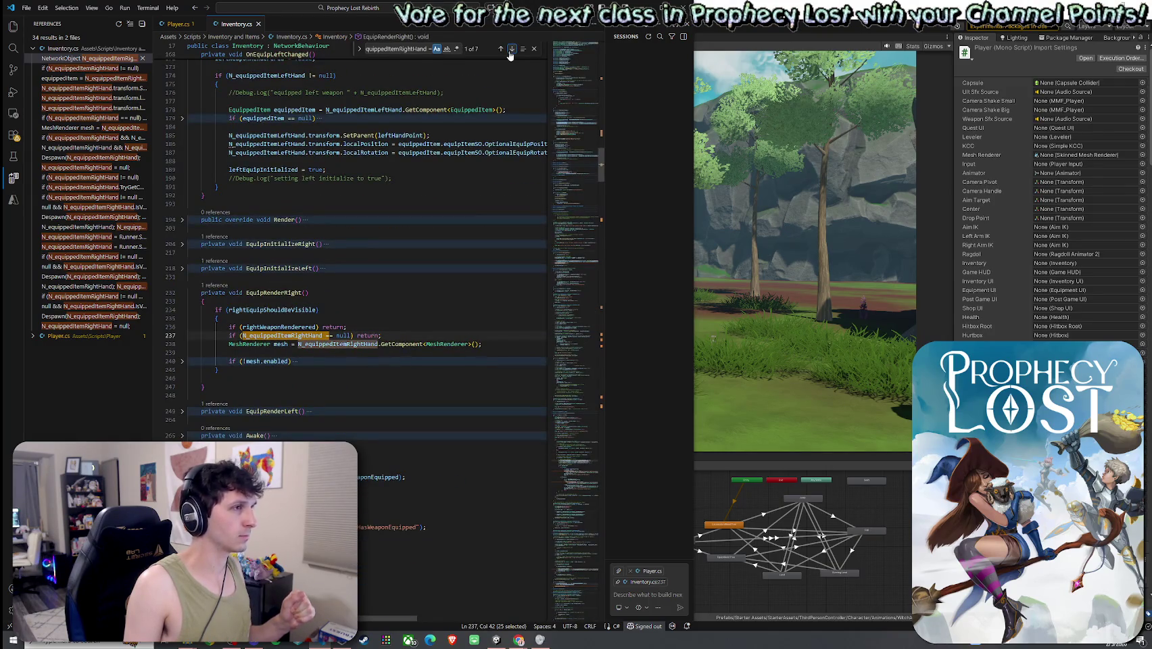
pyautogui.click(500, 49)
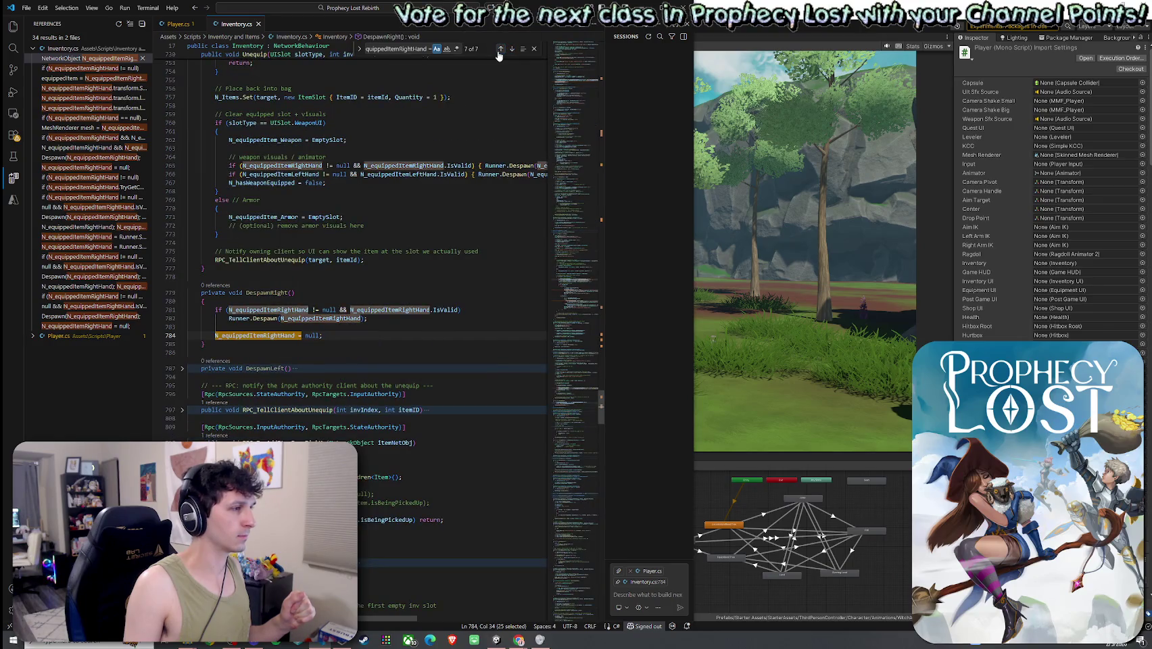
pyautogui.click(499, 53)
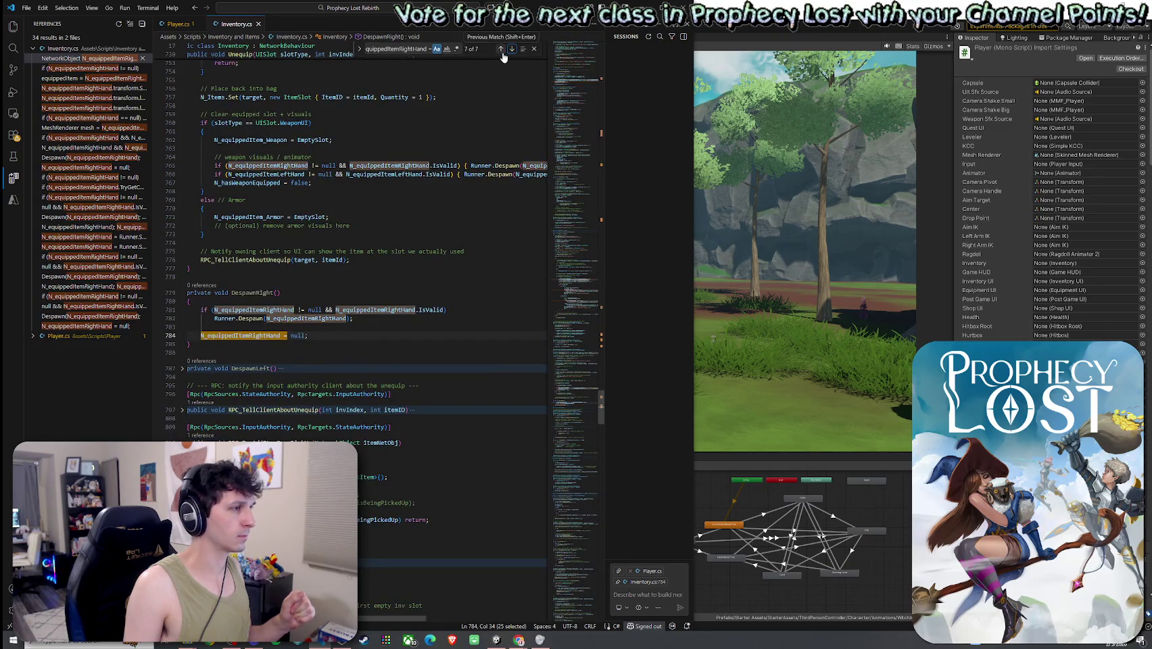
# - Return to DespawnRight at line 784 and list all its references
pyautogui.click(502, 57)
pyautogui.click(512, 56)
pyautogui.rightClick(260, 292)
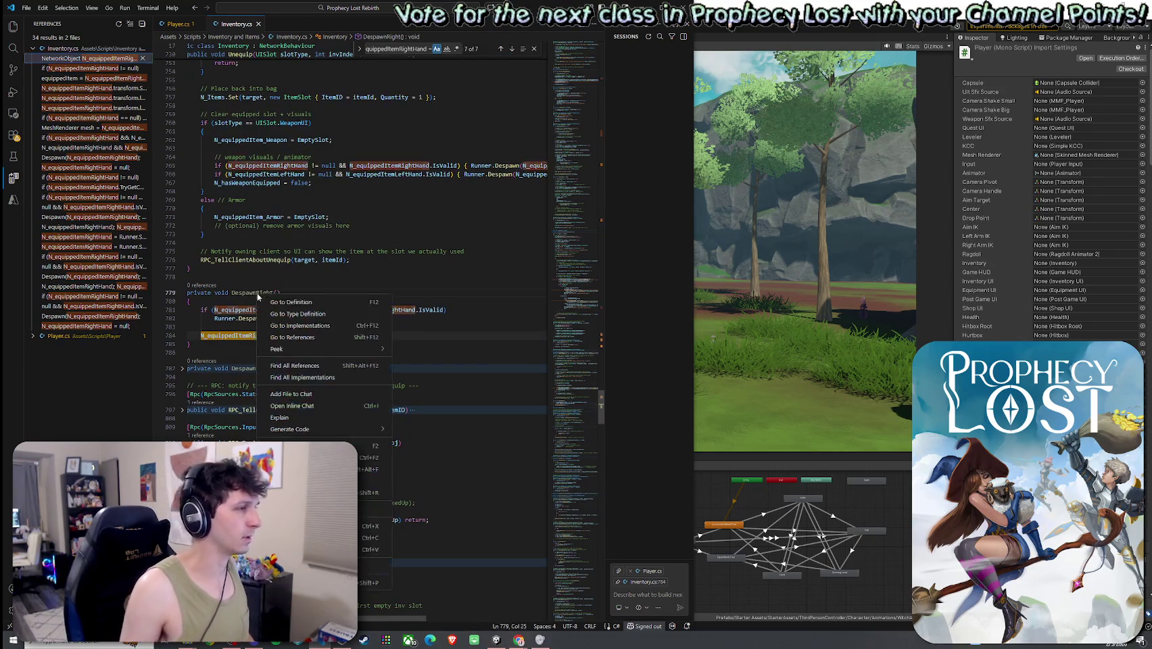
pyautogui.click(297, 366)
pyautogui.click(269, 292)
# - Inspect the weapon-visual despawn lines 765–766 in Unequip
pyautogui.scroll(3, 328, 298)
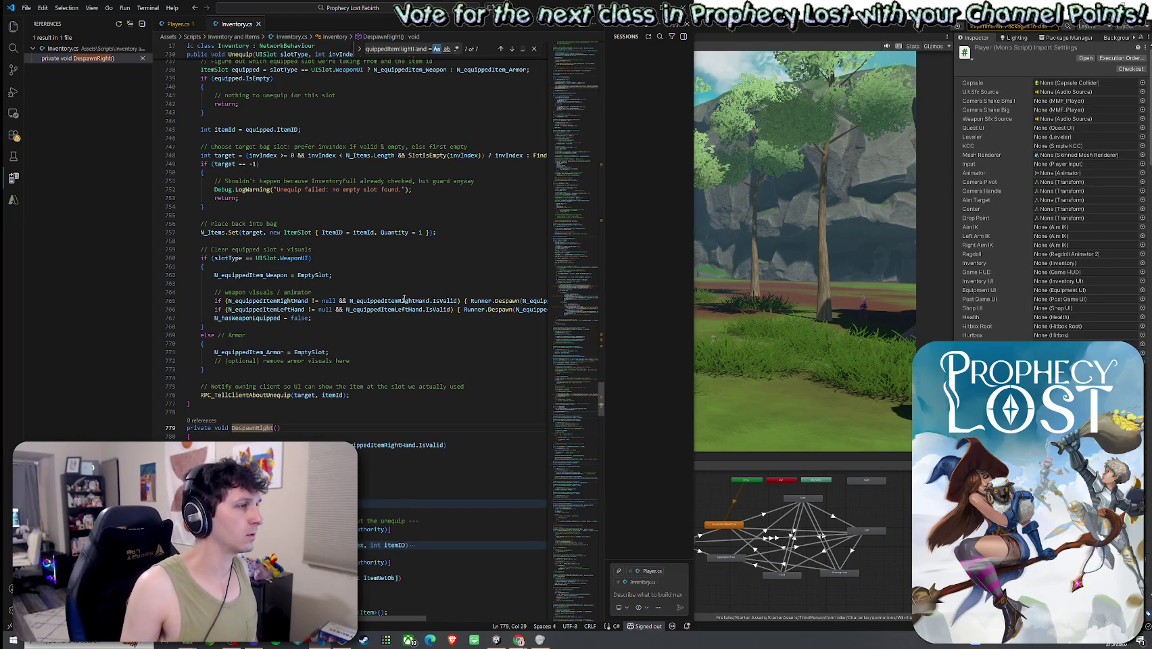
pyautogui.moveTo(508, 301)
pyautogui.mouseDown()
pyautogui.moveTo(544, 305)
pyautogui.moveTo(354, 309)
pyautogui.mouseUp()
pyautogui.click(345, 323)
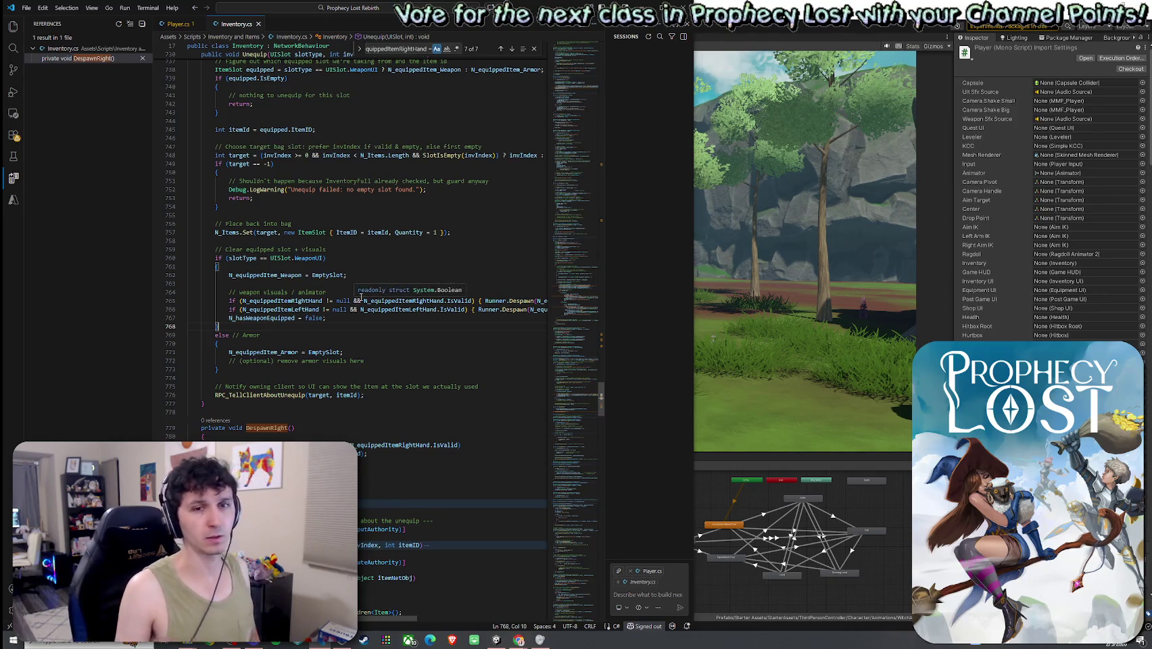
# - Highlight Unequip occurrences and change the in-file search to 'Equip'
pyautogui.scroll(10, 351, 284)
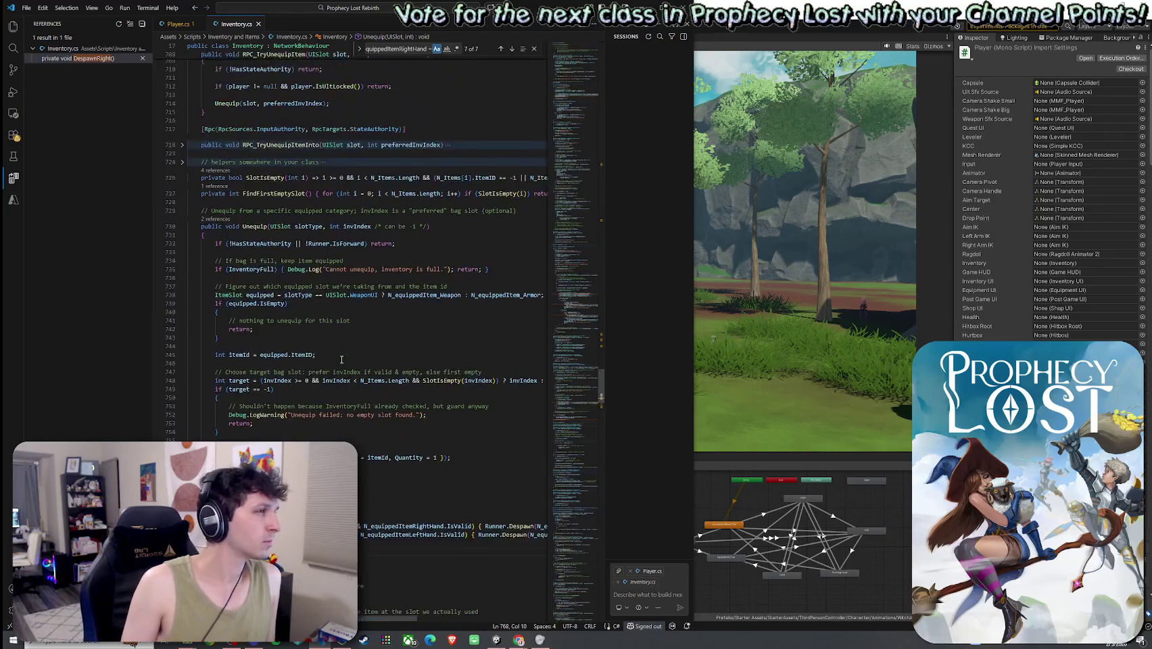
pyautogui.click(263, 226)
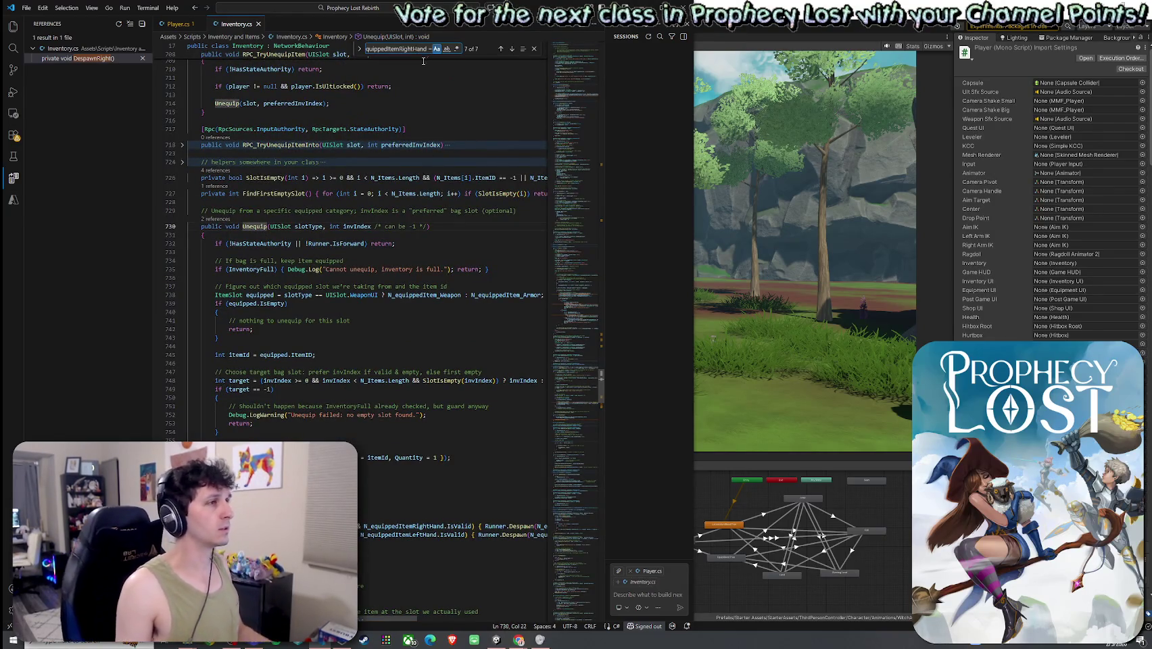
pyautogui.hotkey('ctrl', 'f')
pyautogui.write('Equip')
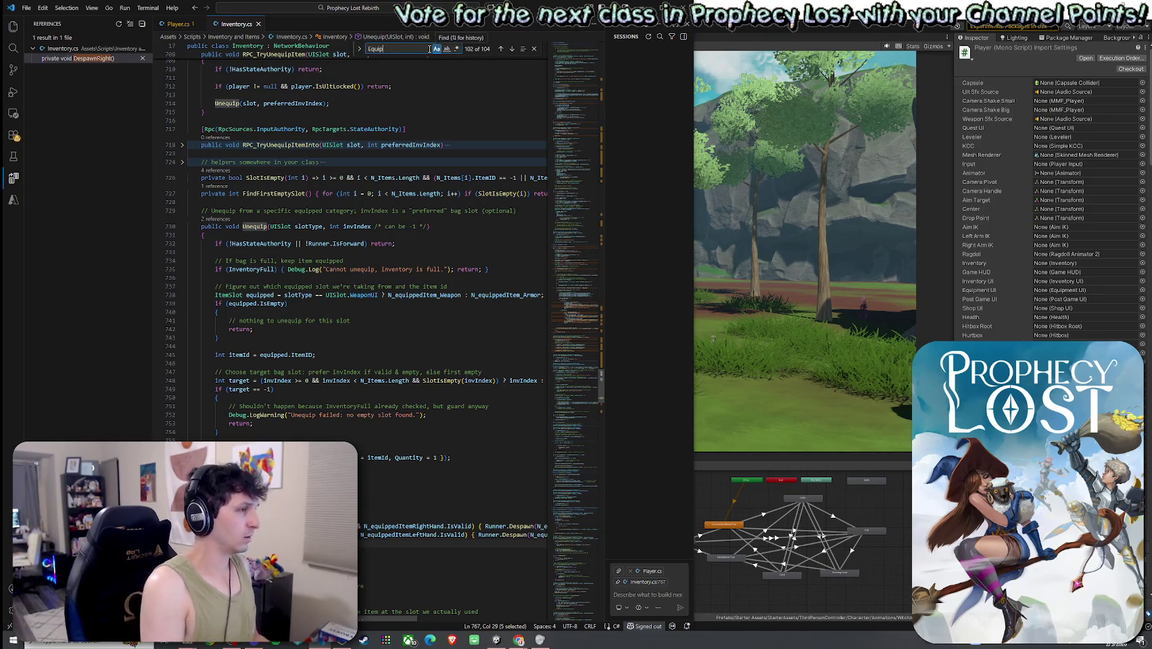
# - Search 'Equip(' and open the downloaded Inventory_patched.cs in a split beside Inventory.cs
pyautogui.write('(')
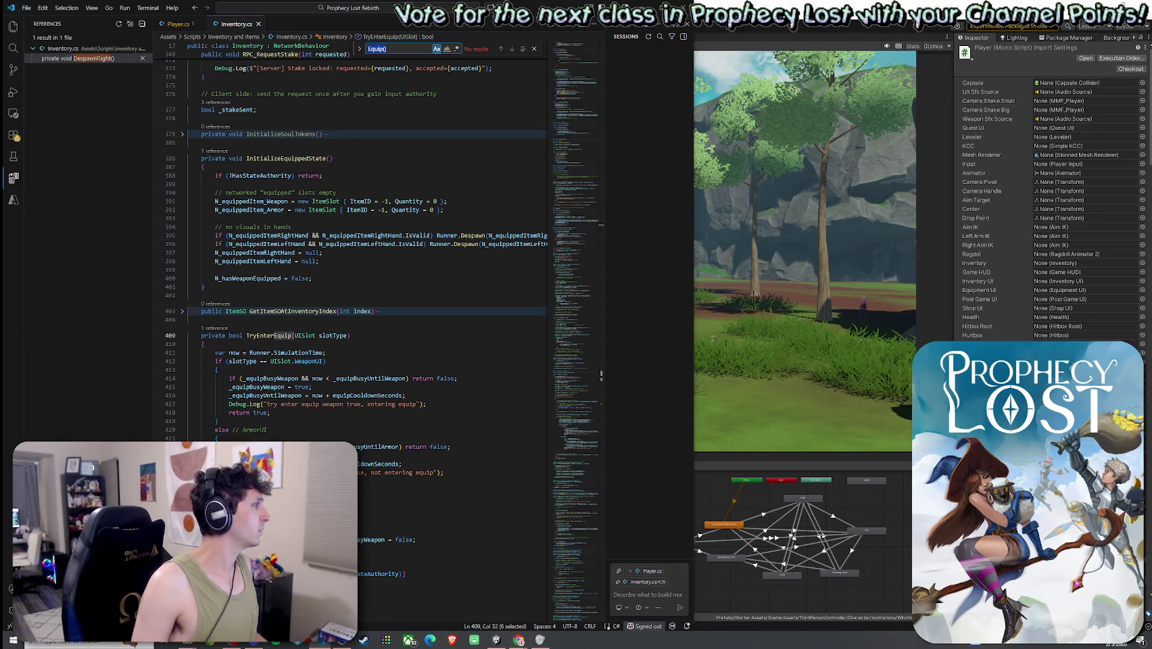
pyautogui.hotkey('alt', 'Tab')
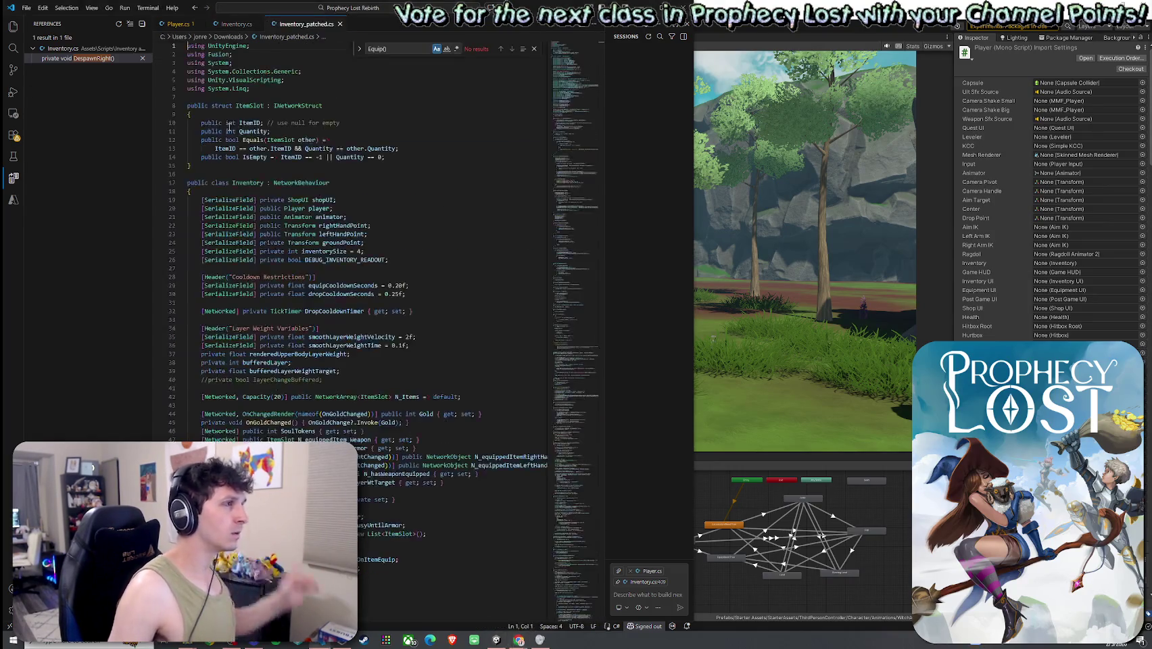
pyautogui.moveTo(585, 157)
pyautogui.mouseDown()
pyautogui.moveTo(632, 196)
pyautogui.moveTo(646, 176)
pyautogui.mouseUp()
# - Place Inventory_patched.cs in a right split beside Inventory.cs, with the sidebar hidden and the sash resized
pyautogui.moveTo(326, 27)
pyautogui.mouseDown()
pyautogui.moveTo(511, 191)
pyautogui.moveTo(544, 270)
pyautogui.moveTo(580, 317)
pyautogui.mouseUp()
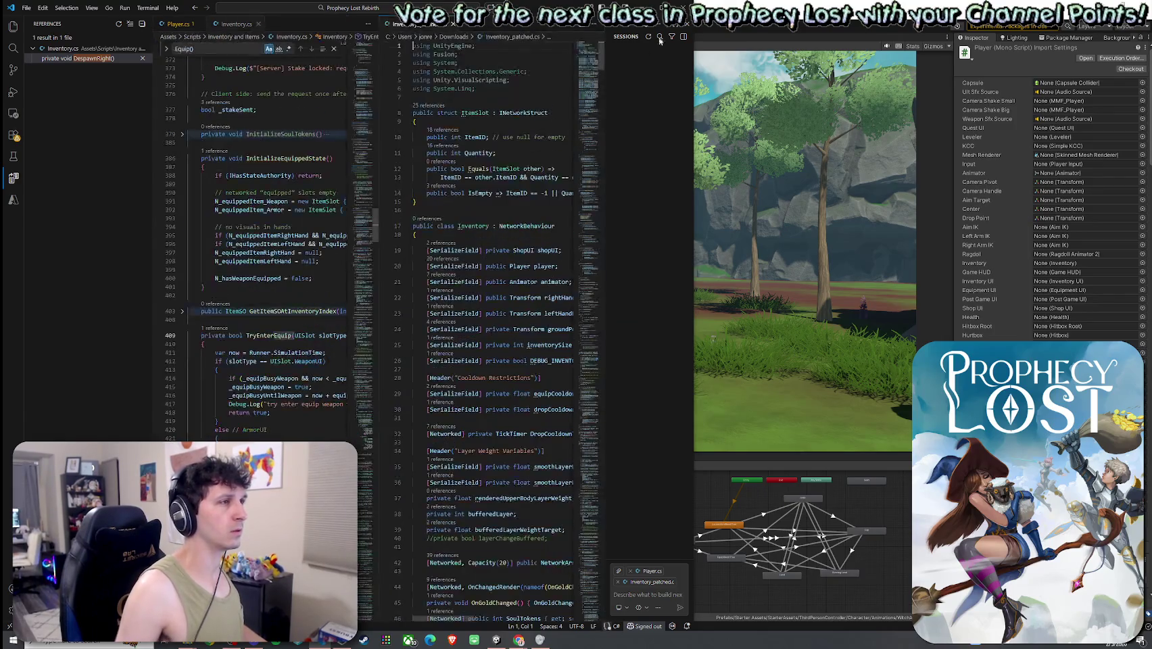
pyautogui.press('super+Up')
pyautogui.click(12, 28)
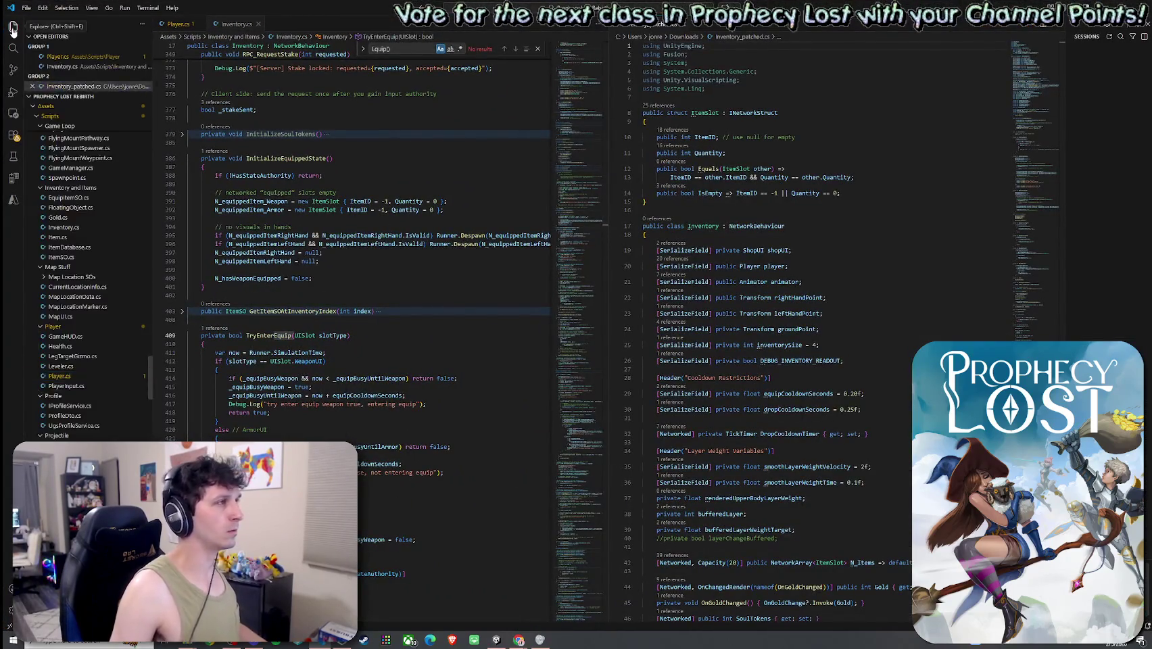
pyautogui.click(12, 28)
pyautogui.moveTo(542, 165); pyautogui.dragTo(511, 168)
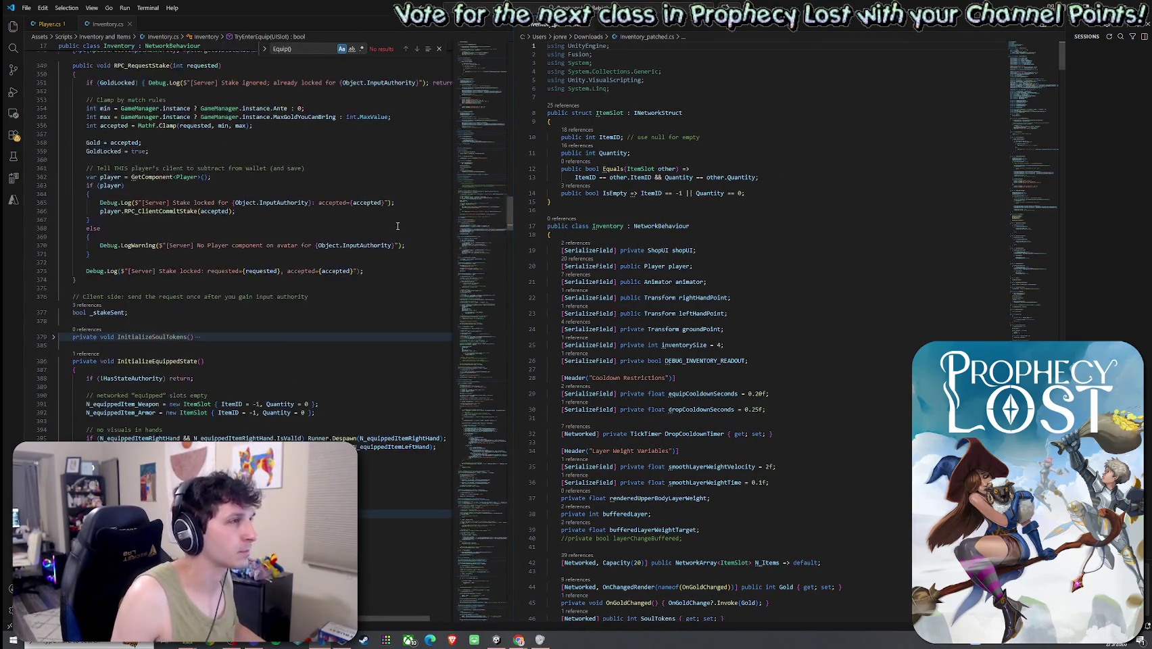
pyautogui.moveTo(509, 225); pyautogui.dragTo(509, 39)
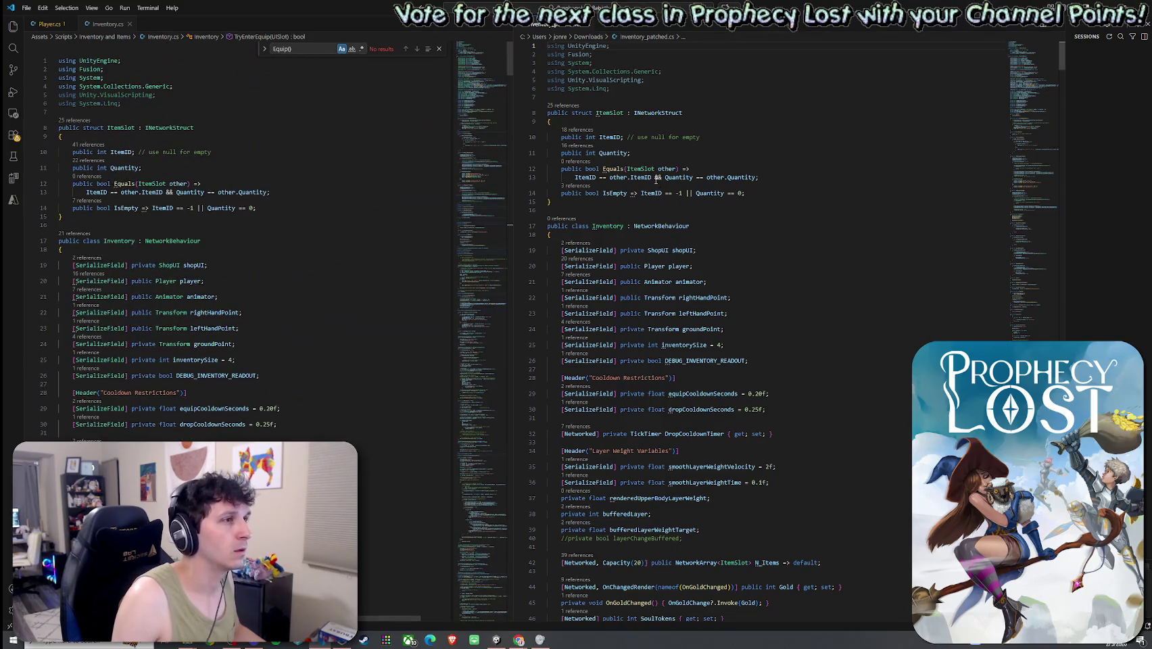
# - Search Inventory.cs for 'player.Trigger' and the patched copy for 'animator.' to find OnEquipRightChanged
pyautogui.scroll(-10, 322, 170)
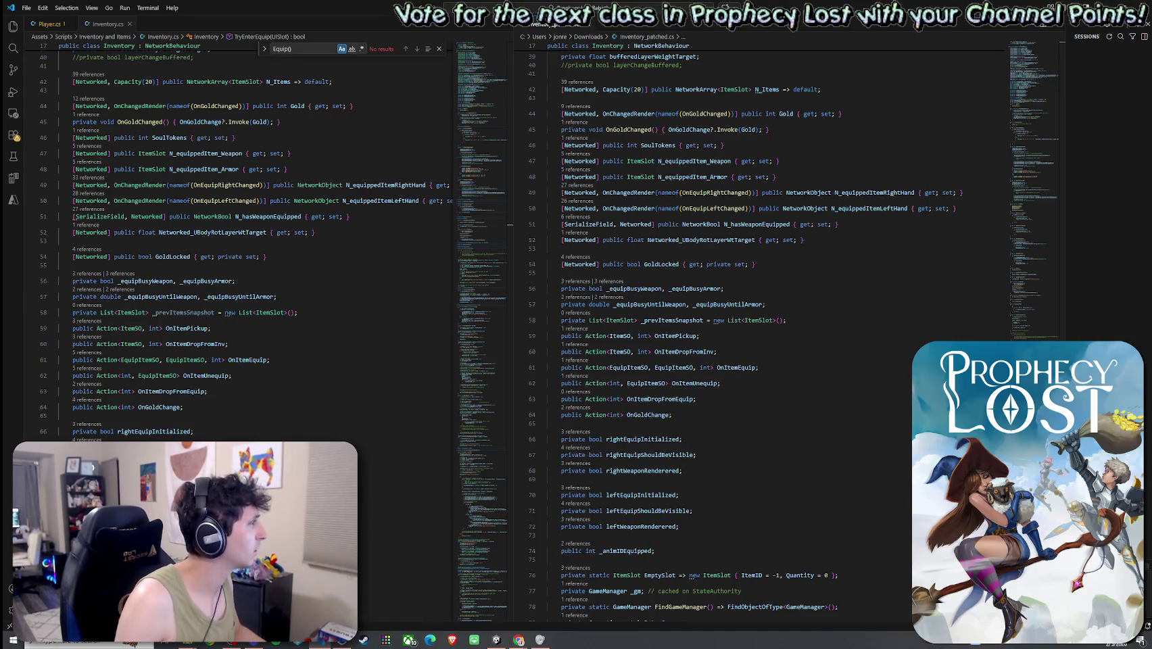
pyautogui.scroll(-8, 299, 223)
pyautogui.scroll(-3, 298, 223)
pyautogui.click(298, 224)
pyautogui.hotkey('ctrl', 'f')
pyautogui.write('player')
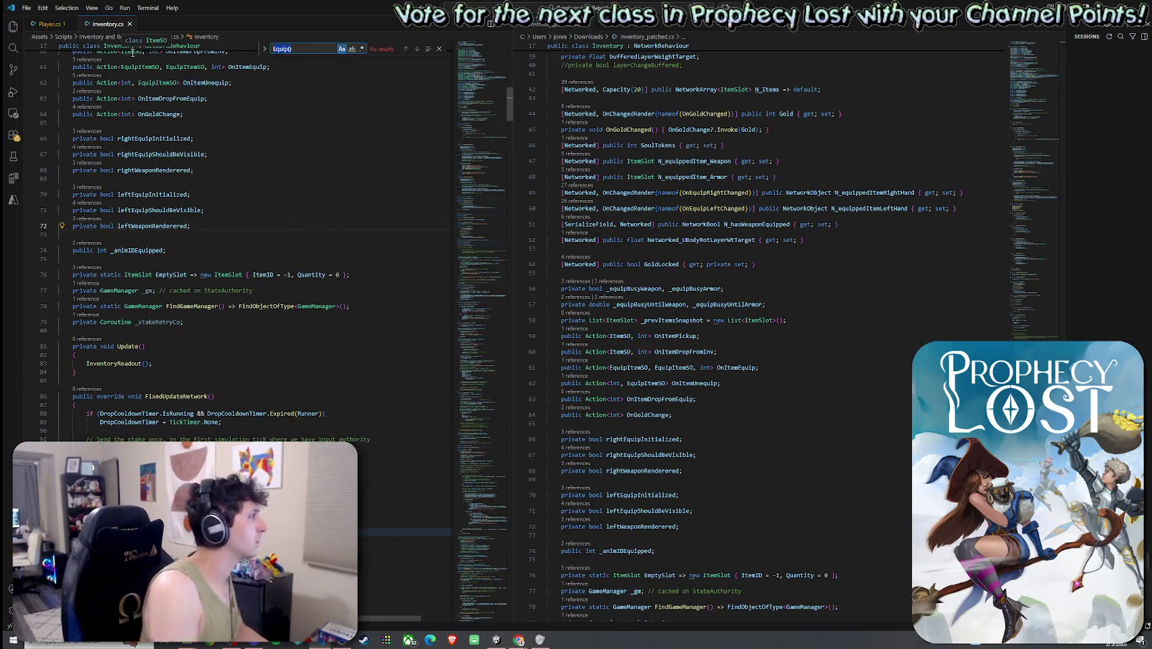
pyautogui.write('.')
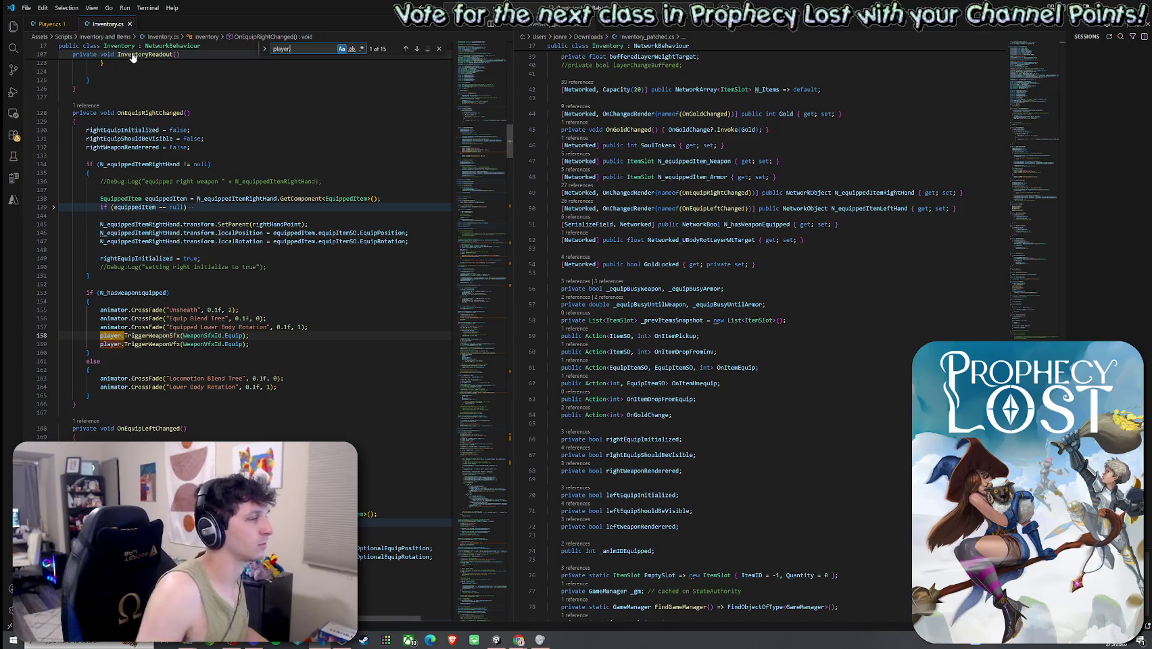
pyautogui.write('Trigger')
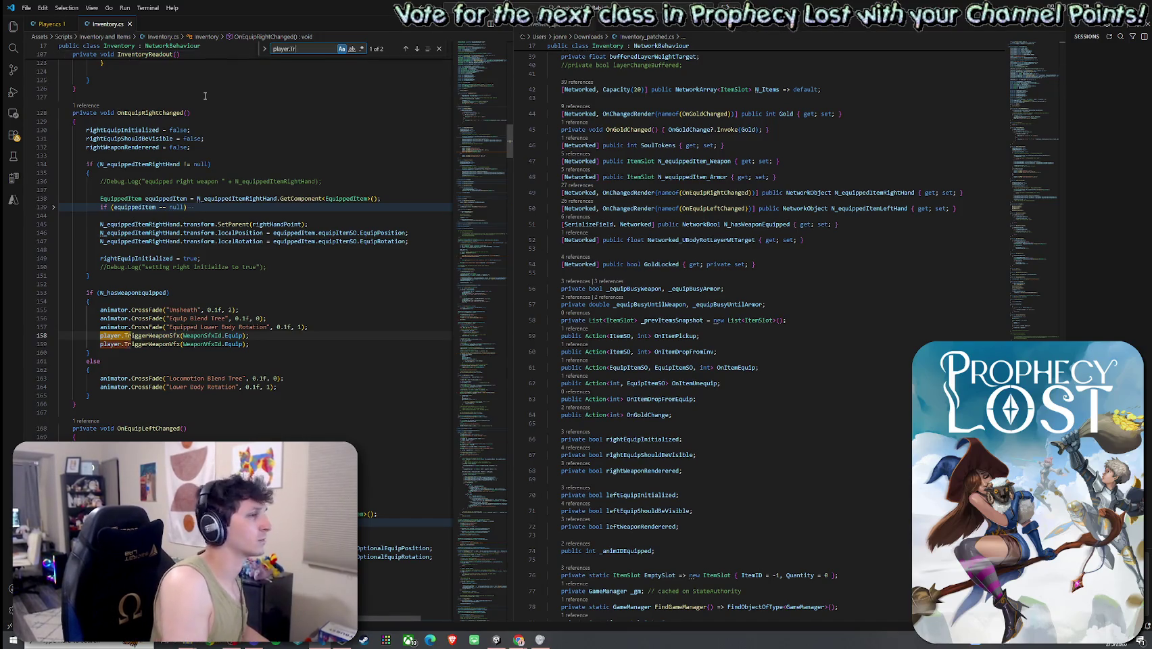
pyautogui.click(748, 121)
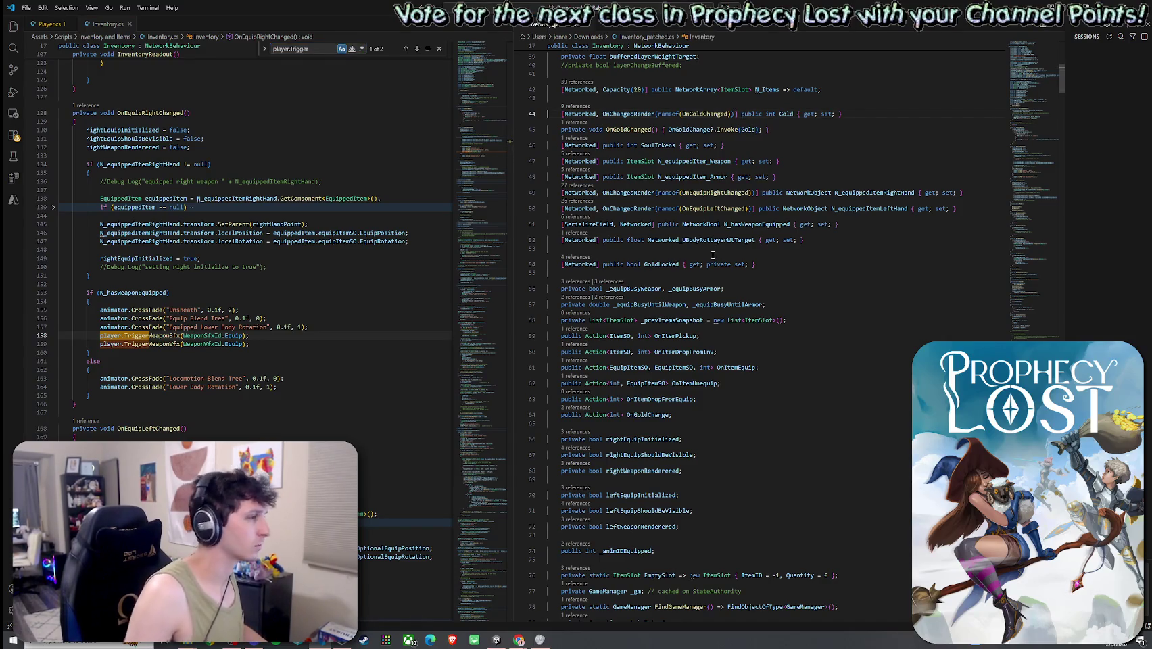
pyautogui.hotkey('ctrl', 'f')
pyautogui.write('animator.')
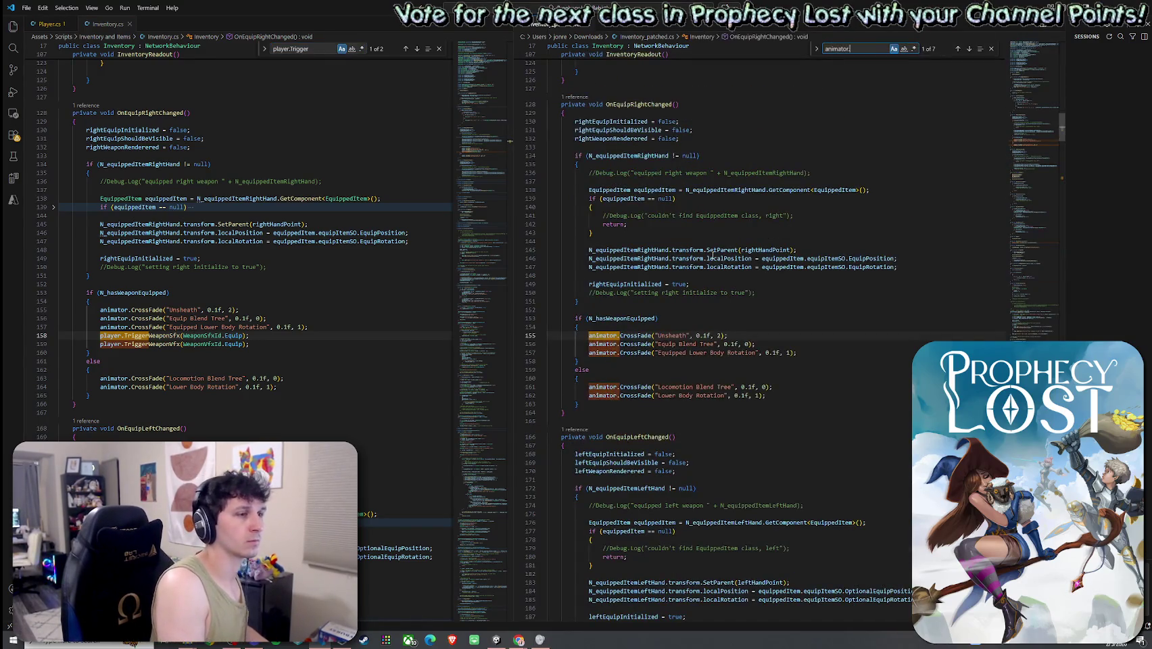
# - Comment out the TriggerWeaponSfx and TriggerWeaponVfx calls on lines 158–159 of Inventory.cs with //
pyautogui.scroll(-3, 713, 256)
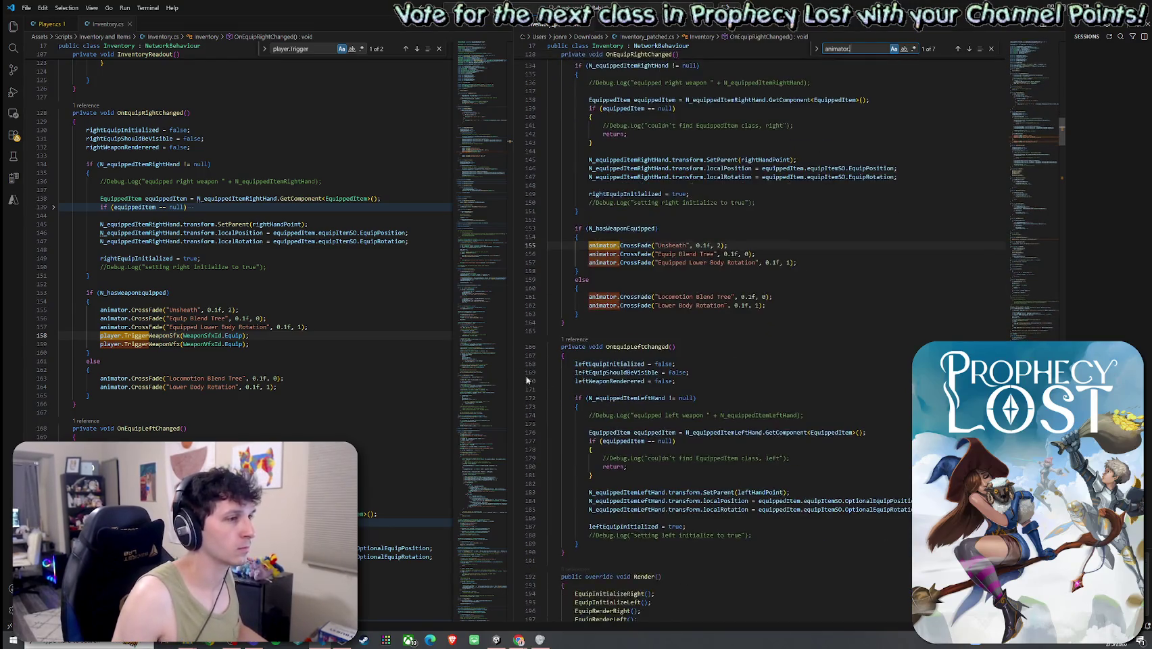
pyautogui.scroll(-2, 375, 352)
pyautogui.scroll(3, 679, 371)
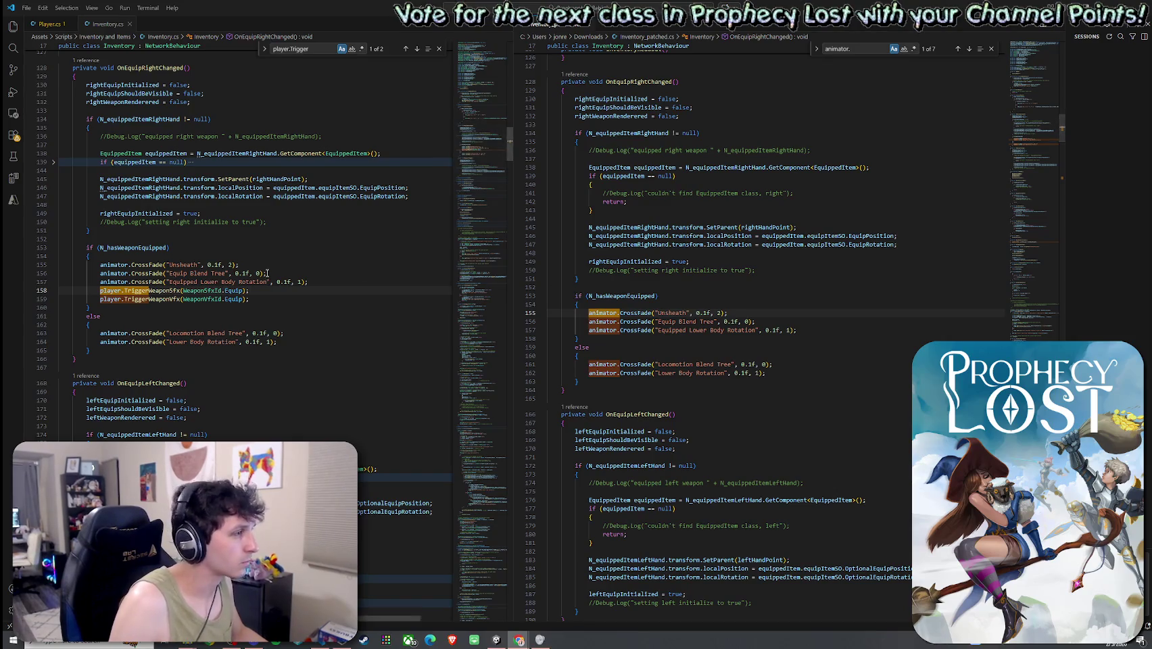
pyautogui.click(96, 290)
pyautogui.write('//')
pyautogui.press('Down')
pyautogui.press('Left')
pyautogui.press('Left')
pyautogui.write('//')
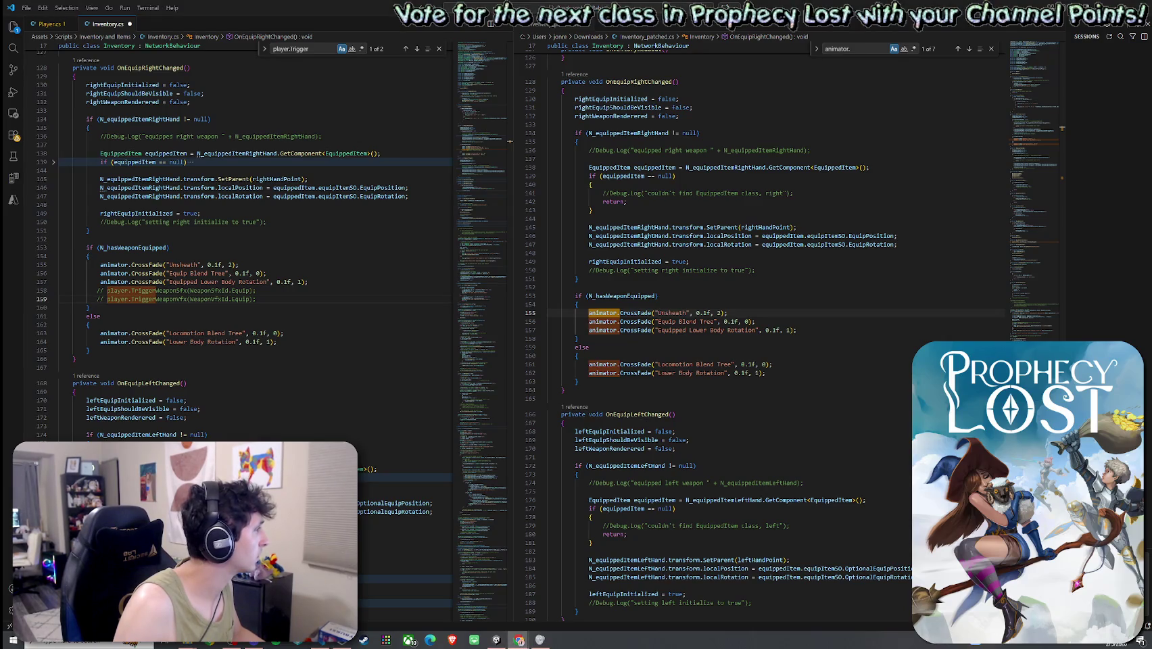
# - Search the patched copy for 'N_hasWeaponEquipped = true'
pyautogui.click(91, 230)
pyautogui.click(706, 279)
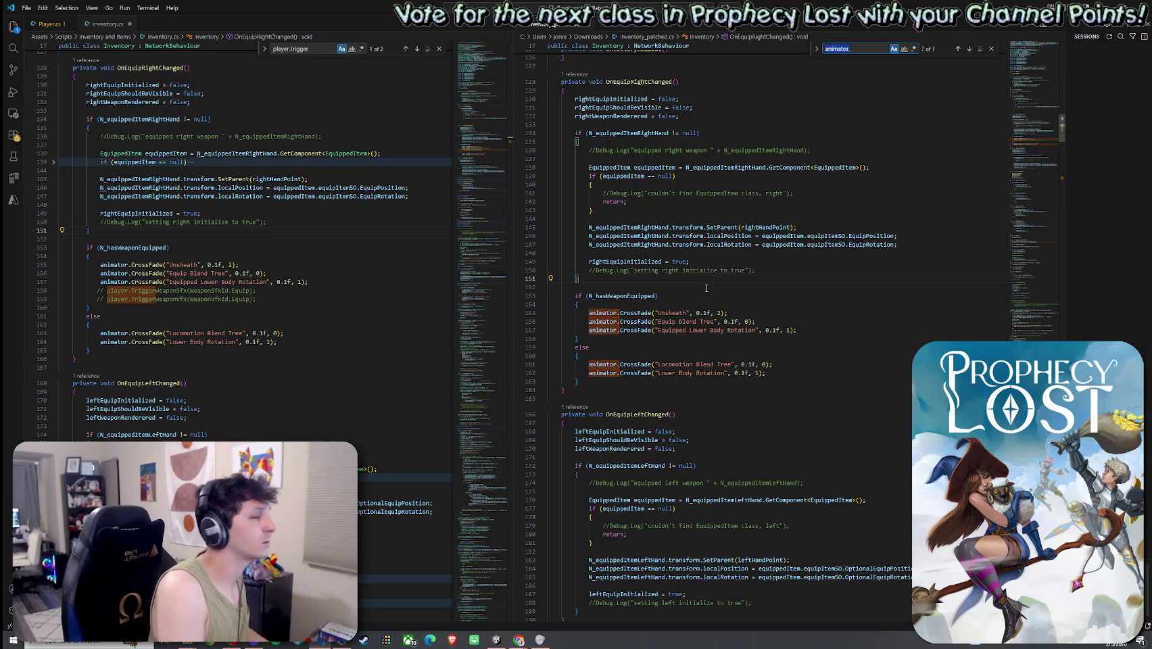
pyautogui.write('N_hasWeaponEquipped = tr')
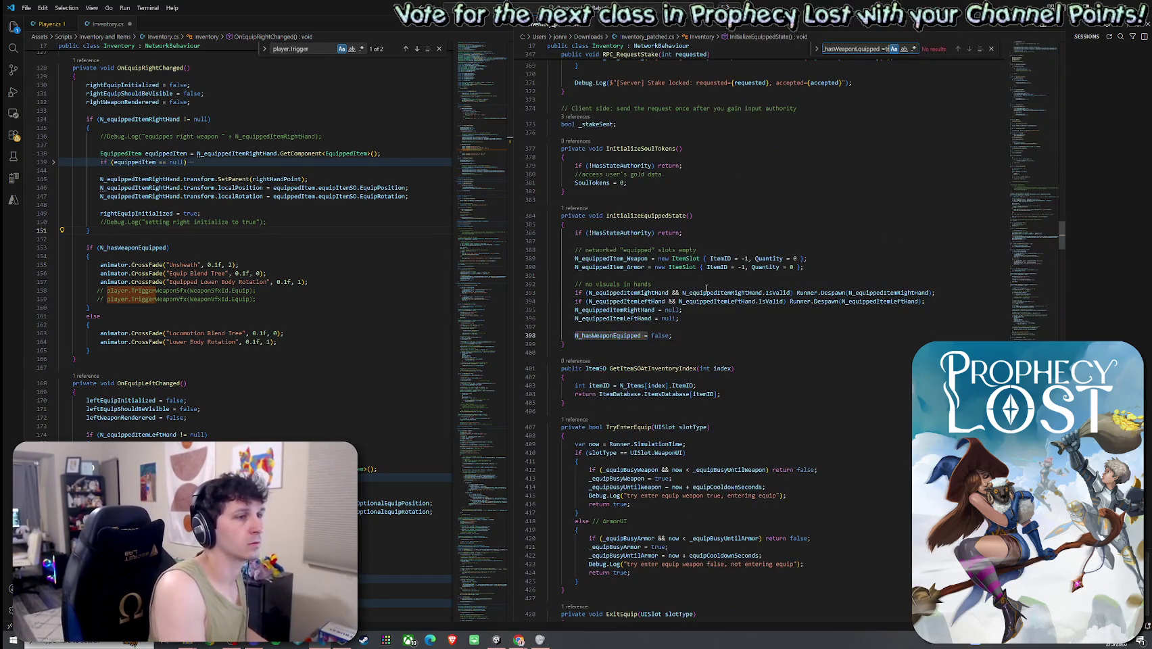
pyautogui.write('ue')
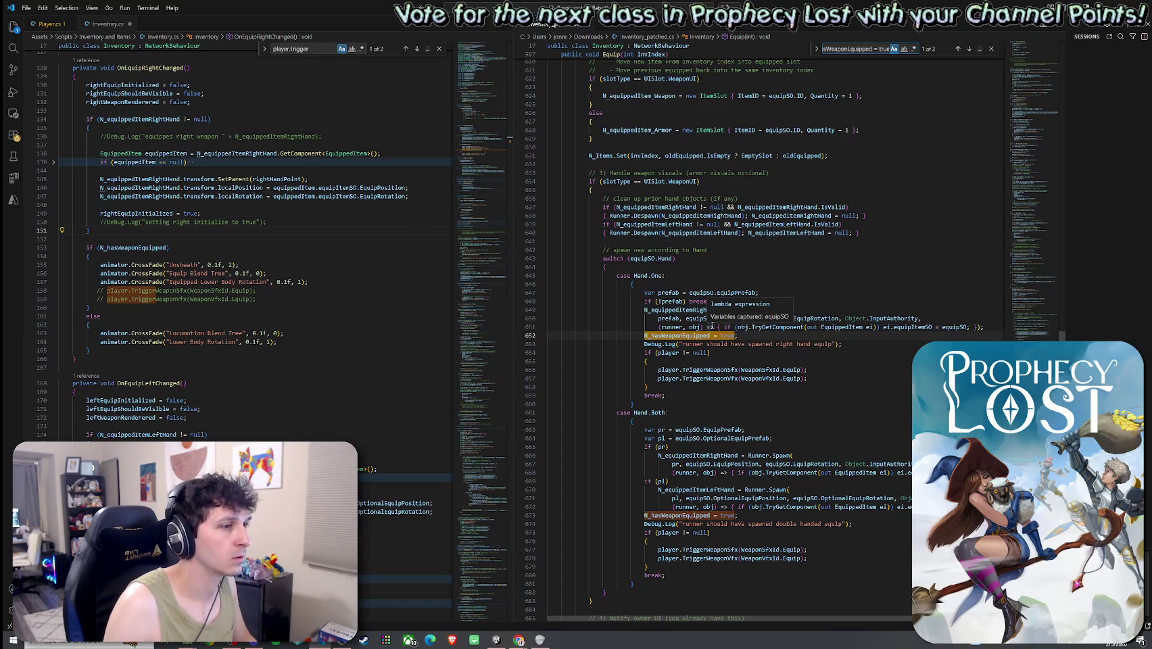
# - Search Inventory.cs for 'Debug.Log("runner' to reach the Equip method's one-handed spawn code
pyautogui.click(351, 274)
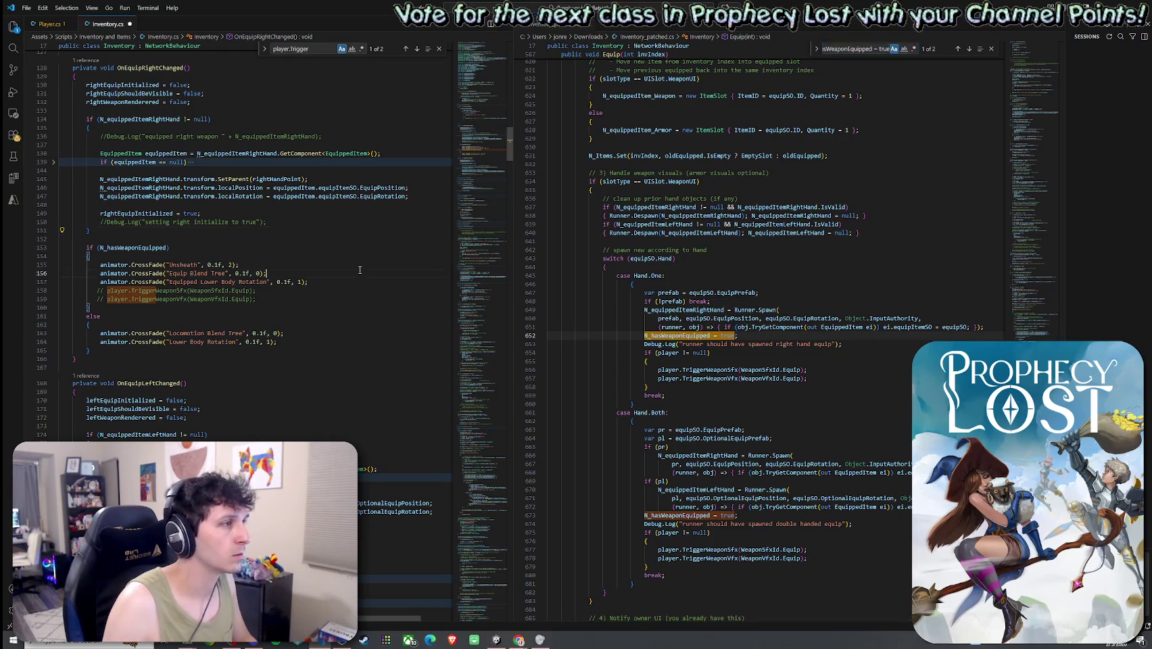
pyautogui.hotkey('ctrl', 'f')
pyautogui.write('D')
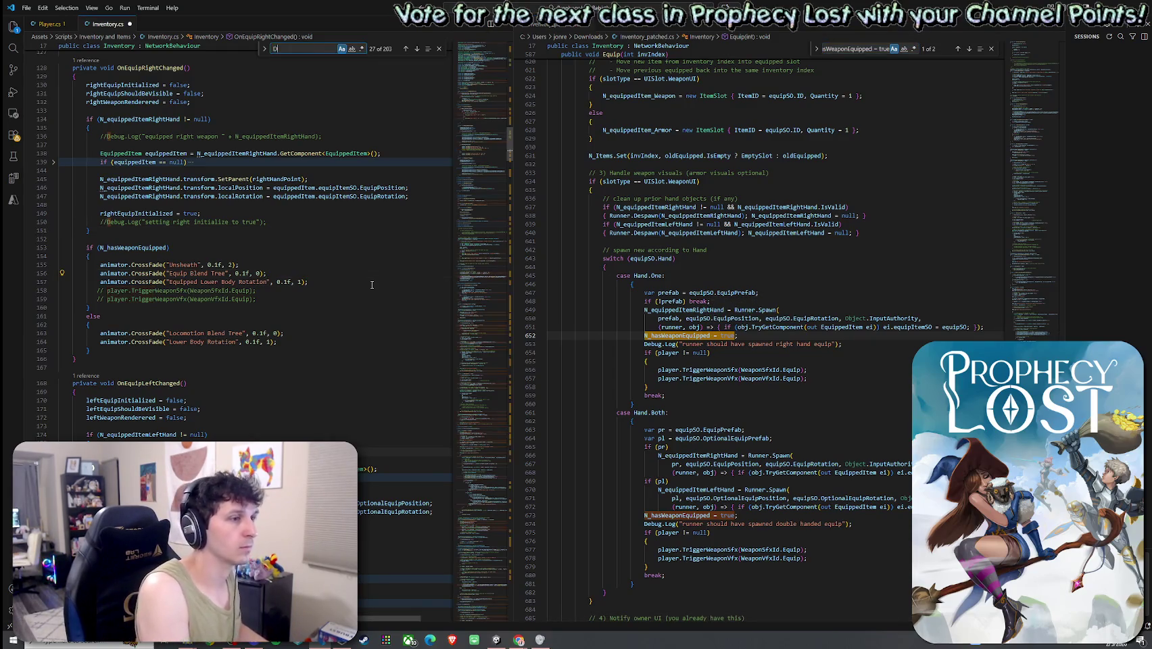
pyautogui.write('ebug.Log(')
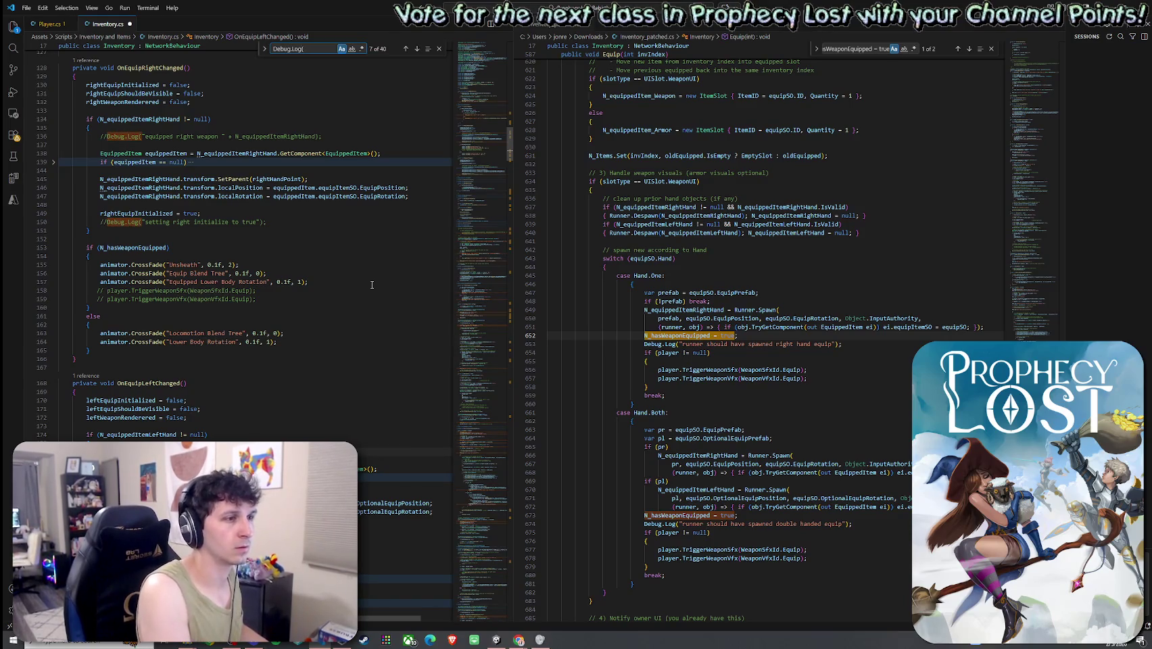
pyautogui.write('"runner')
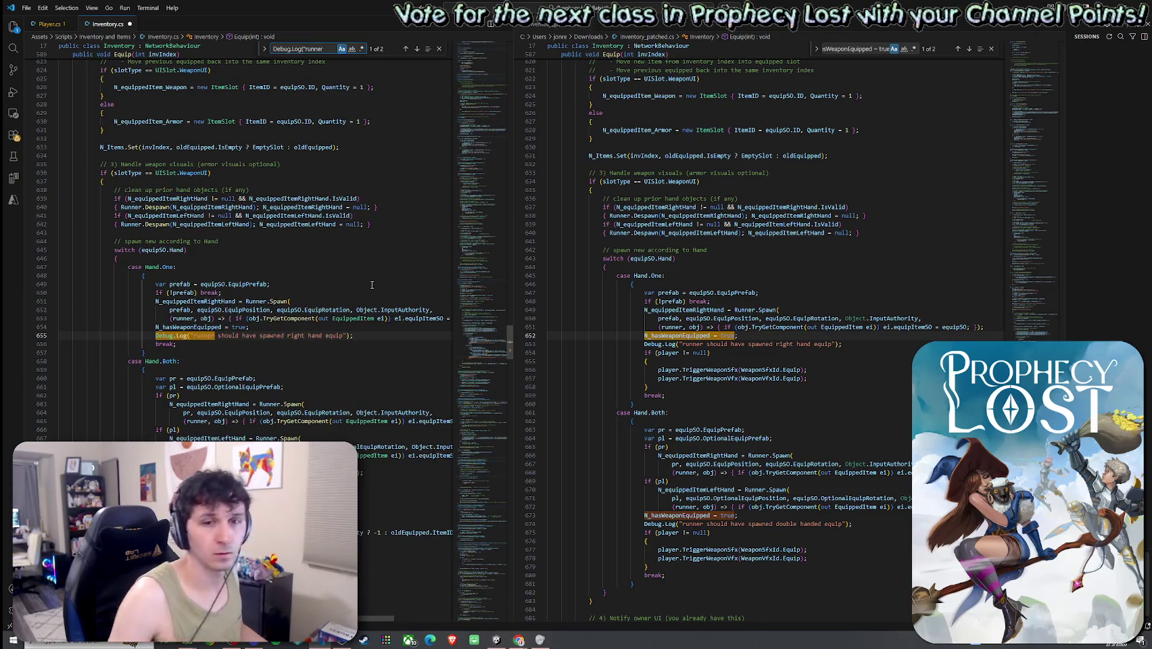
# - Copy the patched if (player != null) trigger block below the runner Debug.Log line in Inventory.cs and save
pyautogui.moveTo(809, 378); pyautogui.dragTo(710, 352)
pyautogui.rightClick(665, 353)
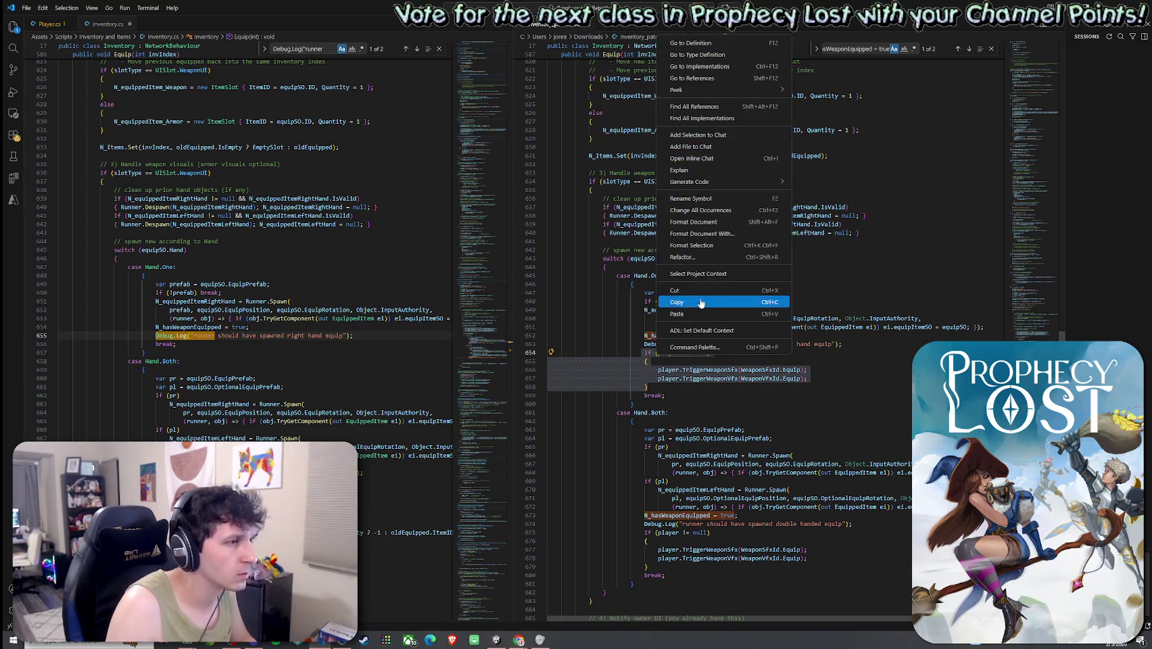
pyautogui.click(698, 302)
pyautogui.click(342, 335)
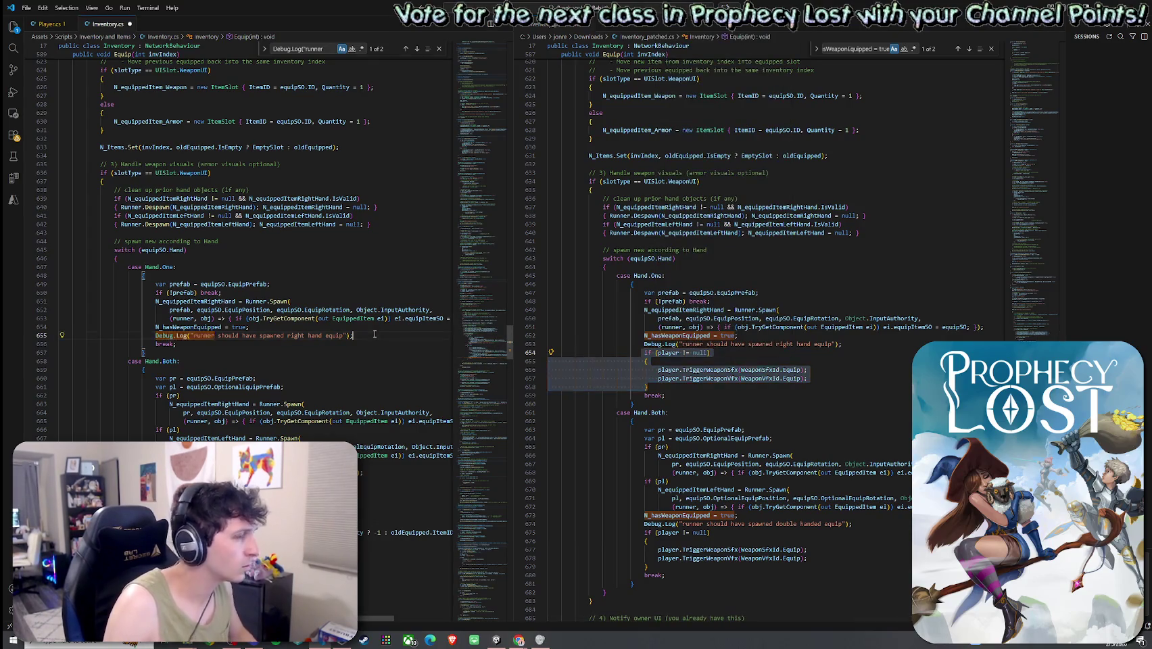
pyautogui.press('Return')
pyautogui.hotkey('ctrl', 'v')
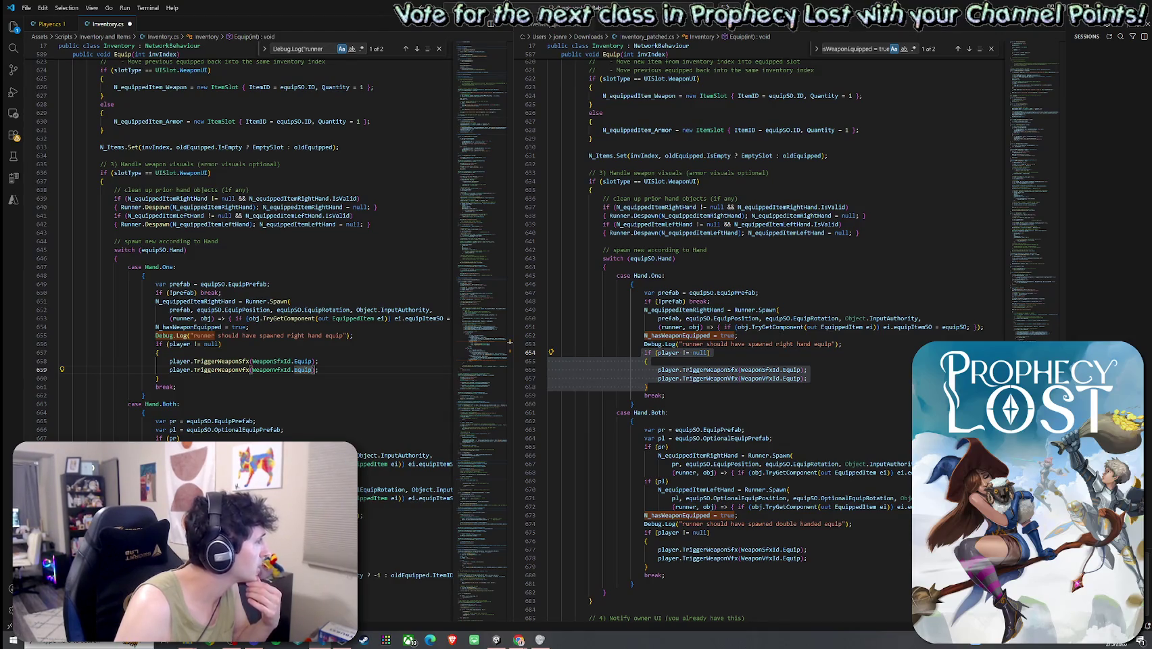
pyautogui.click(28, 8)
pyautogui.click(68, 160)
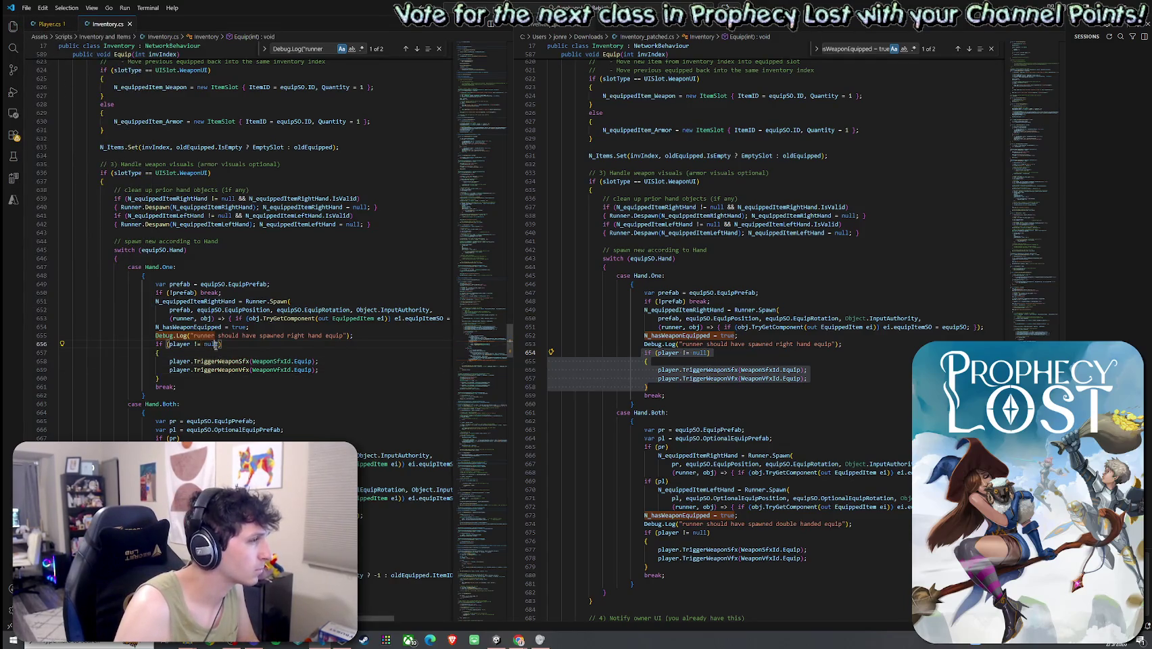
# - Go to TriggerWeaponSfx's definition in Player.cs and check where N_WeaponSfxSeq is used
pyautogui.rightClick(231, 361)
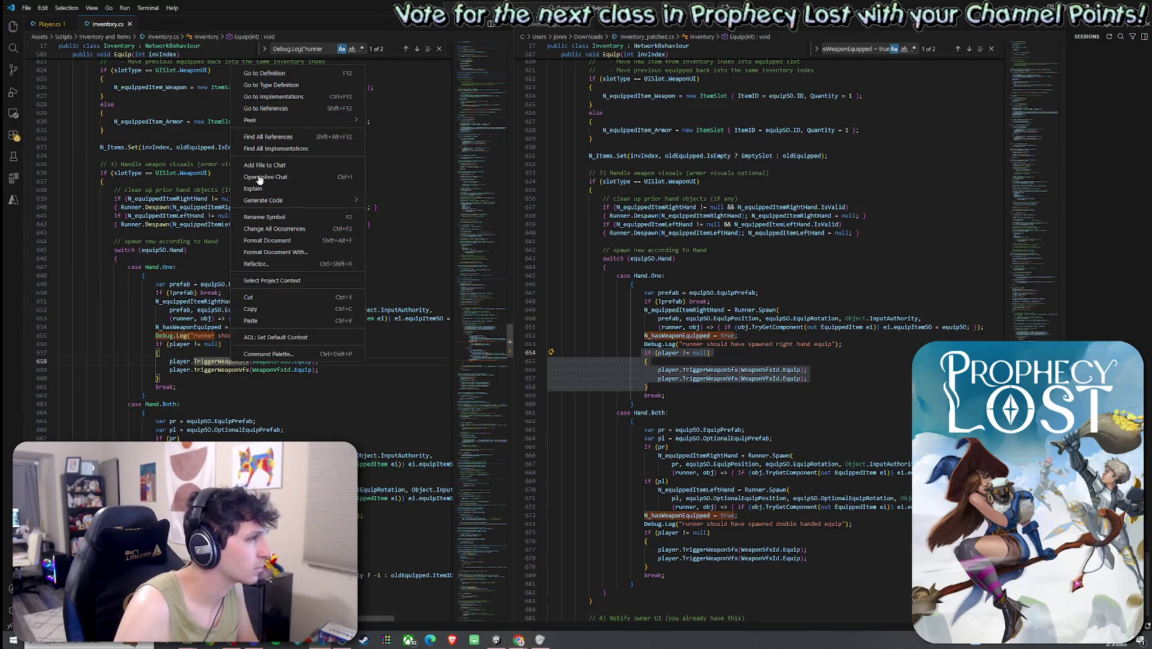
pyautogui.click(257, 84)
pyautogui.click(123, 256)
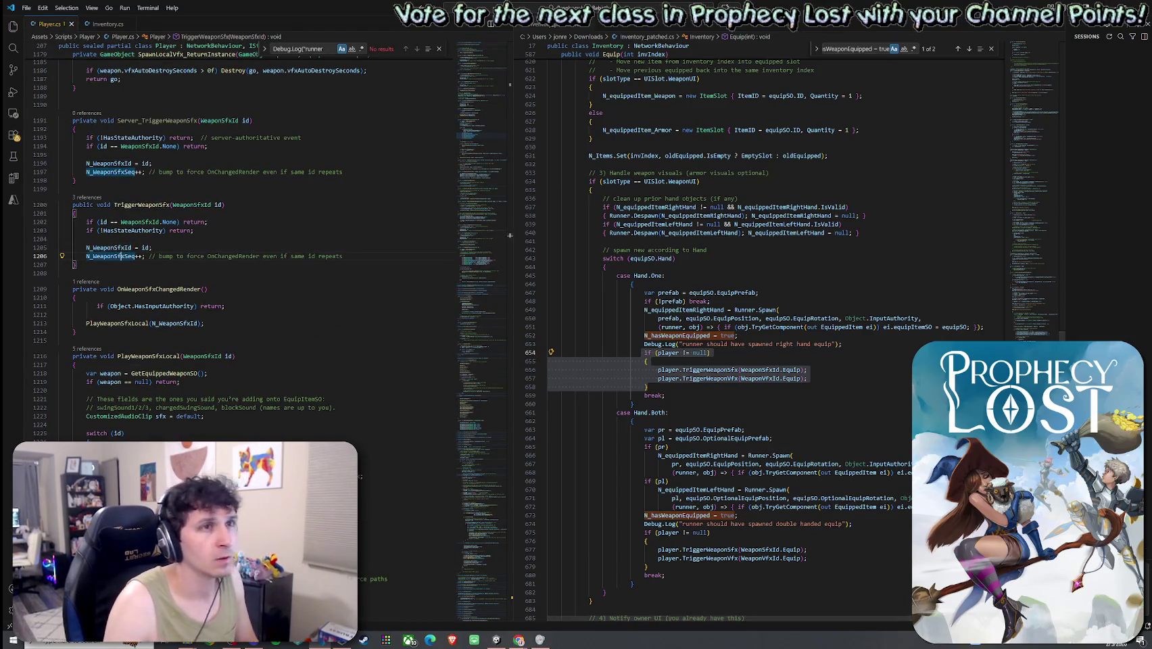
# - Alt+Tab over to the Unity Editor so it recompiles the changed scripts
pyautogui.hotkey('alt', 'Tab')
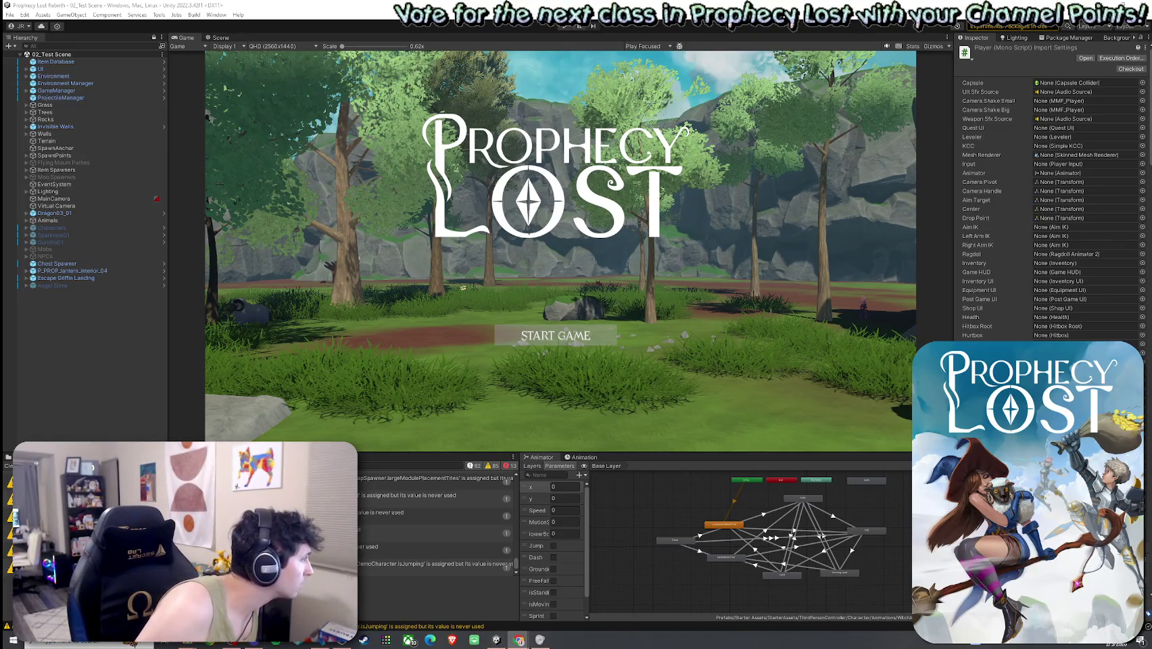
# - Save the scene and the project, snap Unity to the right half, and start Build And Run
pyautogui.click(10, 14)
pyautogui.click(41, 58)
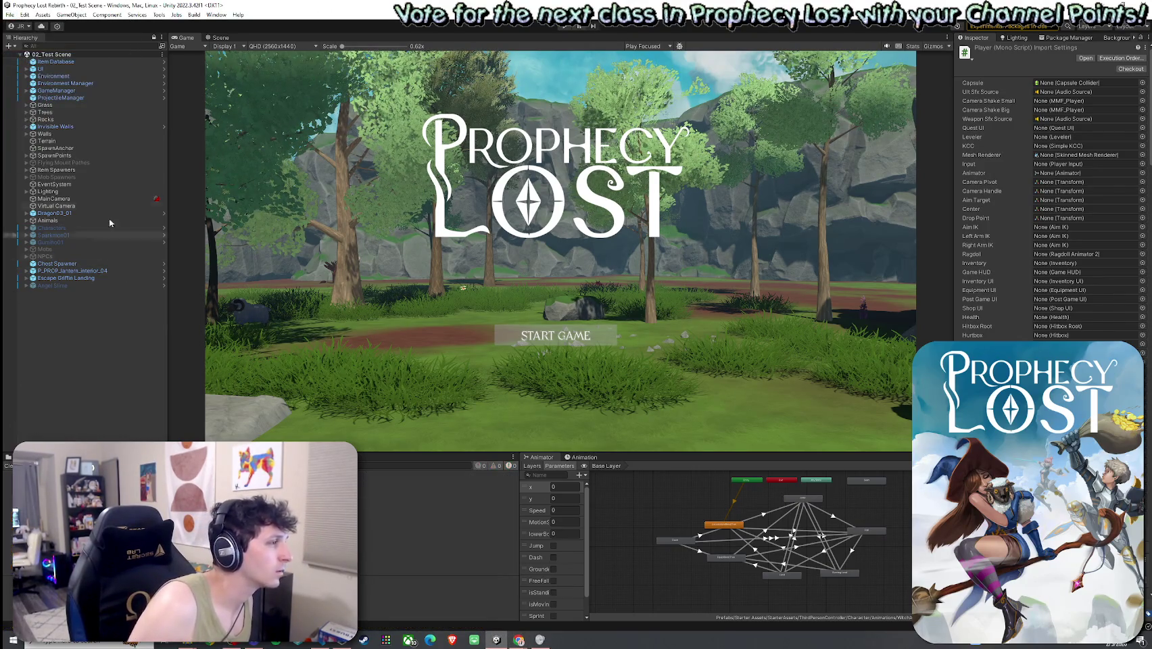
pyautogui.click(10, 14)
pyautogui.click(27, 58)
pyautogui.click(9, 14)
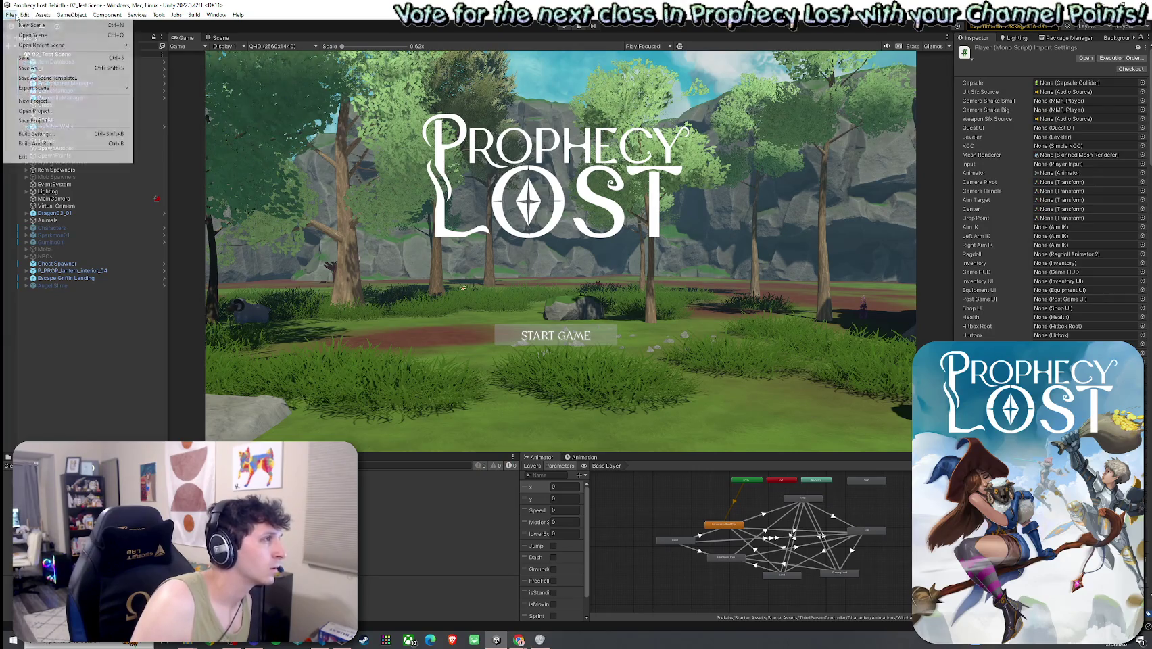
pyautogui.click(50, 123)
pyautogui.press('super+Right')
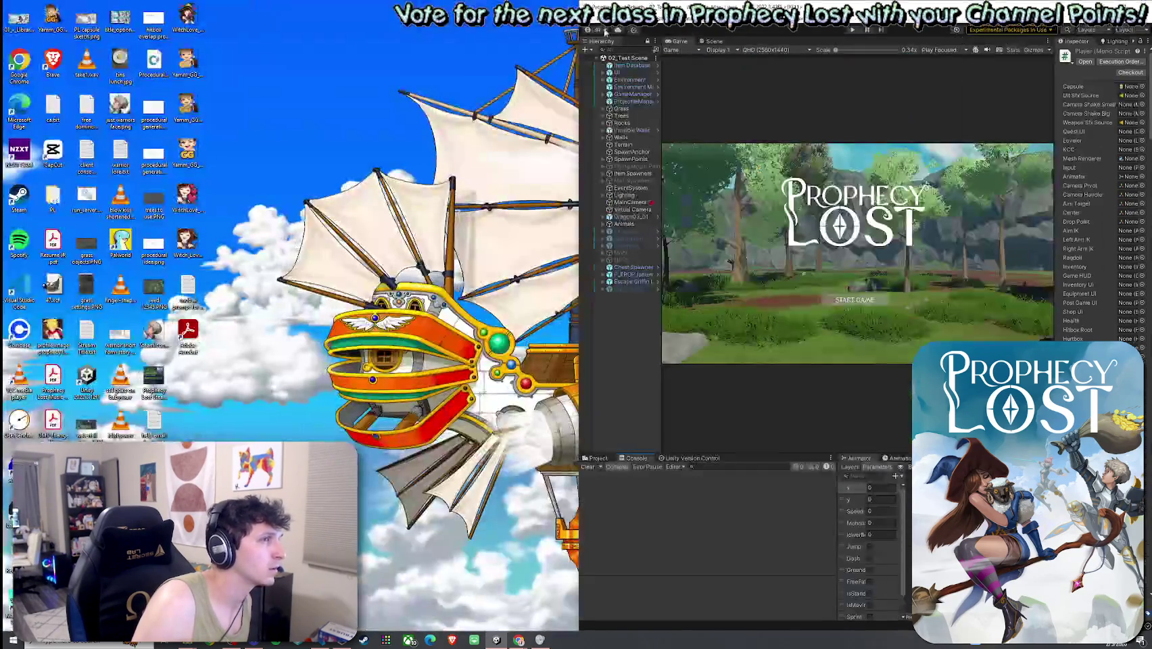
pyautogui.click(611, 148)
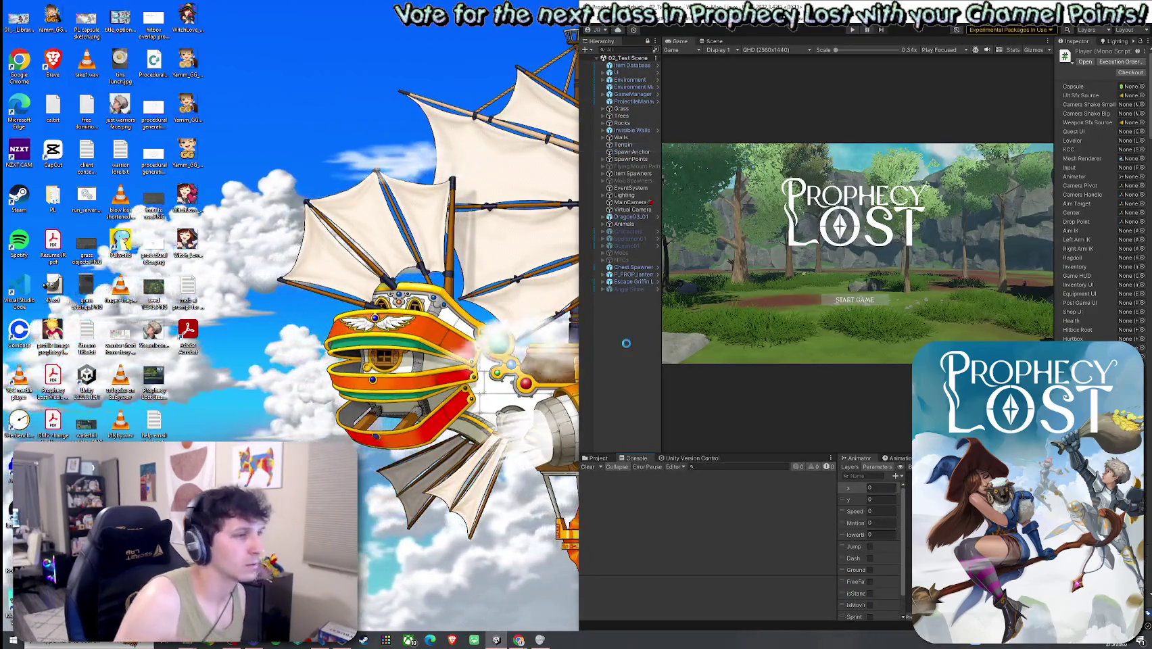